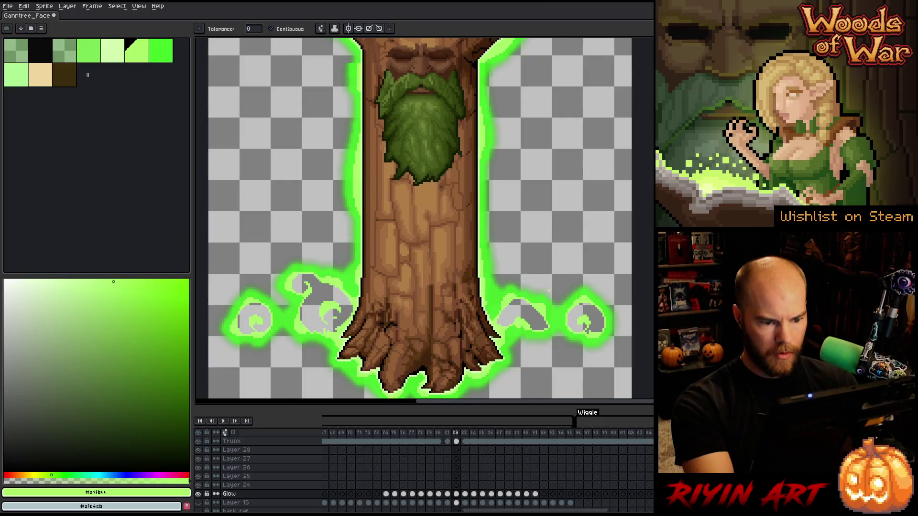
Fill the grey swirl gaps in the glow beside the trunk base with green.
key(g)
click(542, 304)
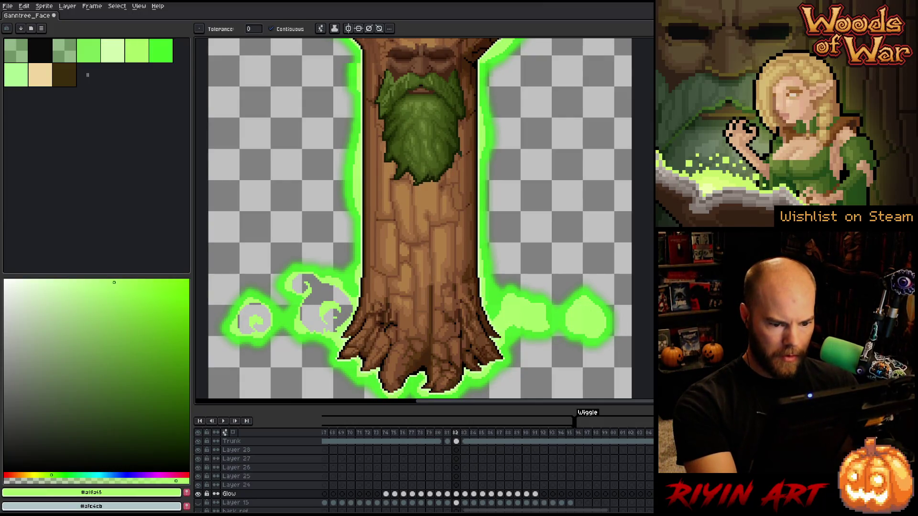
click(296, 287)
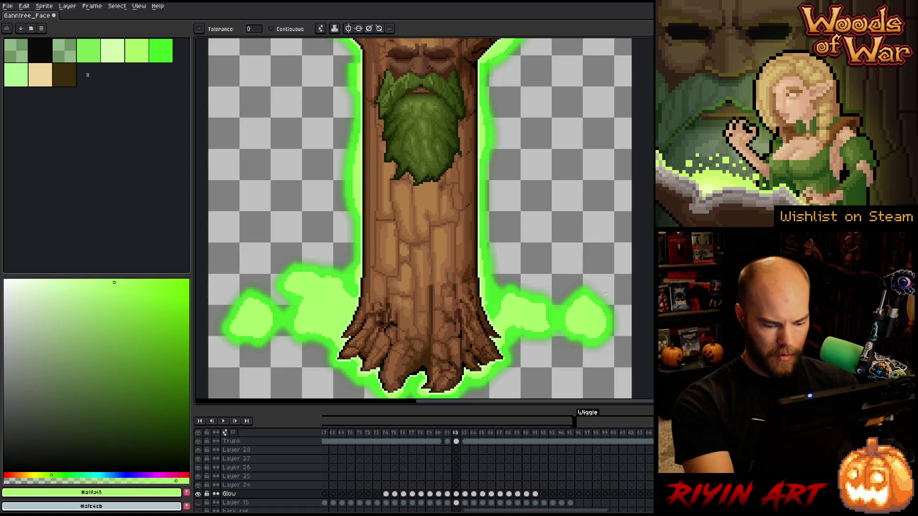
Step back one frame, then play the animation through and stop it.
key(comma)
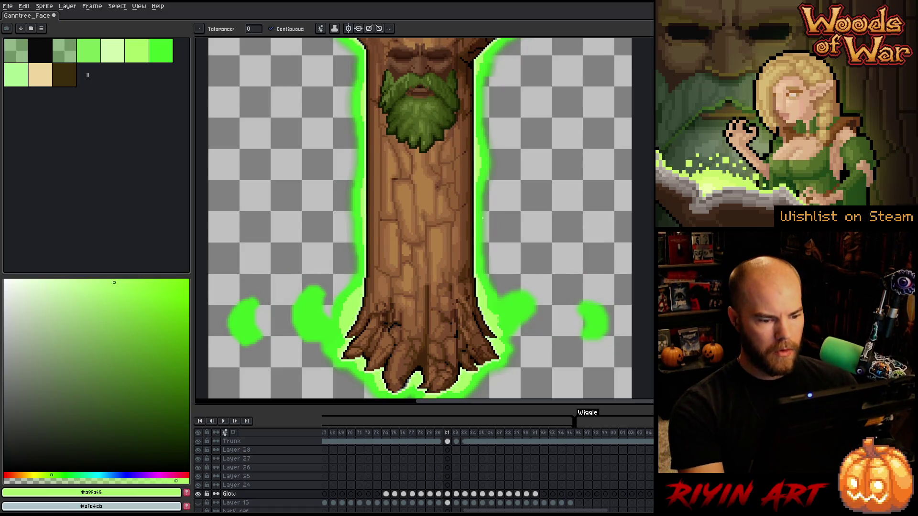
scroll(497, 252, down, 3)
scroll(454, 306, up, 2)
scroll(406, 364, down, 1)
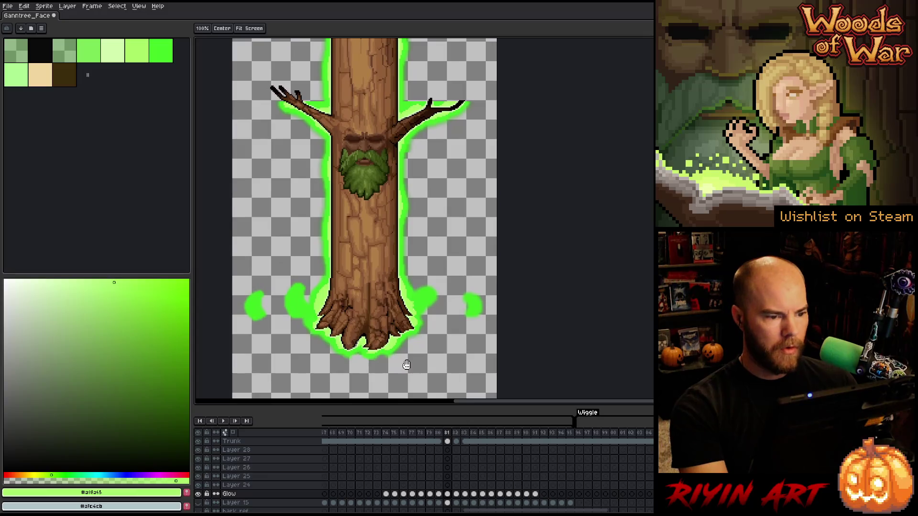
key(Return)
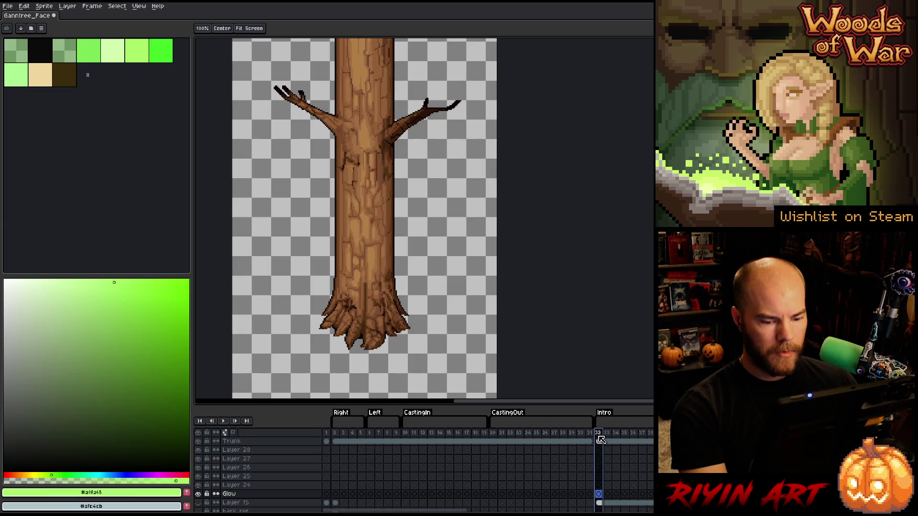
key(g)
scroll(433, 279, down, 5)
key(Return)
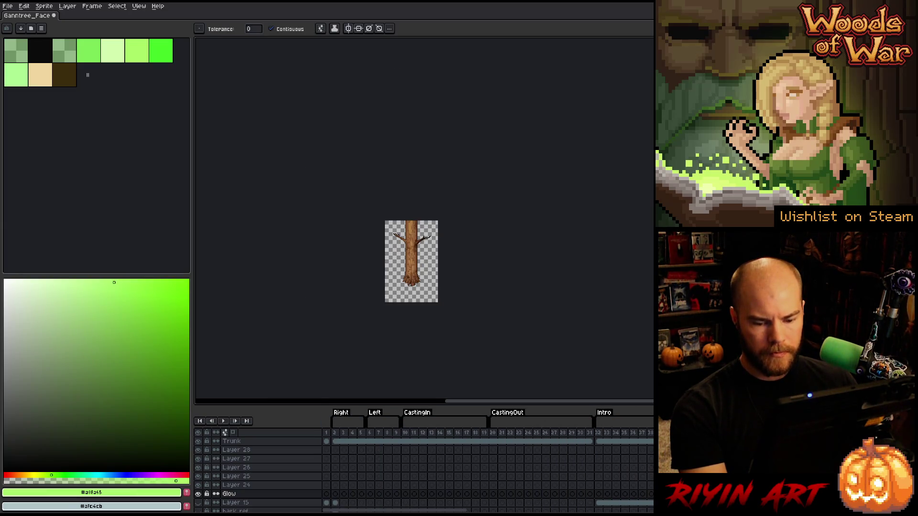
scroll(438, 301, up, 3)
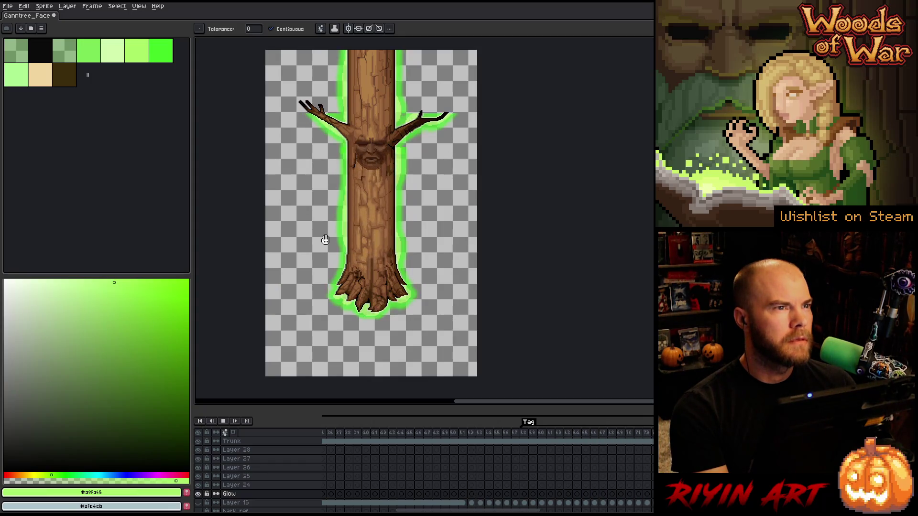
Zoom in and pan across the tree trunk, then scroll the timeline to the Beard, Face and Face Swirl layers.
scroll(334, 260, up, 1)
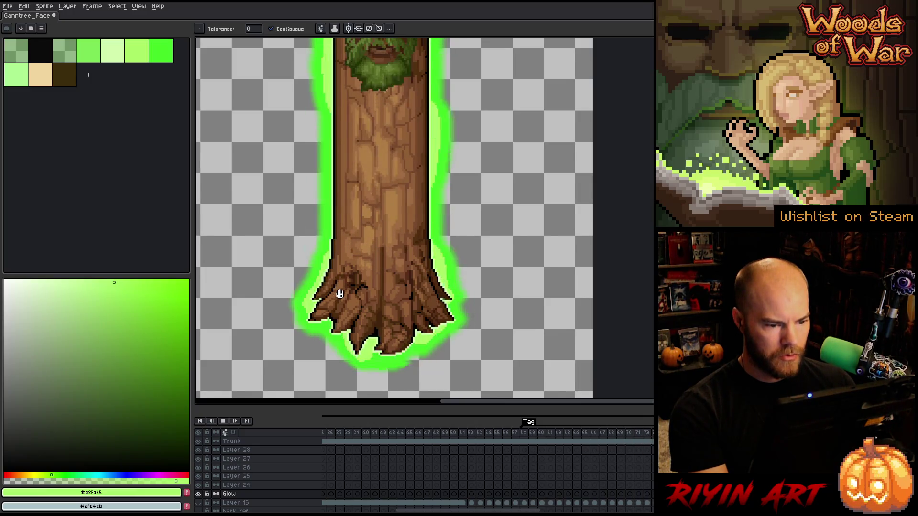
key(h)
drag(343, 289, 419, 266)
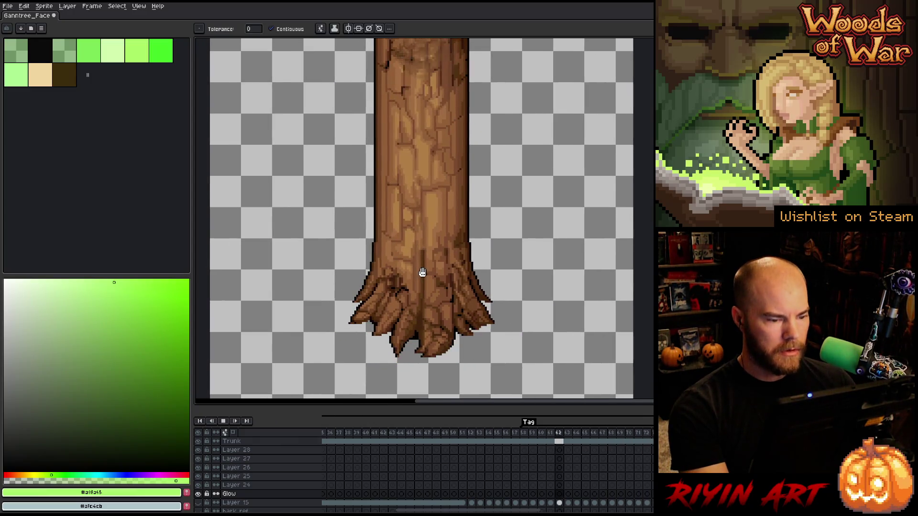
scroll(422, 272, down, 1)
key(g)
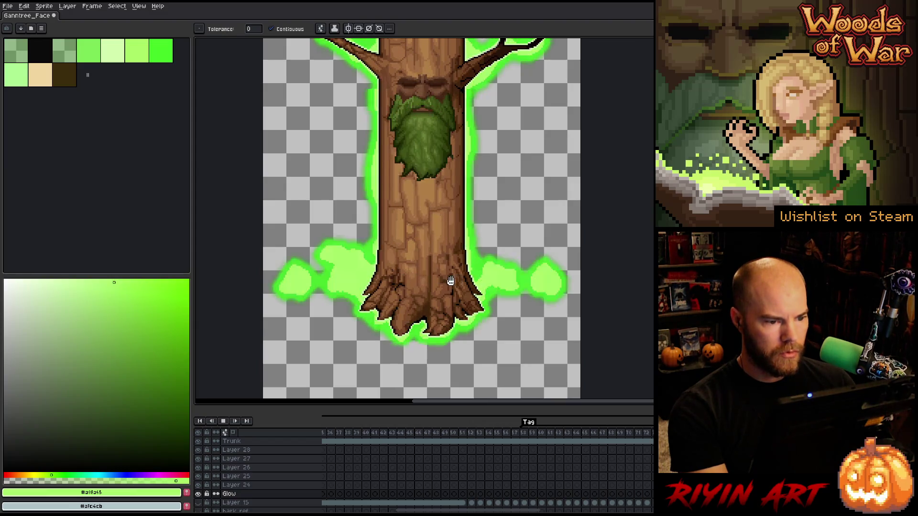
scroll(450, 280, down, 1)
key(h)
drag(467, 268, 442, 287)
key(g)
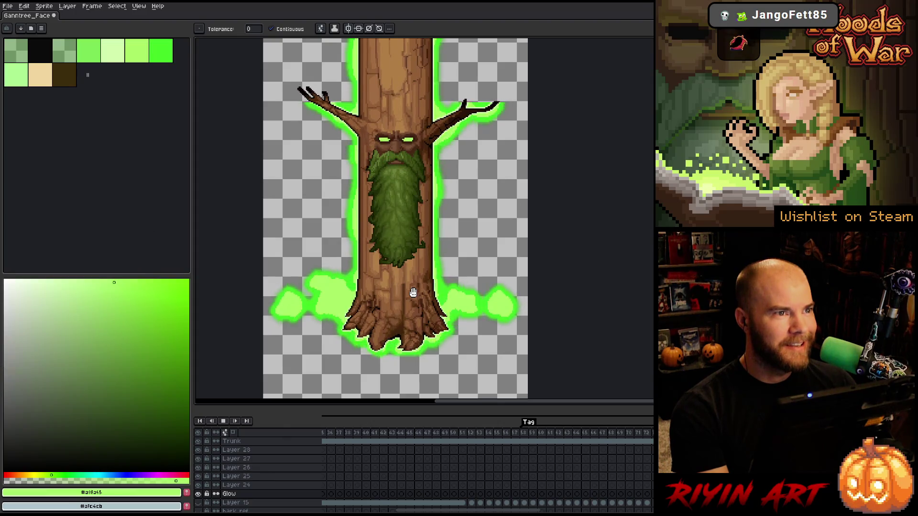
drag(457, 511, 501, 511)
scroll(508, 461, up, 4)
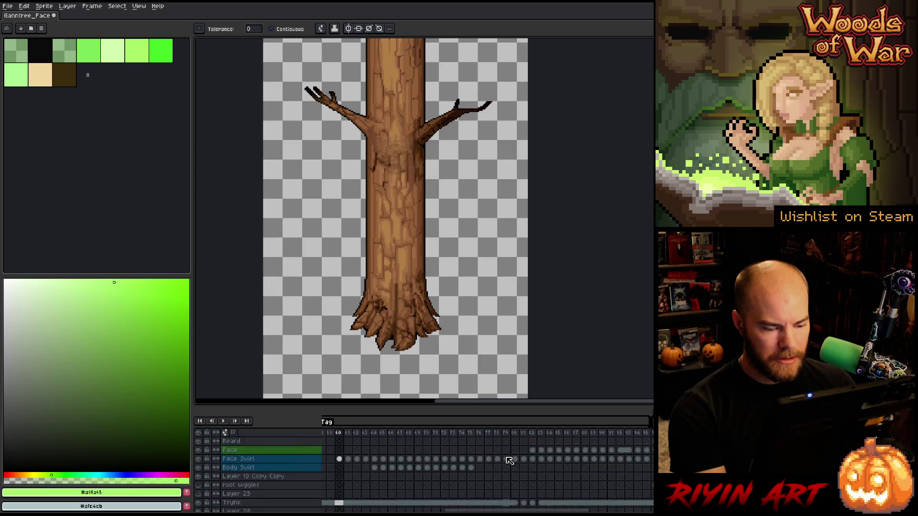
Select the Face Swirl cels for frames 60–78 and bring up Hue/Saturation.
click(471, 433)
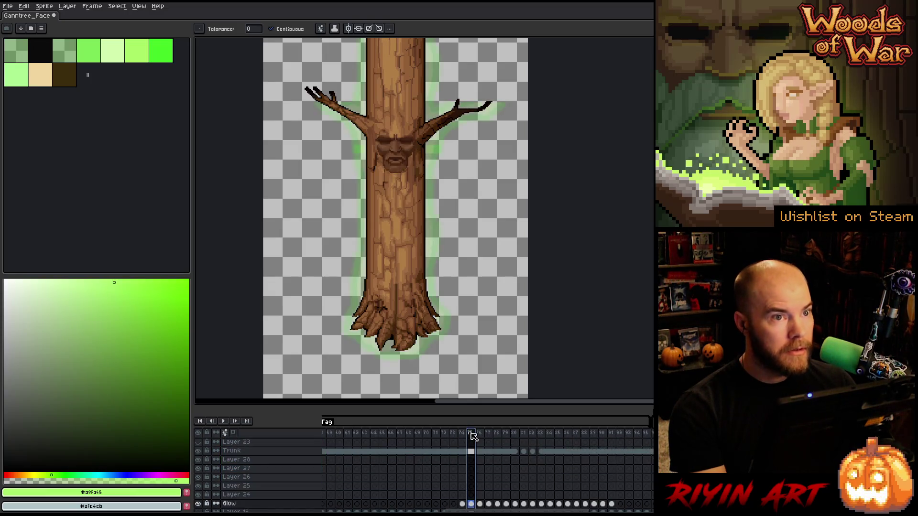
mouse_move(474, 434)
mouse_down()
mouse_move(621, 438)
mouse_move(377, 440)
mouse_move(631, 435)
mouse_move(366, 444)
mouse_move(425, 445)
mouse_up()
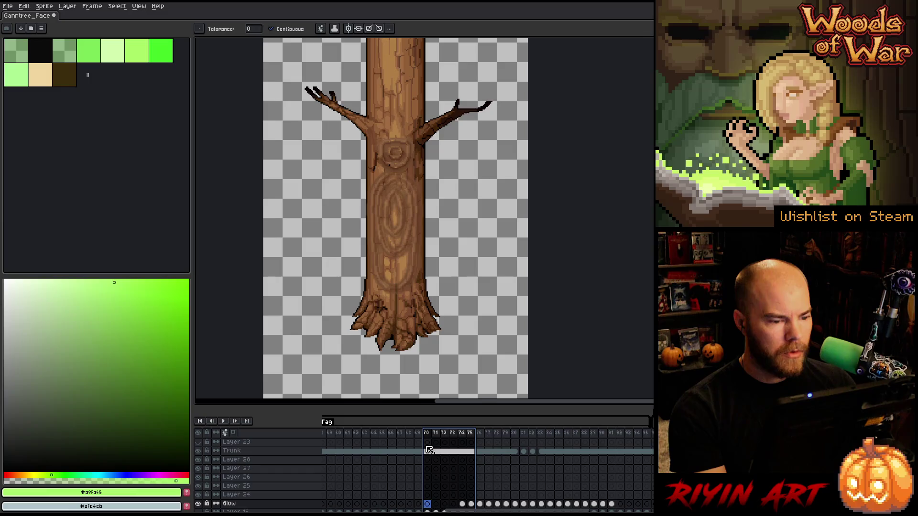
key(v)
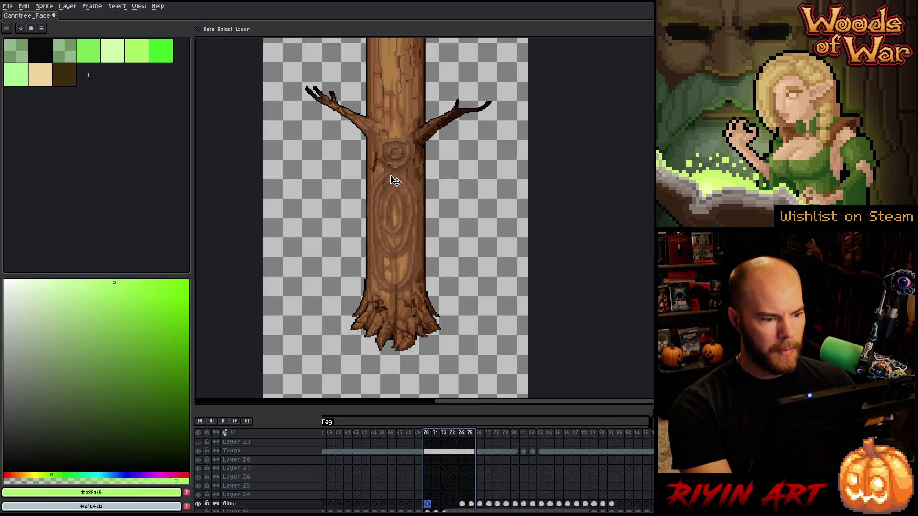
scroll(399, 142, up, 2)
click(399, 178)
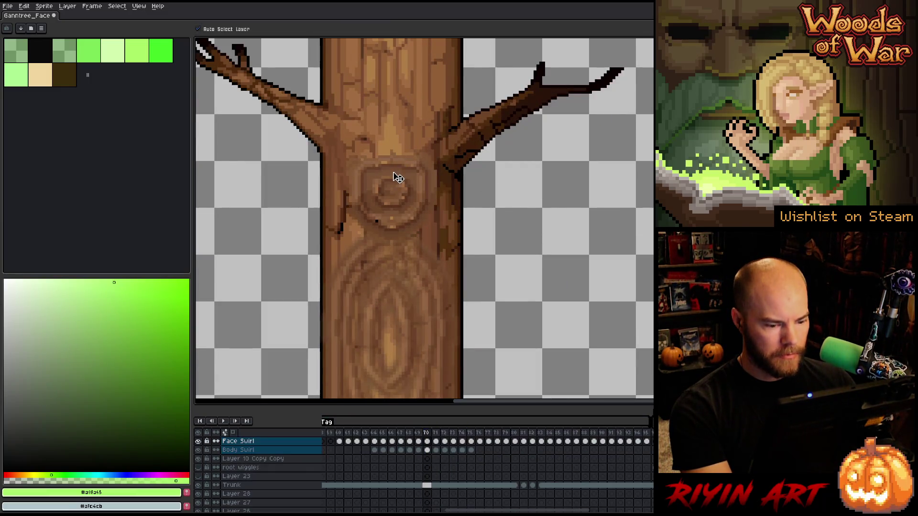
mouse_move(341, 460)
mouse_down()
mouse_move(501, 460)
mouse_move(430, 462)
mouse_up()
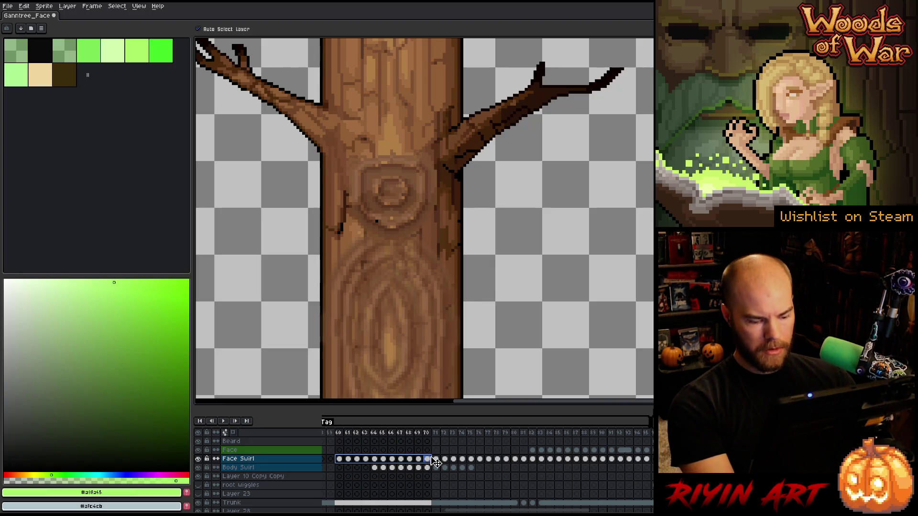
key(ctrl+u)
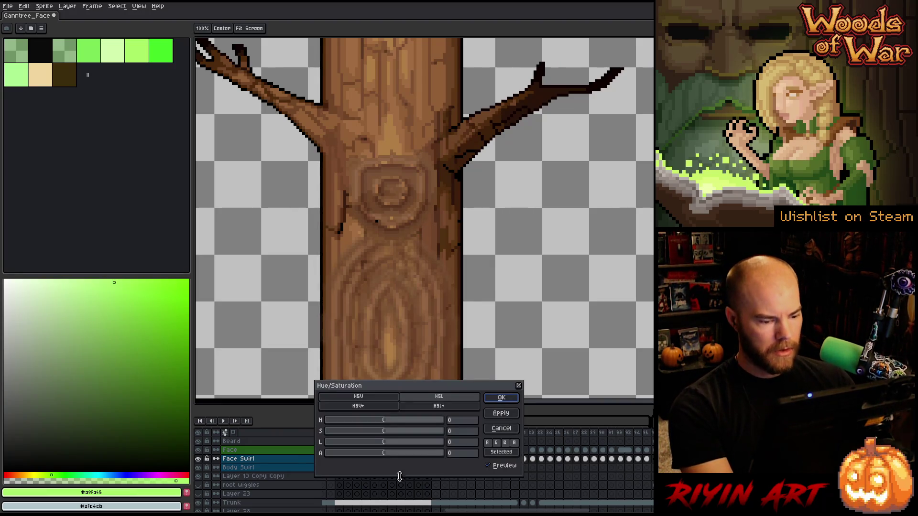
Set lightness to 12 and apply it to the selected Face Swirl cels.
click(395, 442)
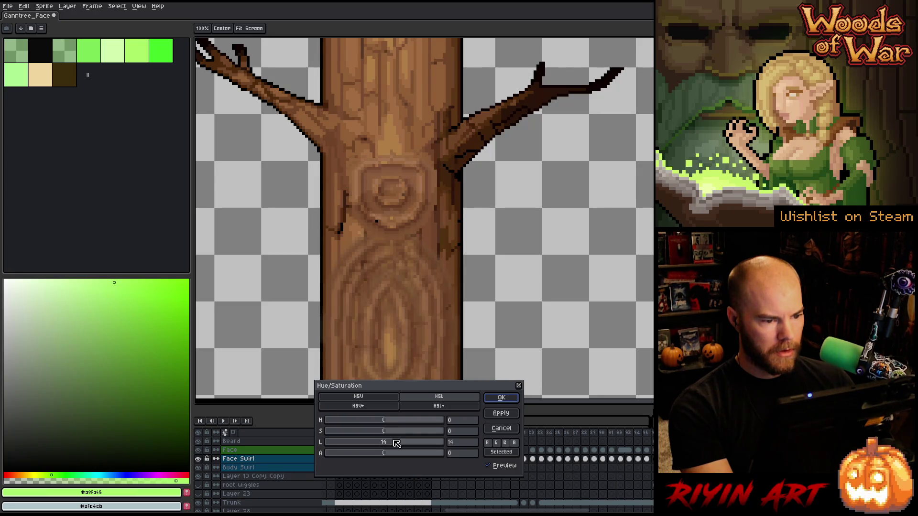
mouse_move(396, 443)
mouse_down()
mouse_move(404, 444)
mouse_move(395, 446)
mouse_up()
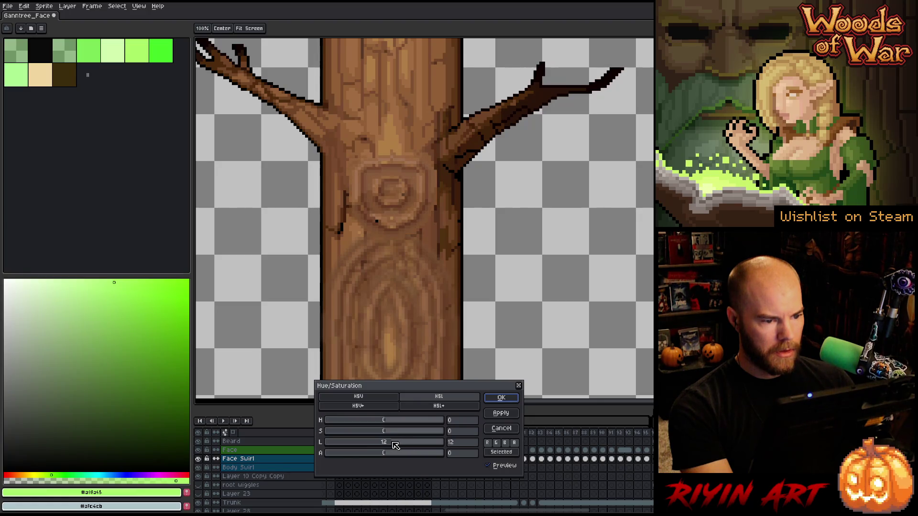
click(497, 398)
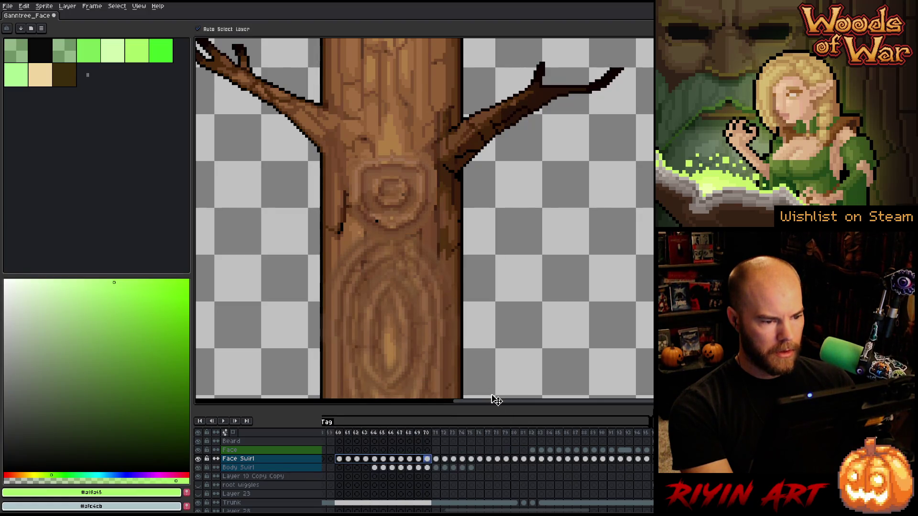
Apply the same +12 lightness to Body Swirl frames 64–75, then select frames 62–73 to review.
click(375, 468)
drag(375, 471, 473, 470)
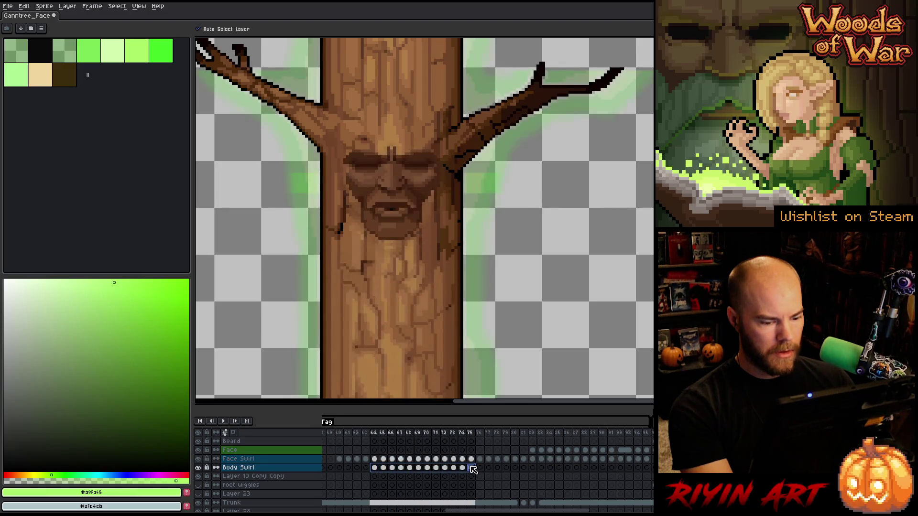
key(ctrl+u)
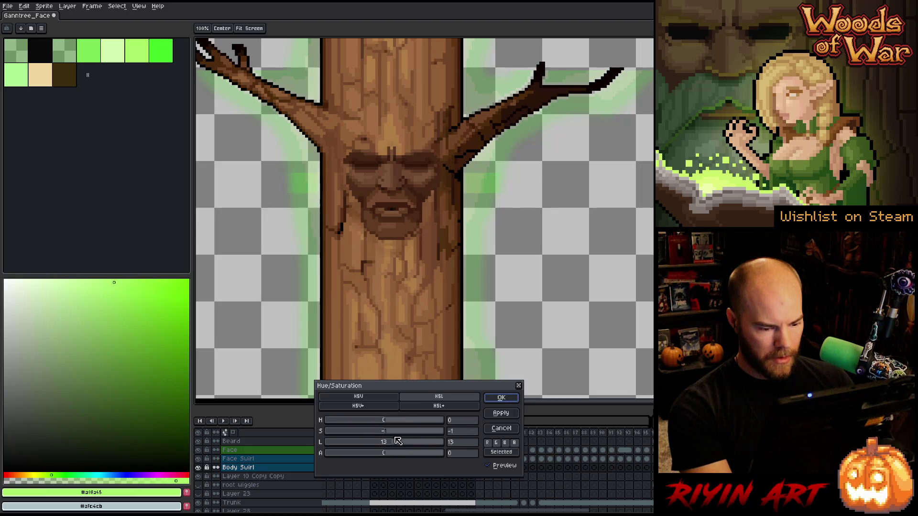
click(502, 398)
mouse_move(356, 432)
mouse_down()
mouse_move(494, 433)
mouse_move(365, 435)
mouse_move(478, 440)
mouse_move(436, 436)
mouse_up()
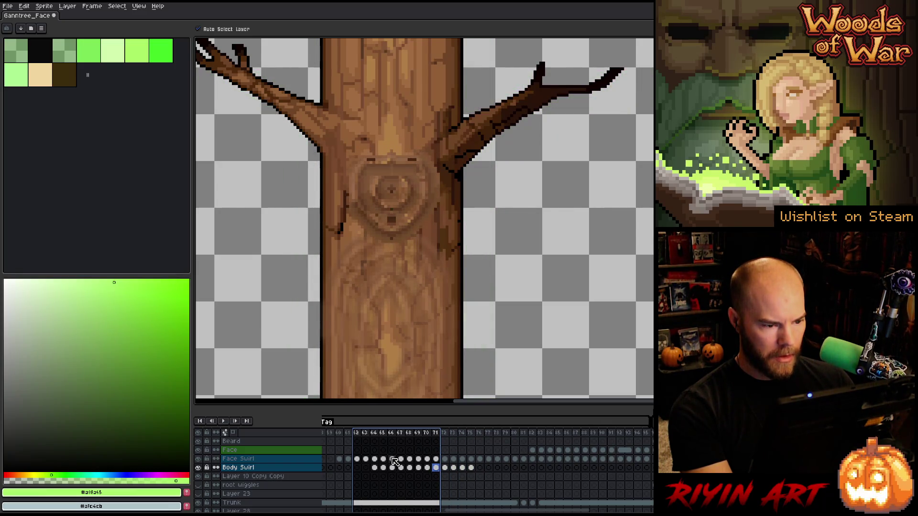
Select Face Swirl frames 71–75 and apply the lightness boost through Hue/Saturation.
click(406, 460)
key(Right)
key(Right)
key(Right)
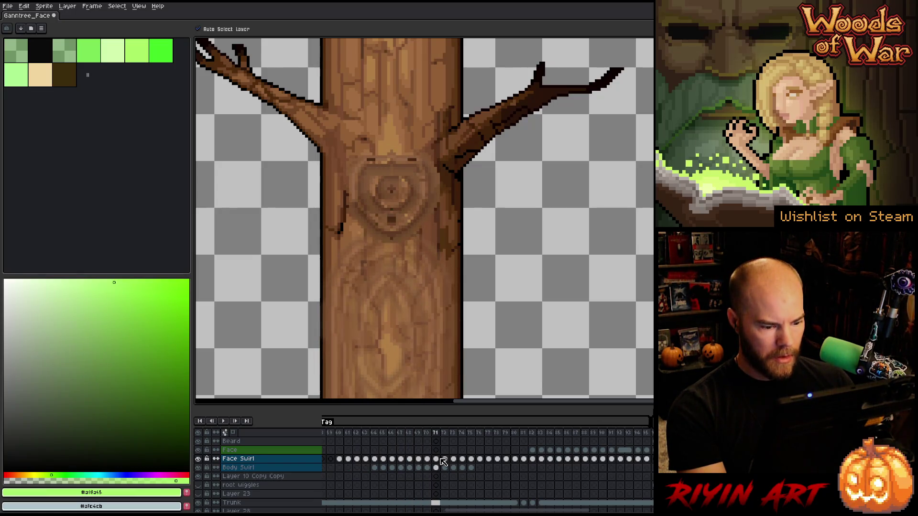
drag(442, 462, 648, 463)
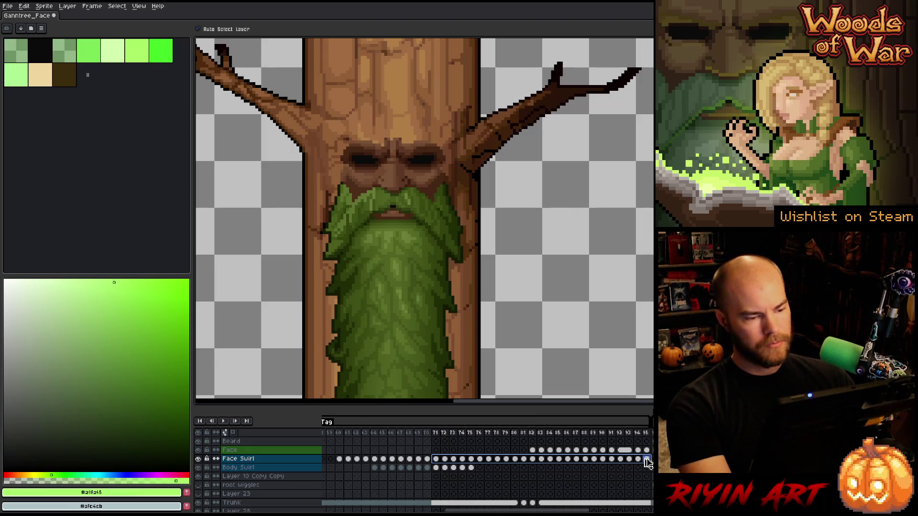
key(ctrl+u)
click(457, 443)
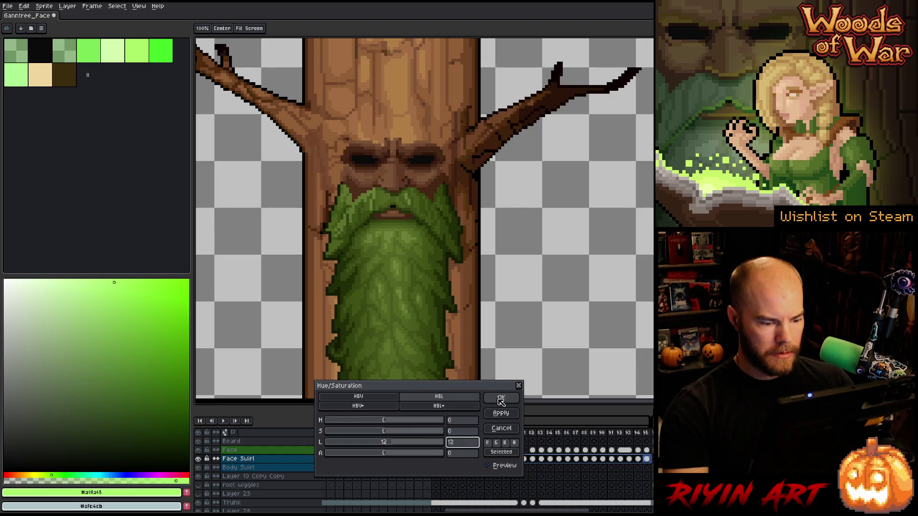
click(500, 399)
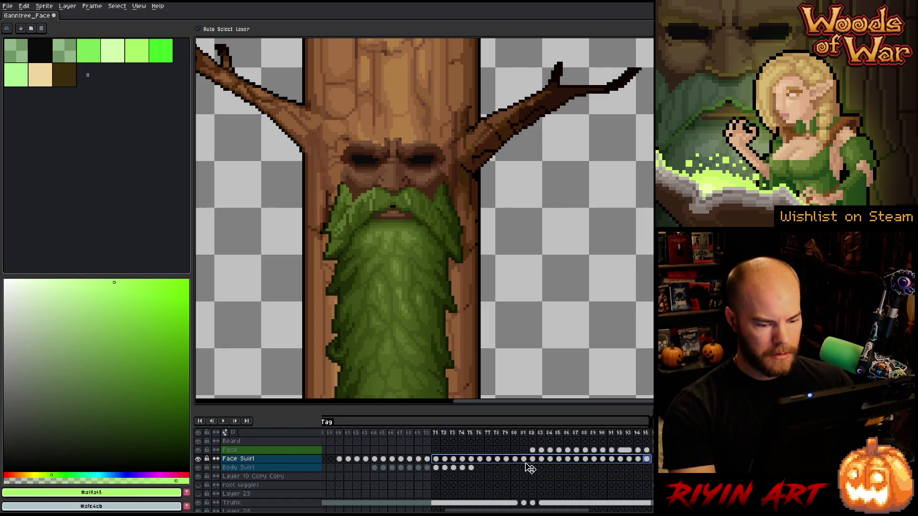
Raise the lightness of Face cels in frames 82–95 by 12, then play frames 78–88.
drag(532, 460, 648, 461)
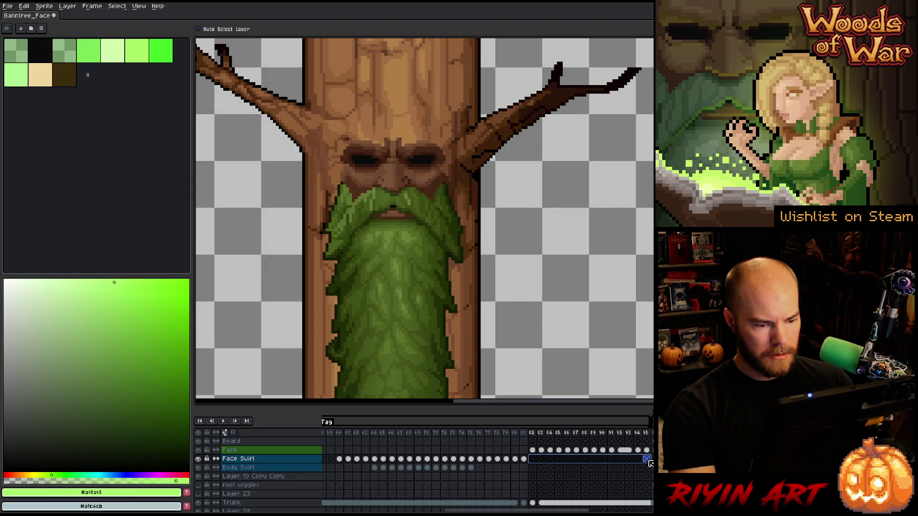
mouse_move(527, 433)
mouse_down()
mouse_move(564, 435)
mouse_move(441, 448)
mouse_move(551, 444)
mouse_up()
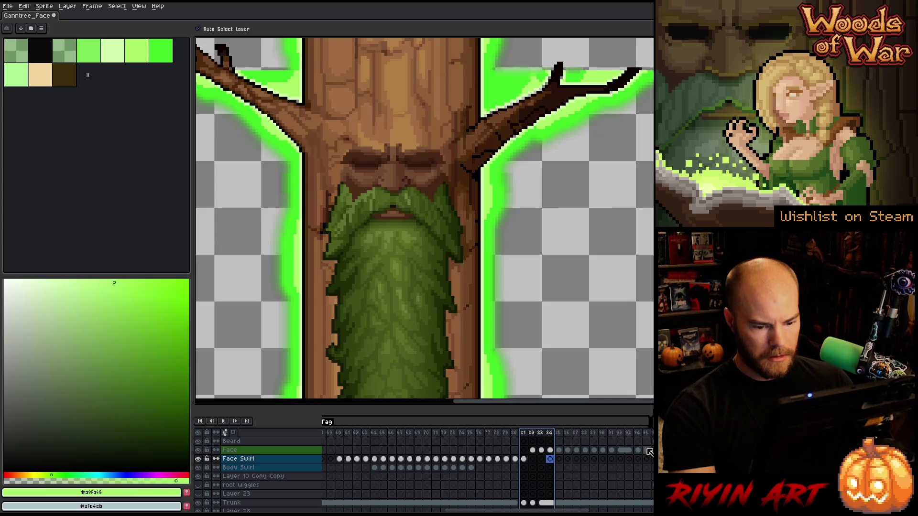
drag(650, 455, 532, 452)
key(ctrl+u)
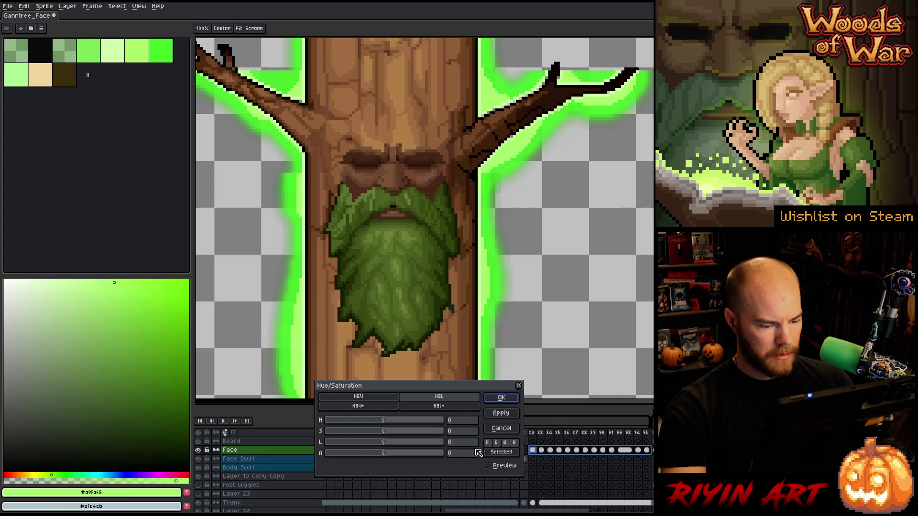
text(12)
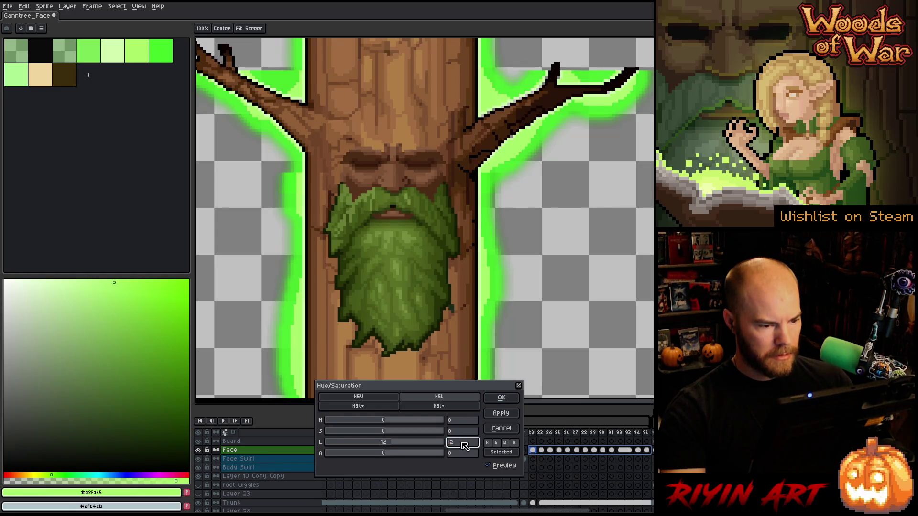
click(500, 400)
mouse_move(497, 433)
mouse_down()
mouse_move(622, 435)
mouse_move(447, 434)
mouse_move(626, 436)
mouse_move(392, 435)
mouse_move(641, 432)
mouse_move(424, 441)
mouse_up()
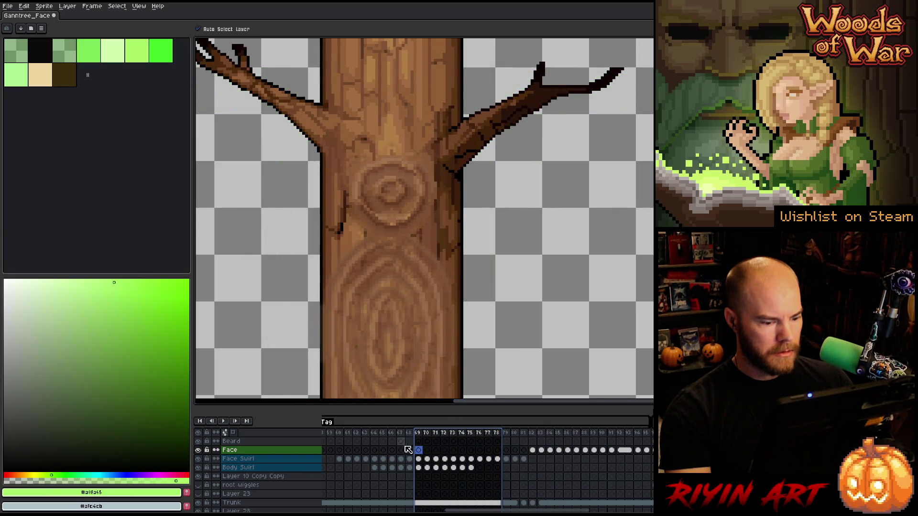
key(Return)
scroll(353, 348, down, 4)
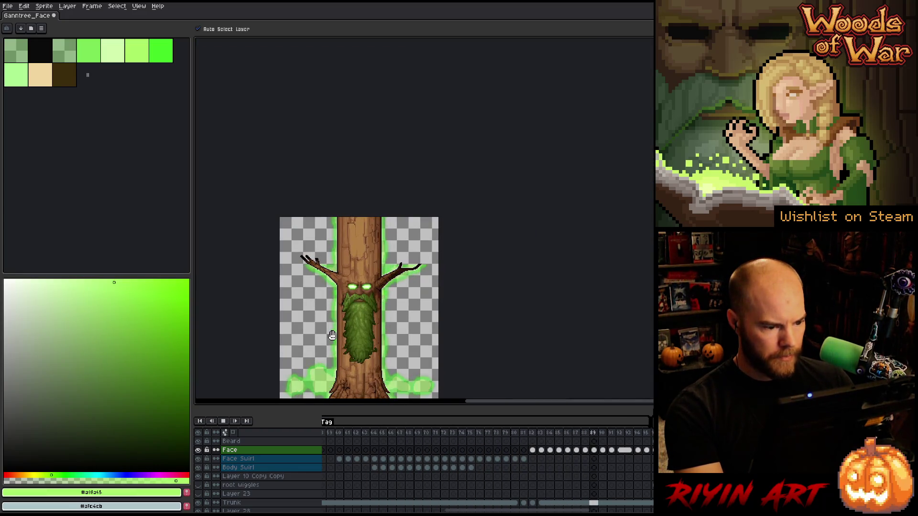
drag(328, 325, 324, 291)
scroll(348, 263, up, 2)
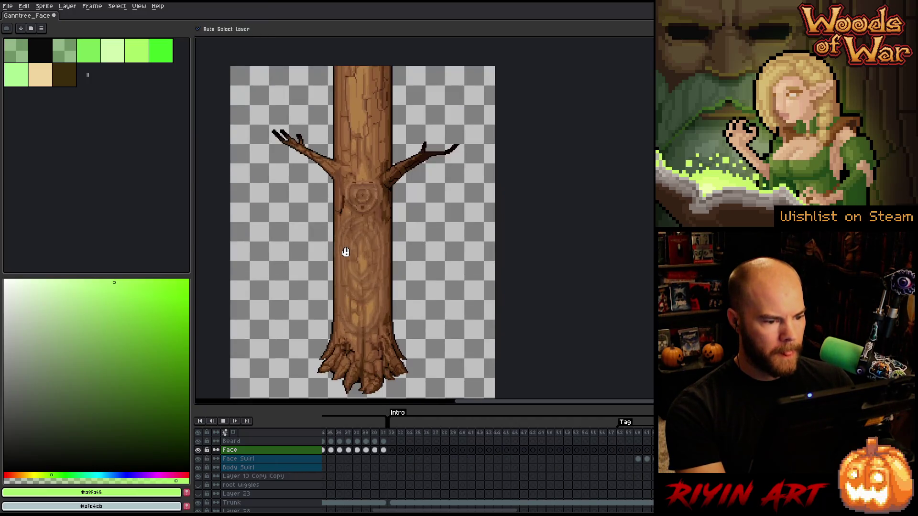
scroll(344, 253, up, 1)
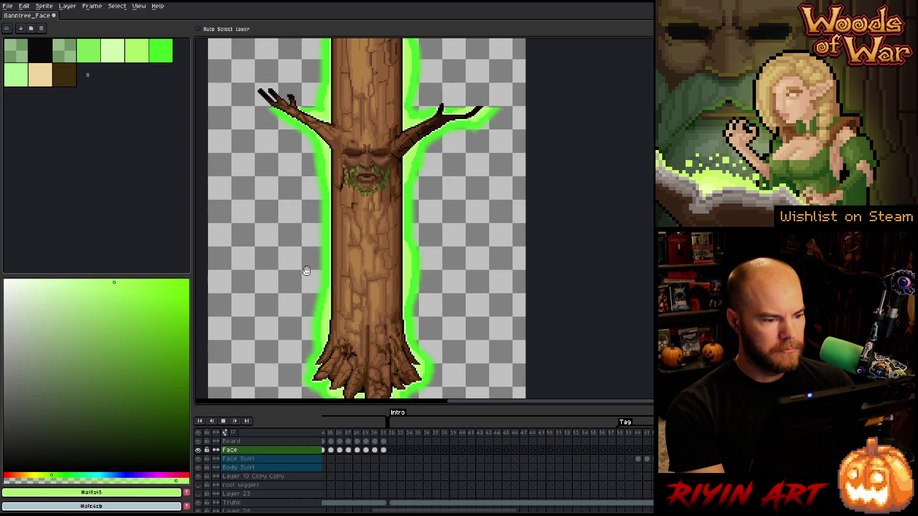
key(Return)
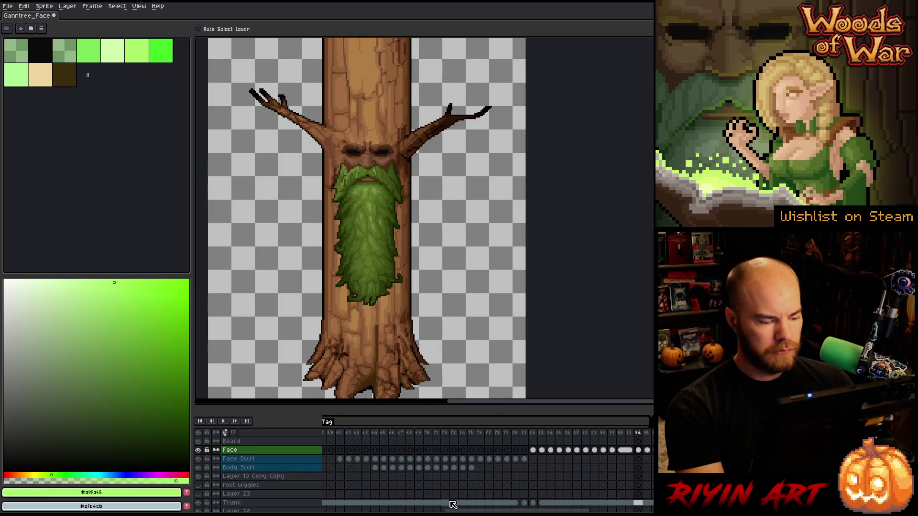
scroll(456, 506, up, 3)
drag(455, 509, 331, 509)
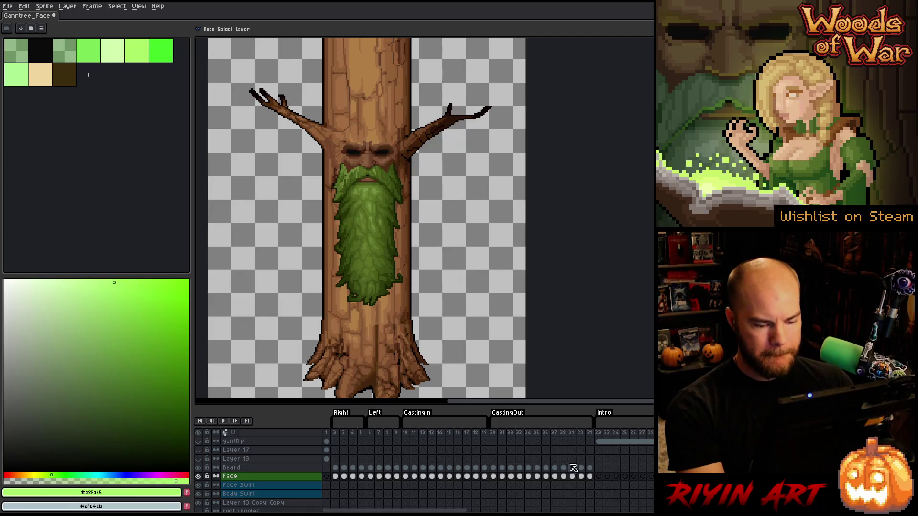
click(591, 467)
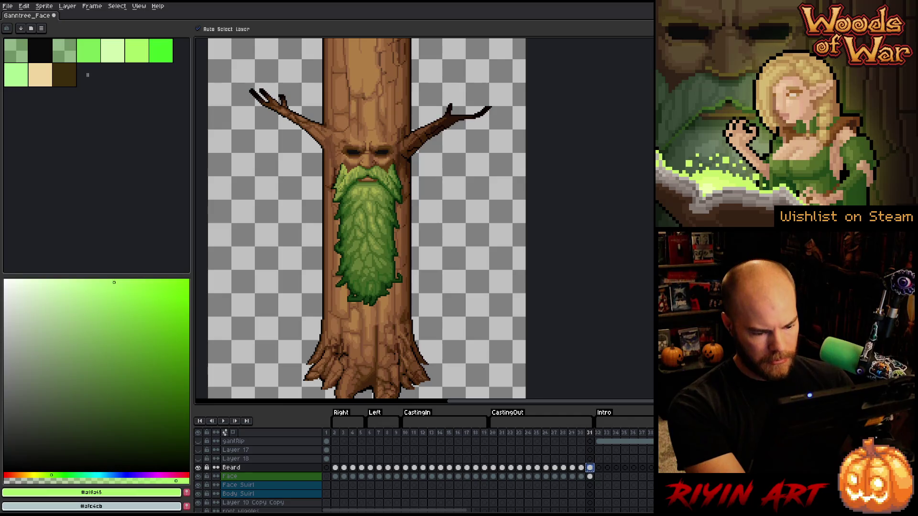
Inspect the Beard cels from frame 60 to 82, checking frames 75–78 one by one.
mouse_move(422, 510)
mouse_down()
mouse_move(562, 512)
mouse_move(523, 511)
mouse_up()
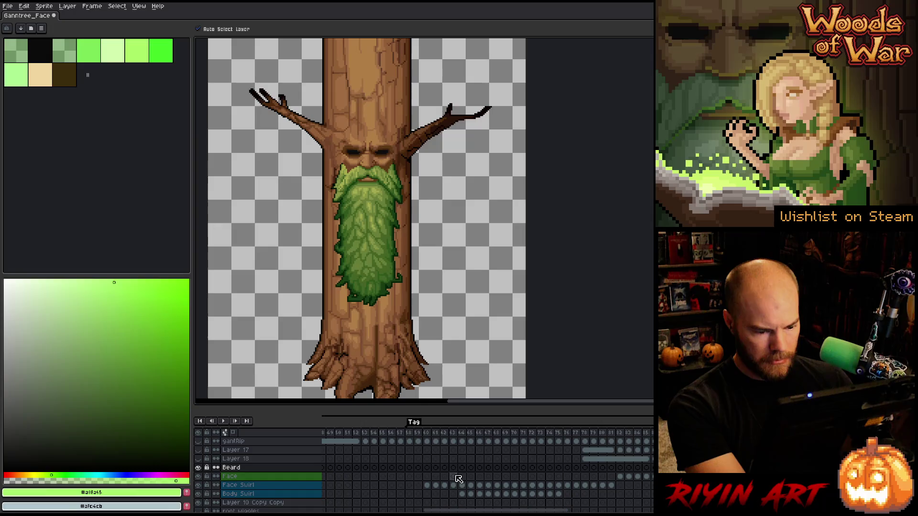
click(427, 468)
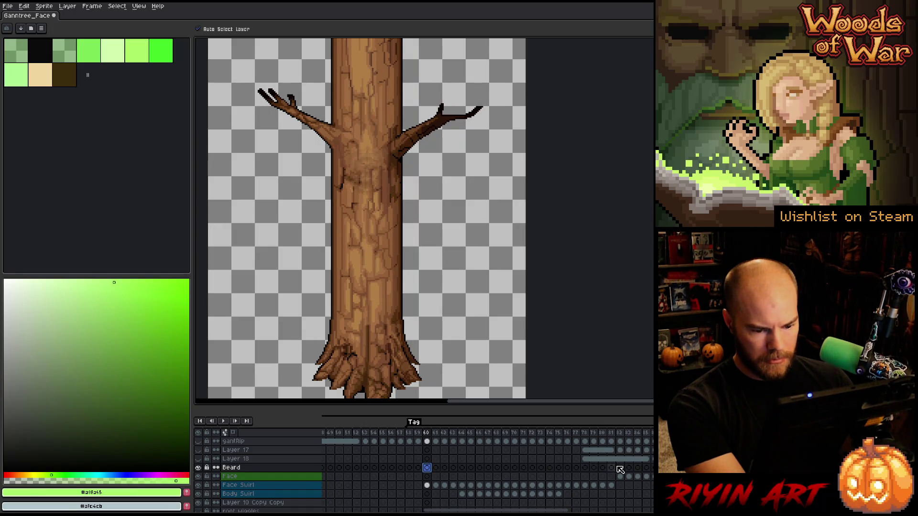
click(620, 468)
click(559, 469)
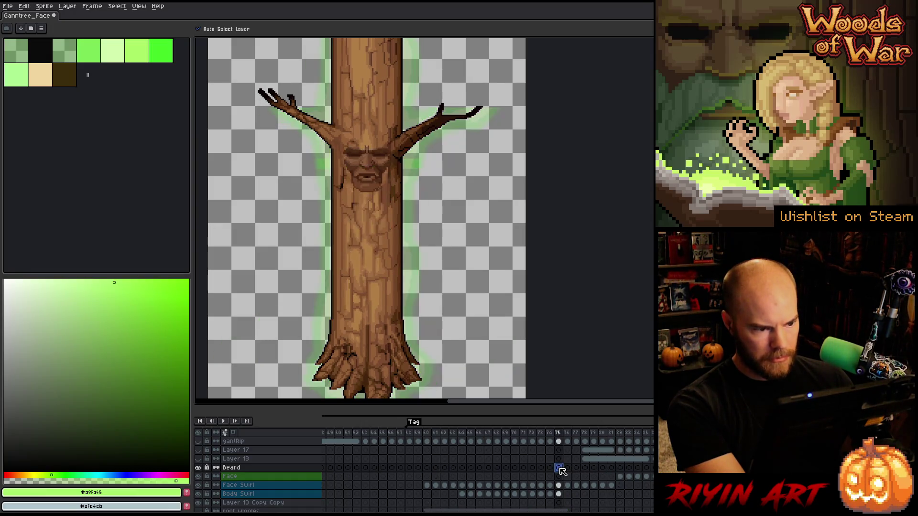
click(567, 468)
click(579, 469)
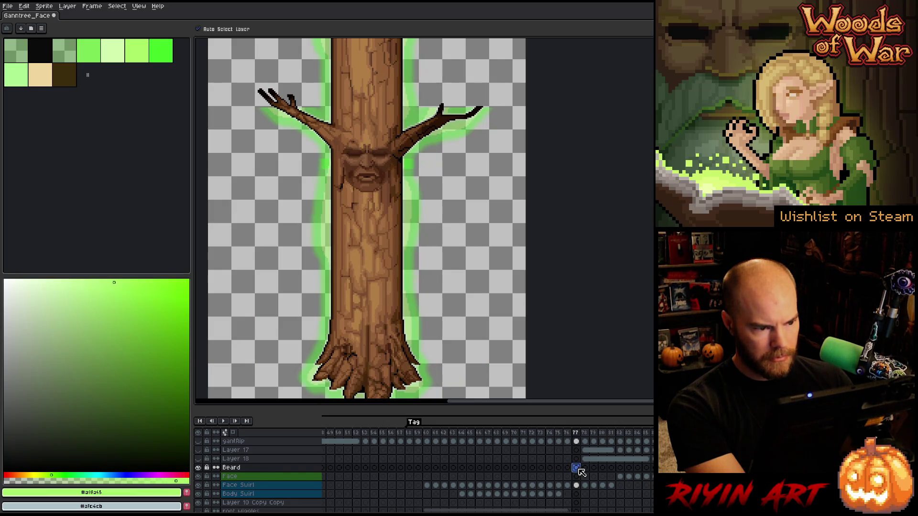
click(586, 470)
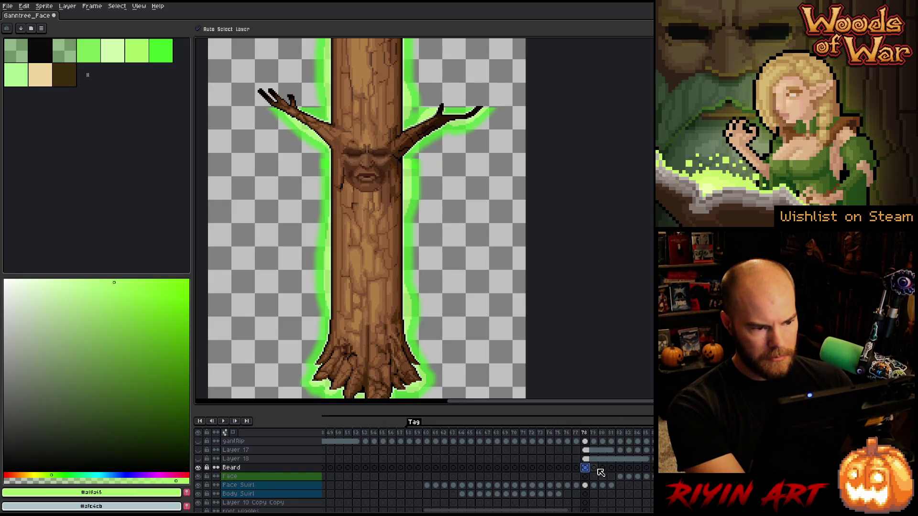
Advance to frame 80 and move its full Beard cel back to frame 79.
key(Right)
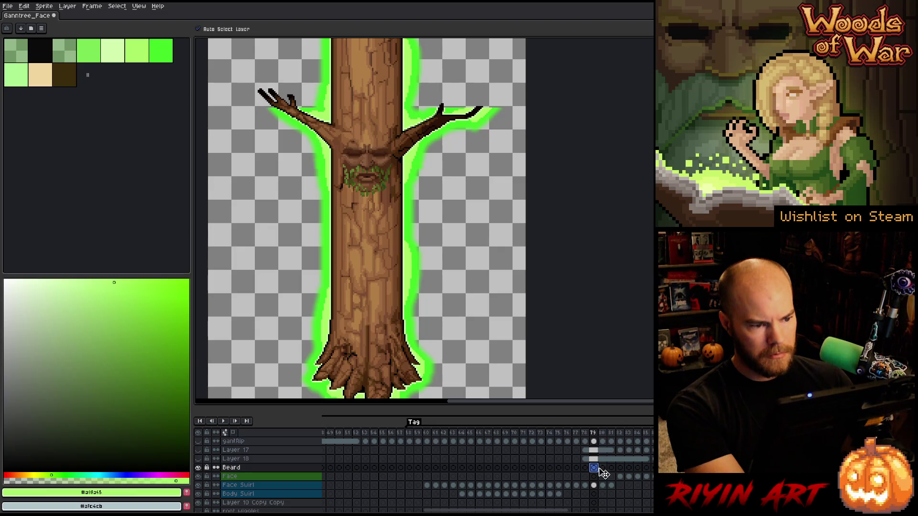
key(Right)
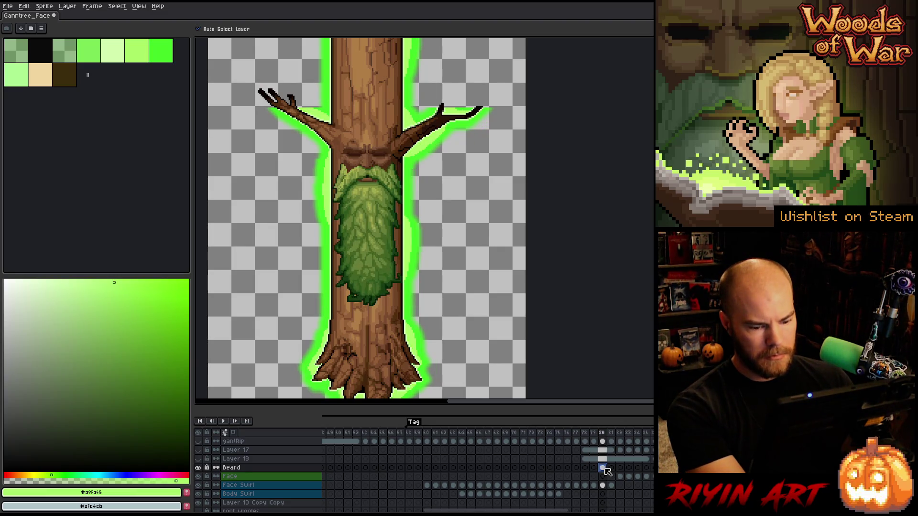
drag(602, 468, 602, 469)
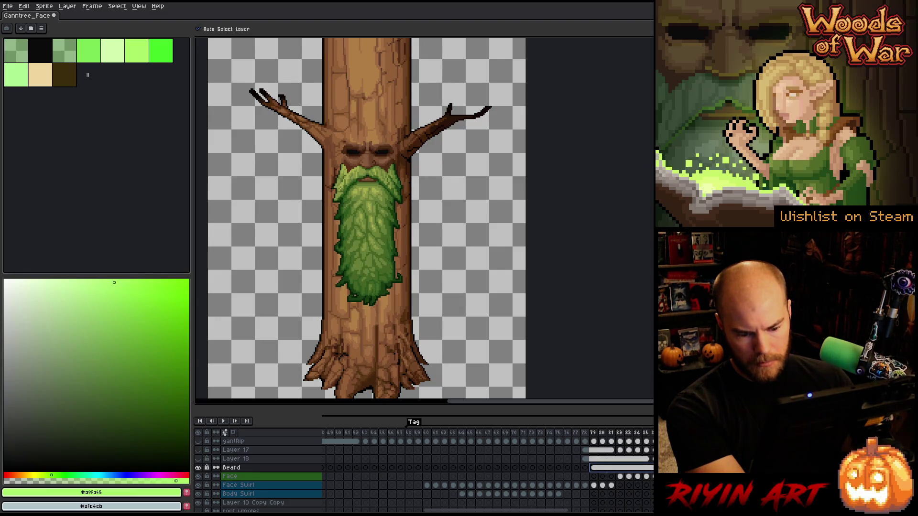
Check the beard on frame 79 and make Face Swirl the active layer.
scroll(347, 208, right, 1)
scroll(347, 208, up, 1)
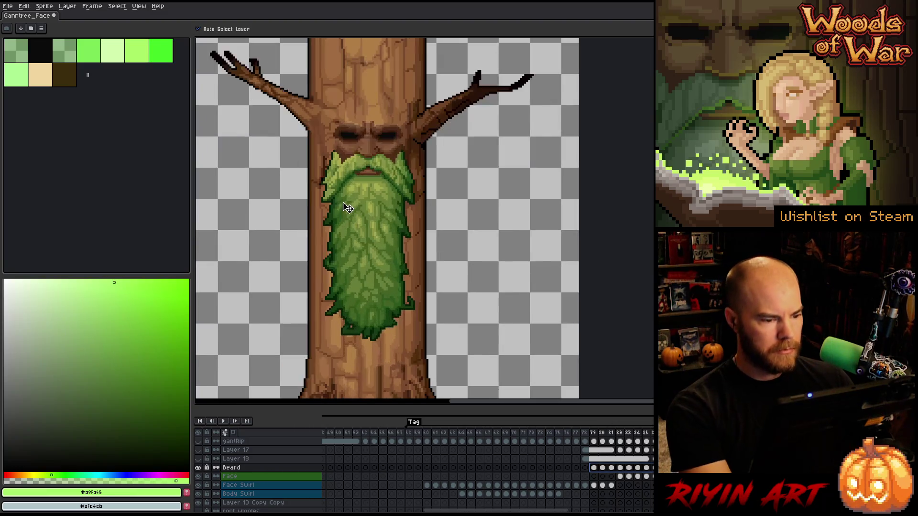
scroll(344, 204, up, 2)
scroll(371, 213, down, 3)
scroll(388, 233, up, 1)
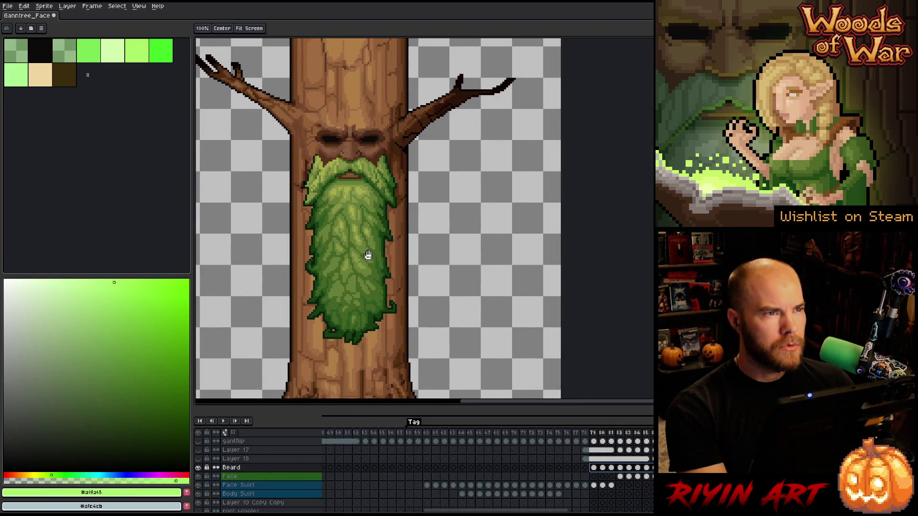
click(594, 433)
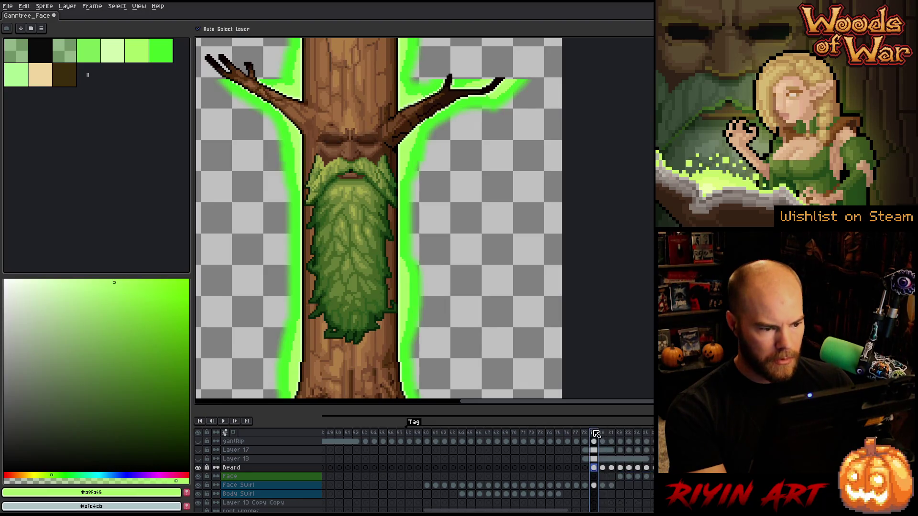
click(596, 486)
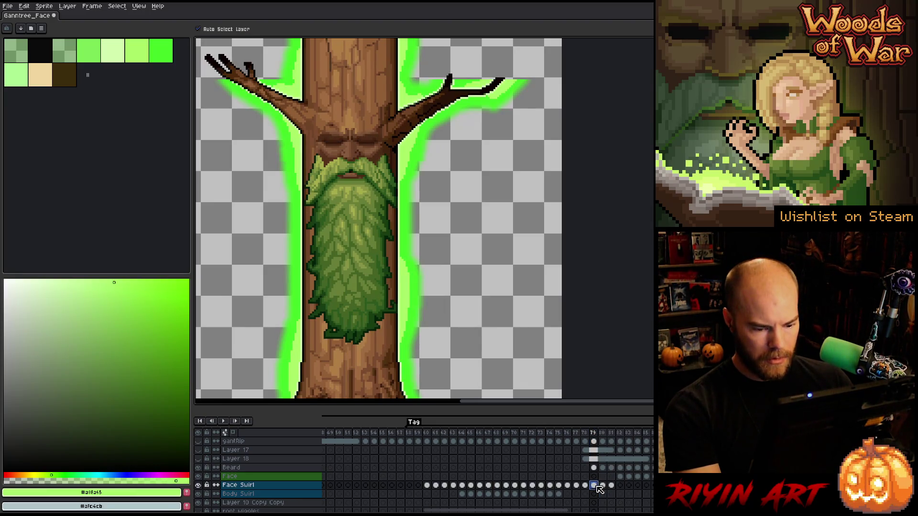
Hide the Beard layer and toggle the face moss off and back on to compare.
click(198, 467)
click(198, 476)
click(198, 476)
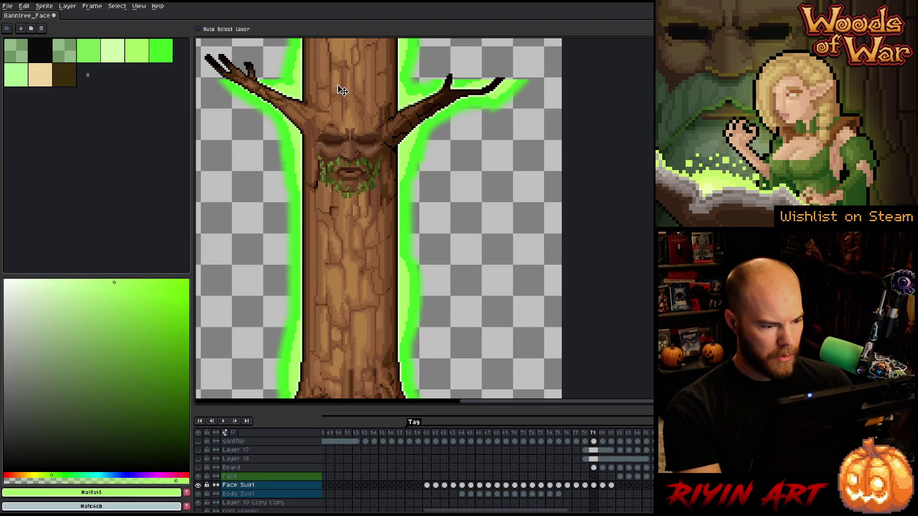
scroll(341, 91, up, 3)
scroll(377, 267, up, 1)
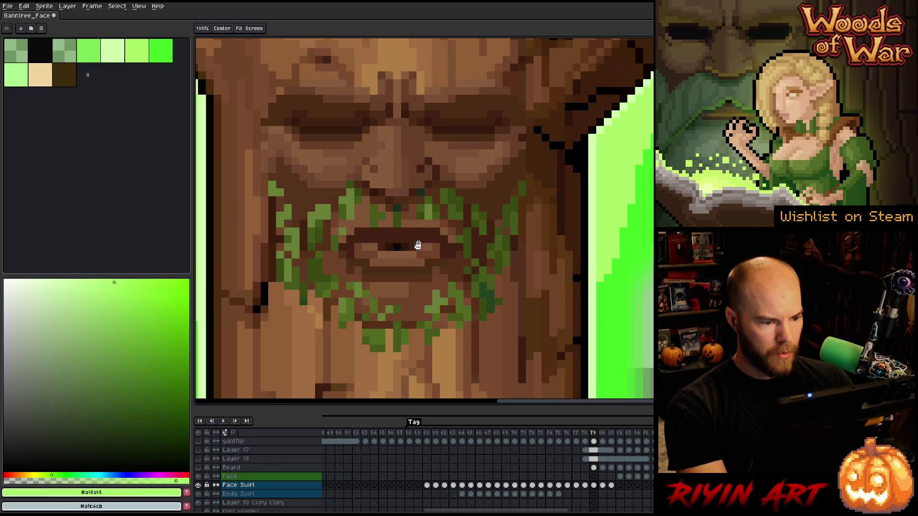
key(space)
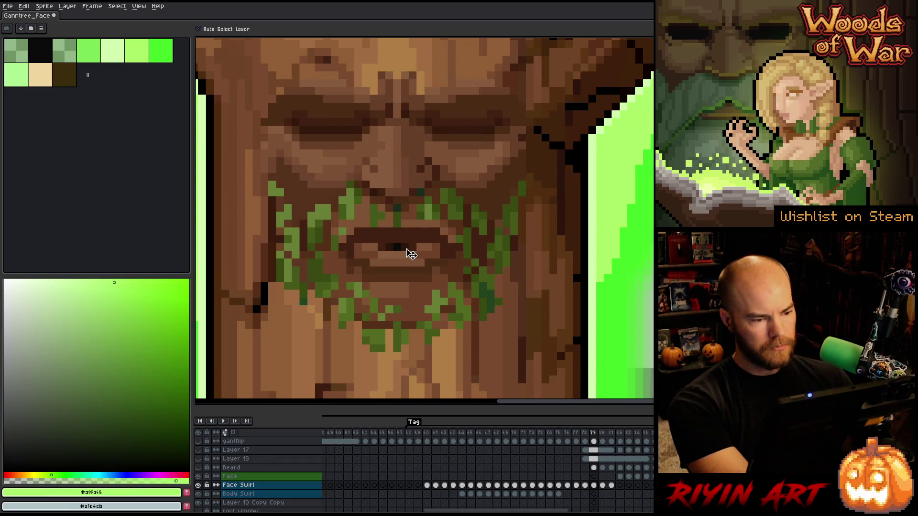
Select the mid-green and dark olive moss colours by colour range with raised tolerance.
key(ctrl+shift+a)
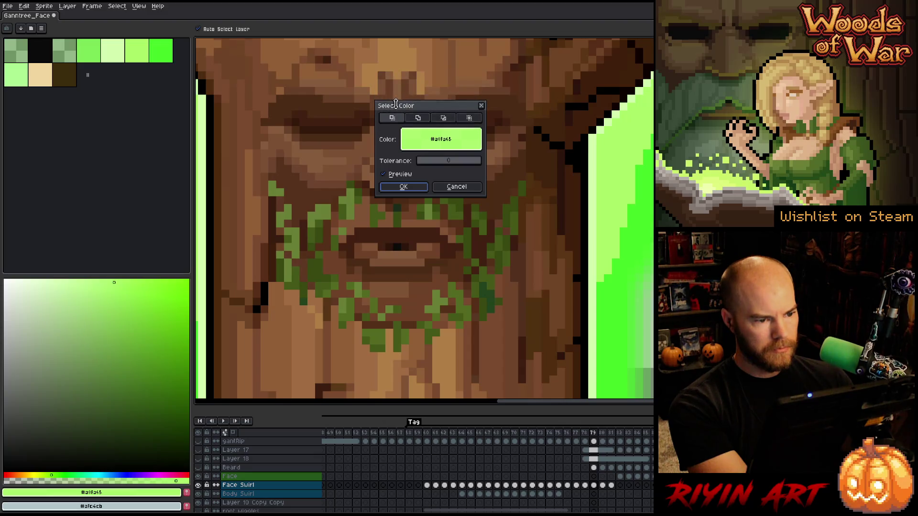
mouse_move(419, 106)
mouse_down()
mouse_move(142, 132)
mouse_move(109, 174)
mouse_move(128, 184)
mouse_up()
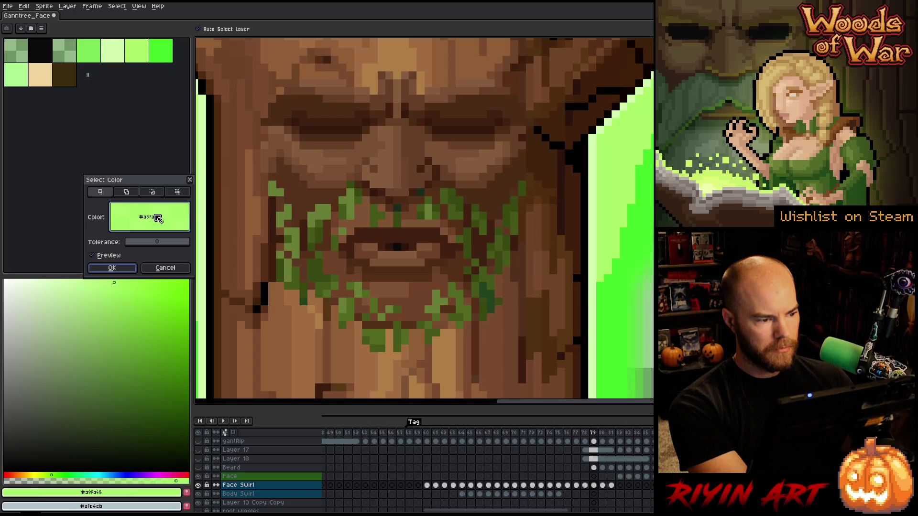
click(351, 200)
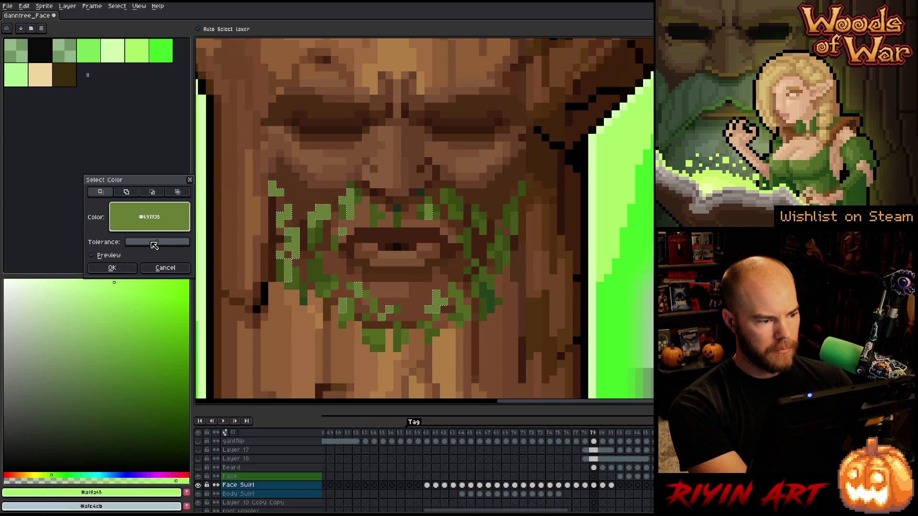
drag(132, 244, 139, 244)
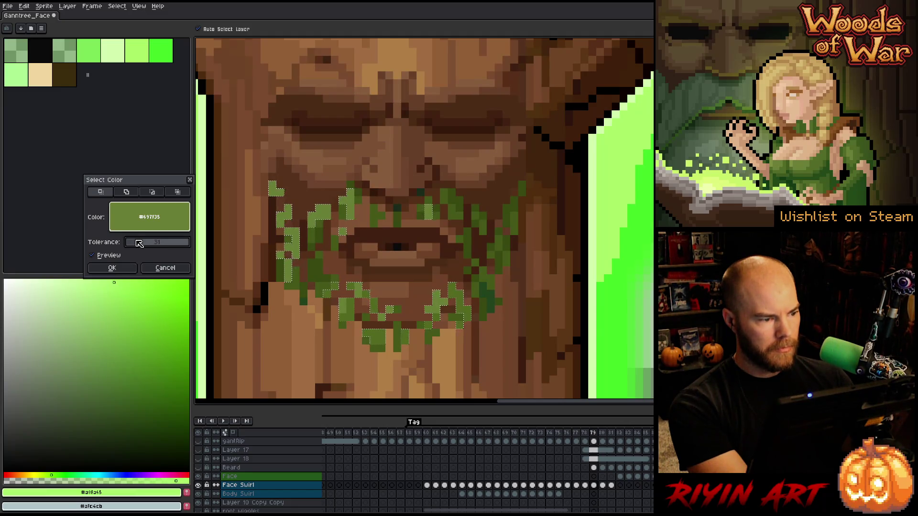
click(112, 268)
key(shift+c)
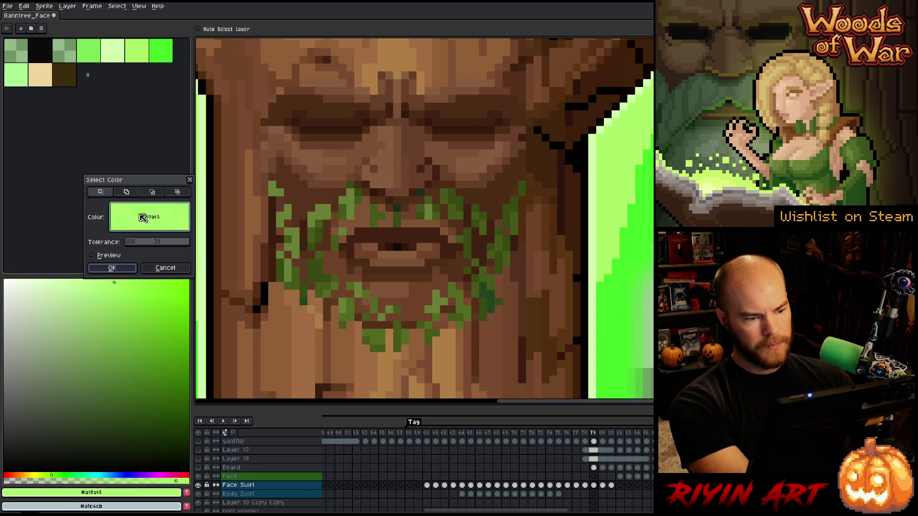
click(315, 232)
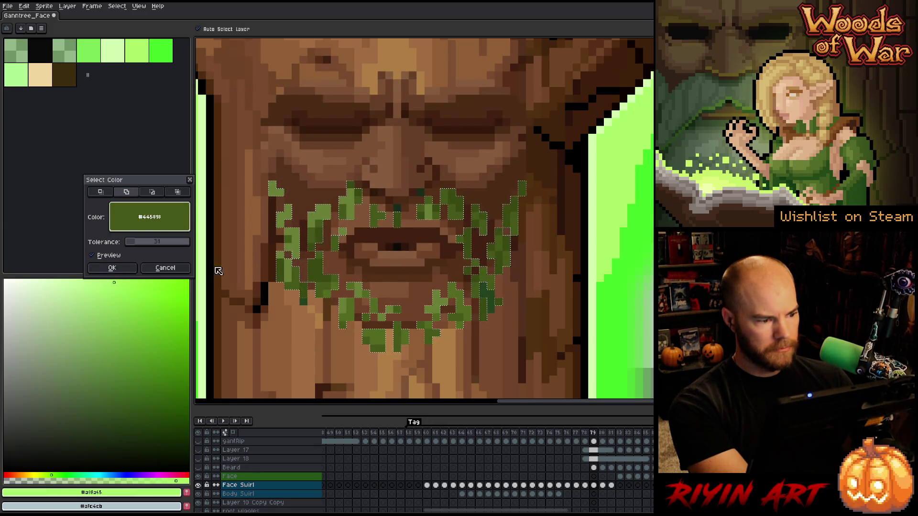
click(112, 267)
Add the darkest beard greens at lower tolerance, then select the Beard layer.
key(shift+c)
click(127, 192)
drag(144, 212, 401, 202)
drag(143, 242, 126, 243)
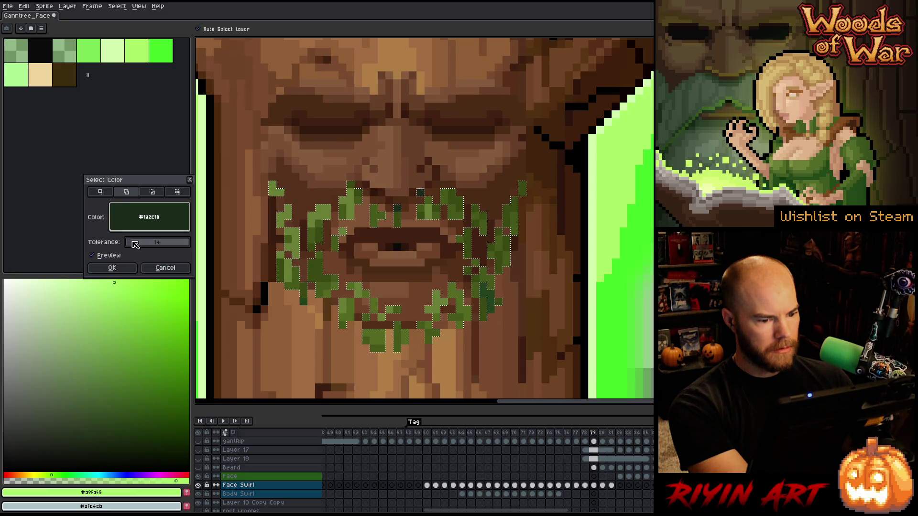
scroll(139, 246, up, 4)
scroll(139, 246, down, 2)
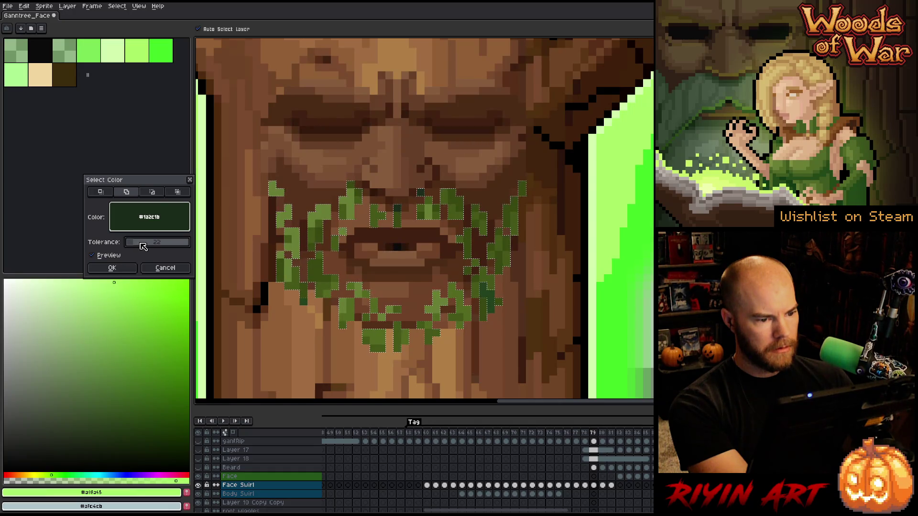
click(112, 267)
click(127, 192)
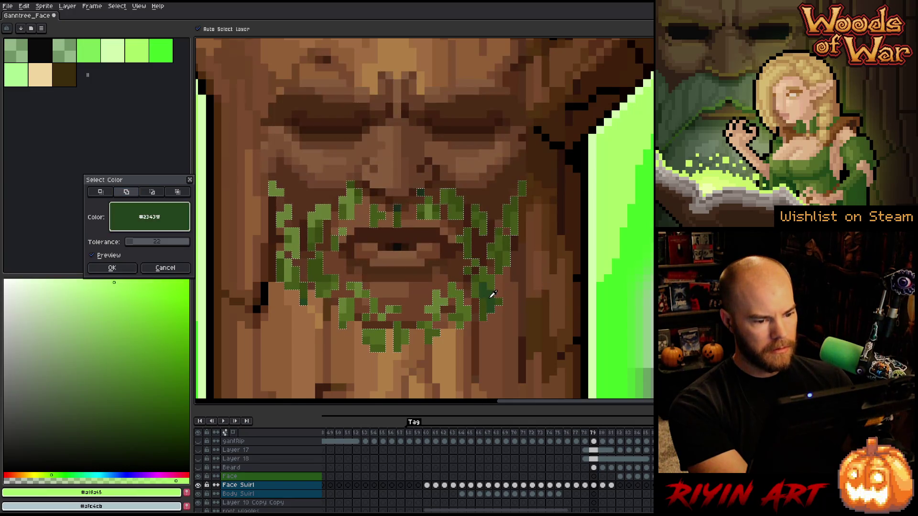
click(134, 269)
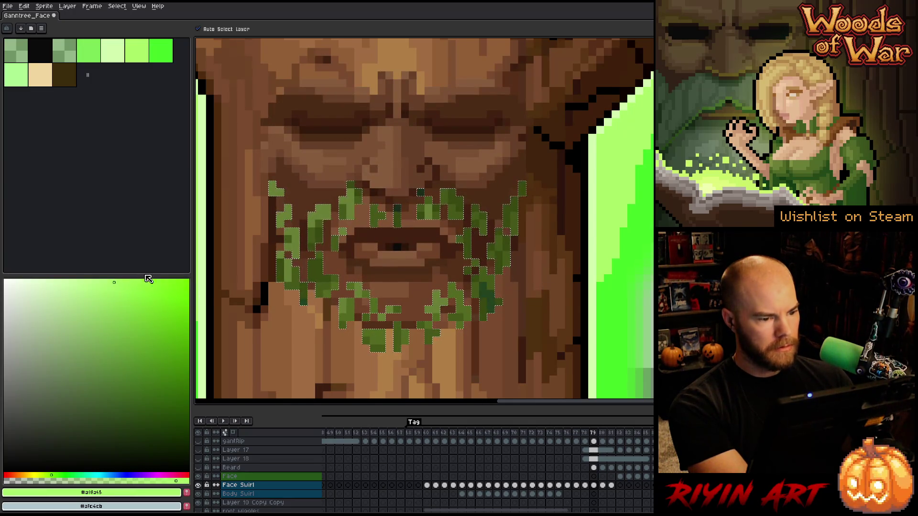
click(593, 468)
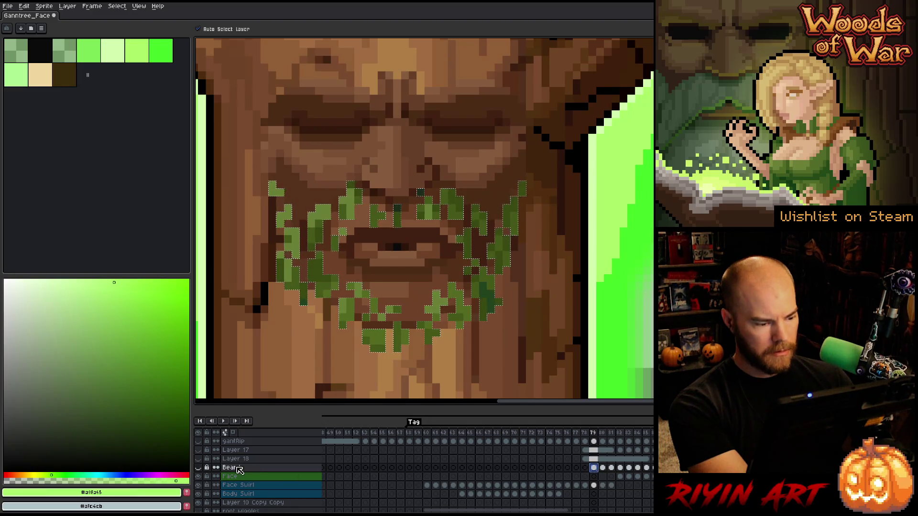
Show the Beard layer and eyedrop its dark and olive greens from the canvas.
click(199, 468)
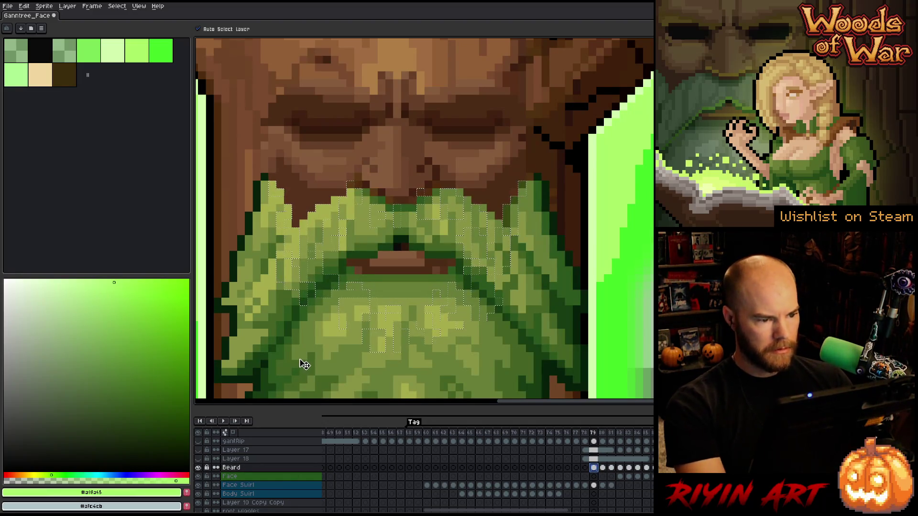
key(i)
click(429, 195)
key(b)
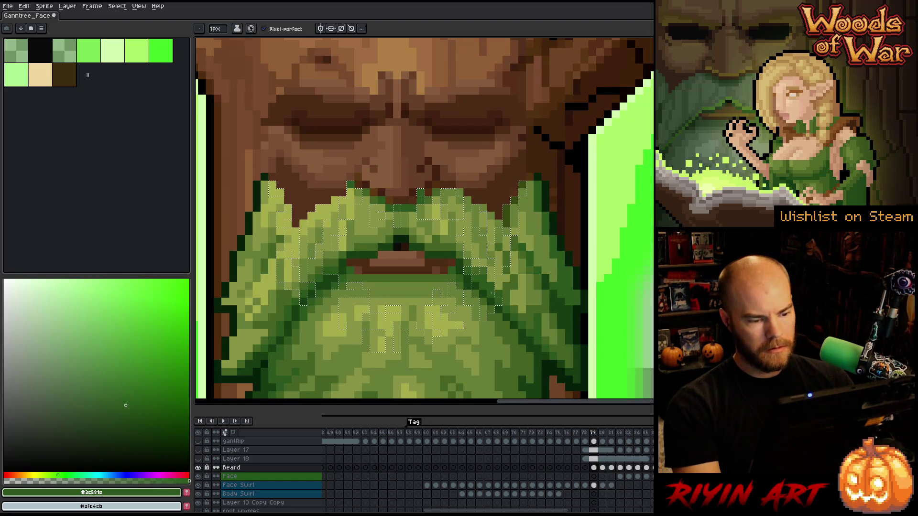
alt+click(411, 225)
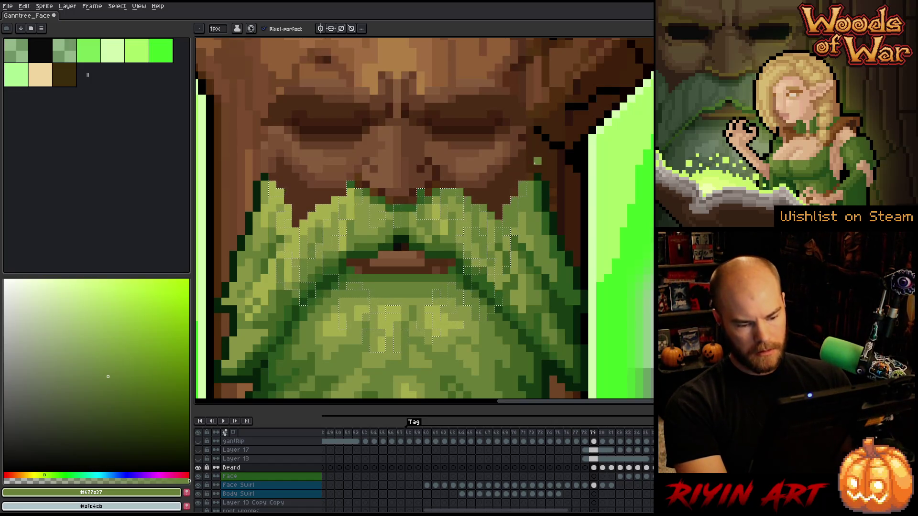
Select the Beard frame 79 cel, hide the Beard layer, and go to Face Swirl frame 80.
click(593, 468)
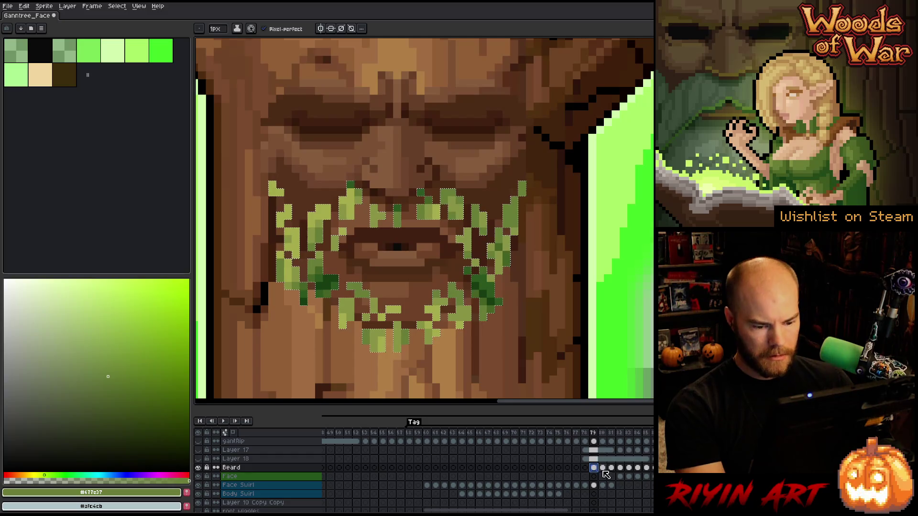
click(198, 467)
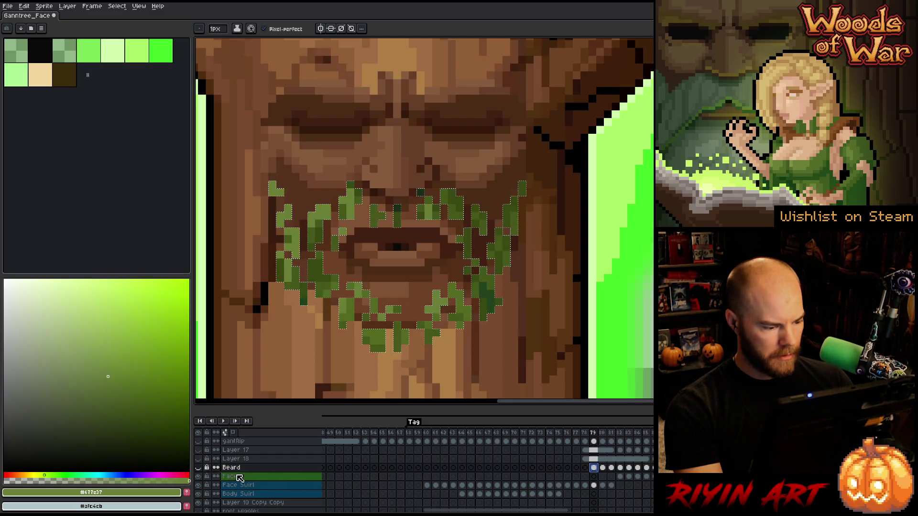
click(602, 486)
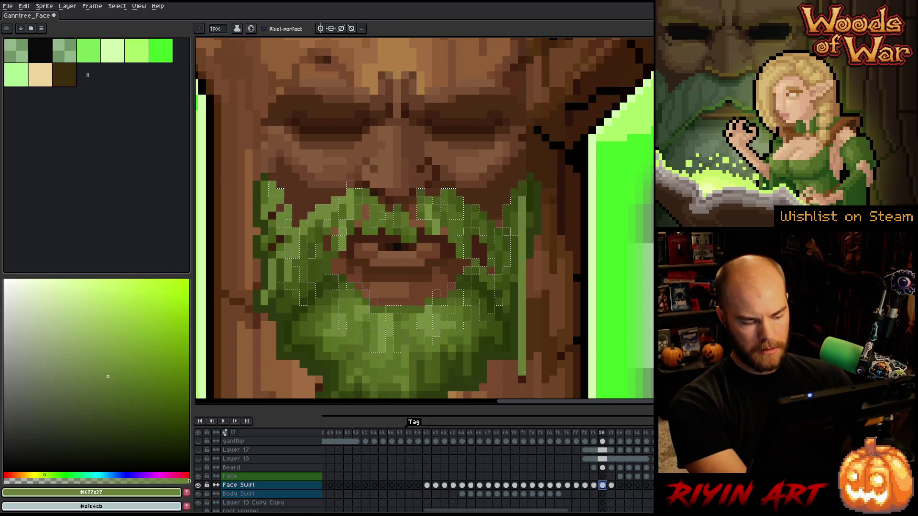
Colour-select the beard greens with raised tolerance, then add a darker green at lower tolerance.
key(shift+c)
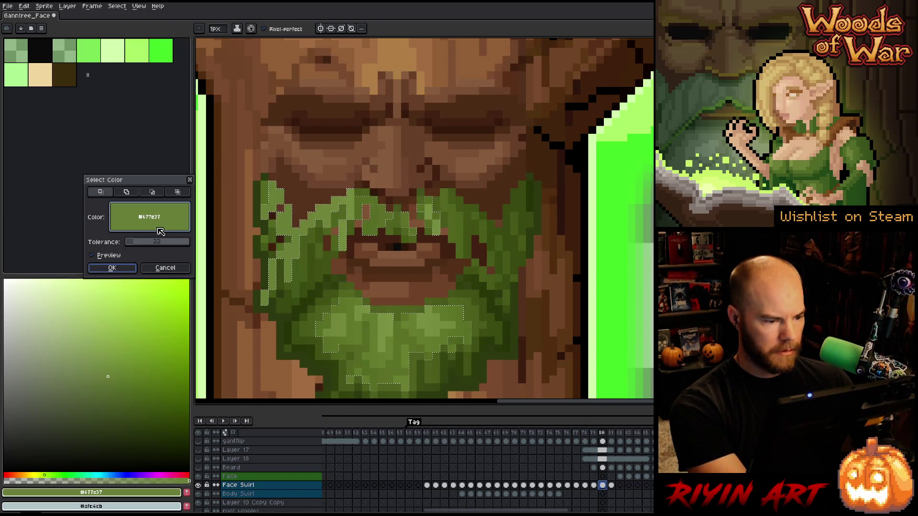
drag(140, 244, 142, 245)
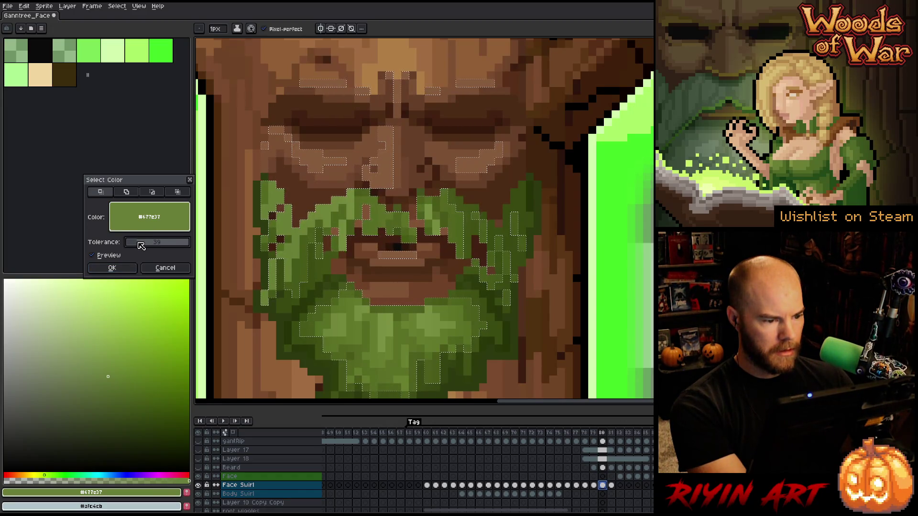
click(112, 267)
key(shift+c)
click(130, 198)
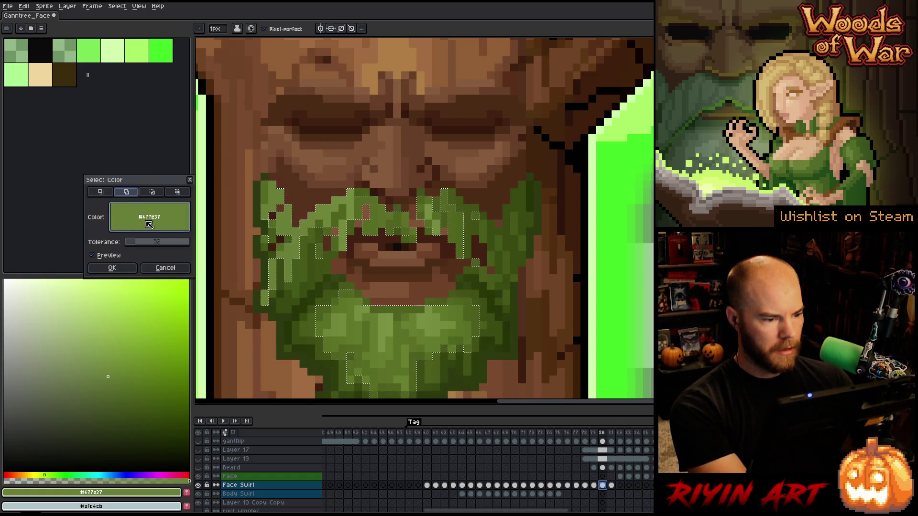
click(299, 289)
drag(139, 245, 139, 247)
click(111, 268)
Add the mid beard greens to the selection and show the Beard layer at frame 80.
key(shift+c)
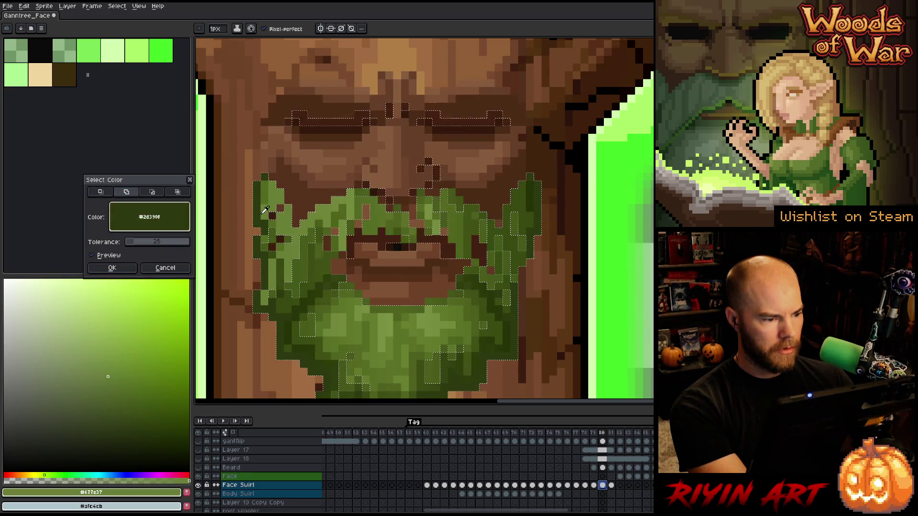
click(285, 284)
click(302, 275)
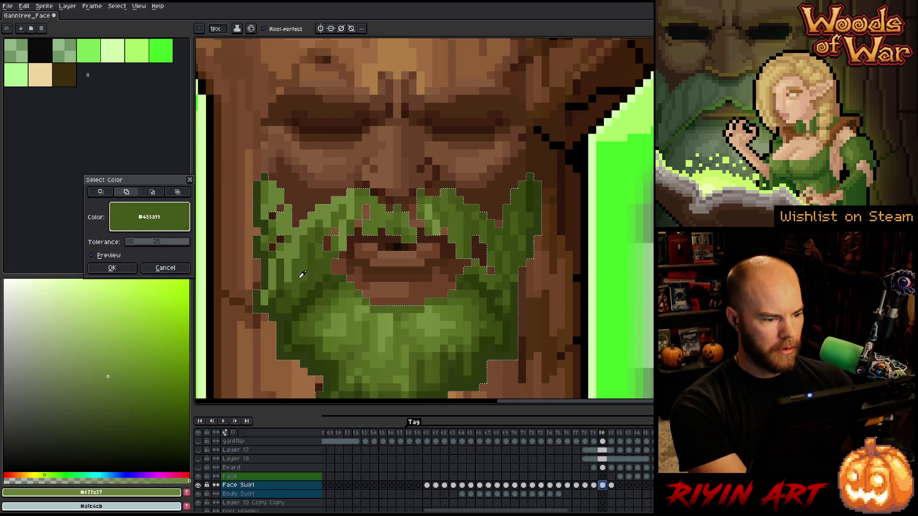
click(111, 268)
scroll(364, 270, down, 3)
scroll(380, 306, up, 1)
scroll(380, 306, up, 1)
scroll(380, 306, down, 1)
click(602, 467)
click(198, 468)
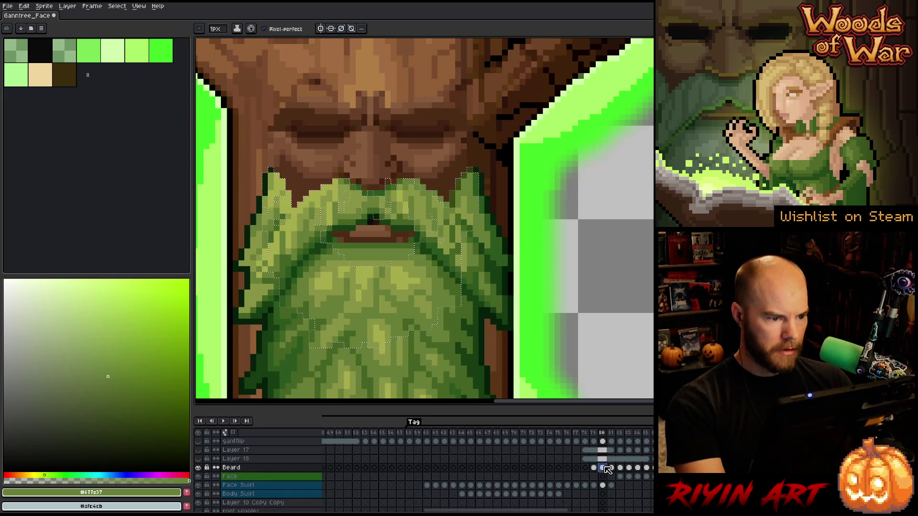
Delete Beard pixels outside the beard selection, deselect, and pick the very dark green #06200a.
key(Delete)
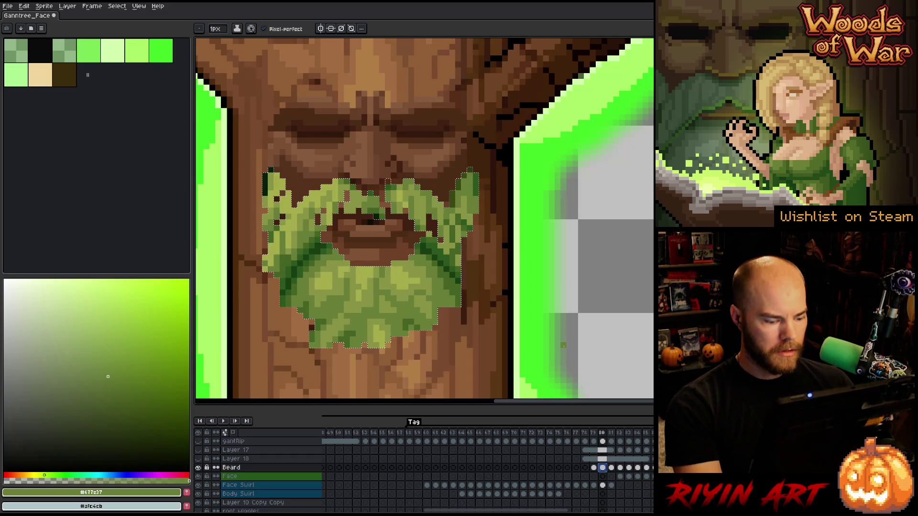
key(ctrl+d)
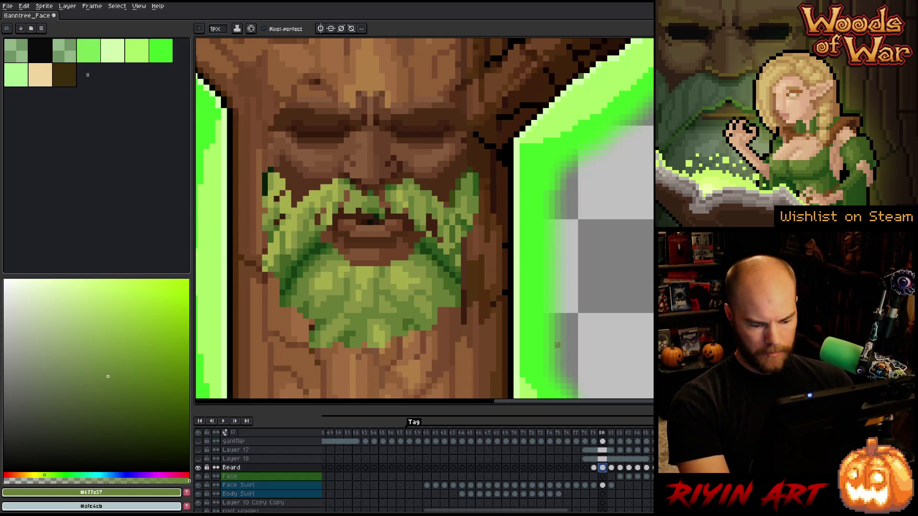
key(i)
click(266, 182)
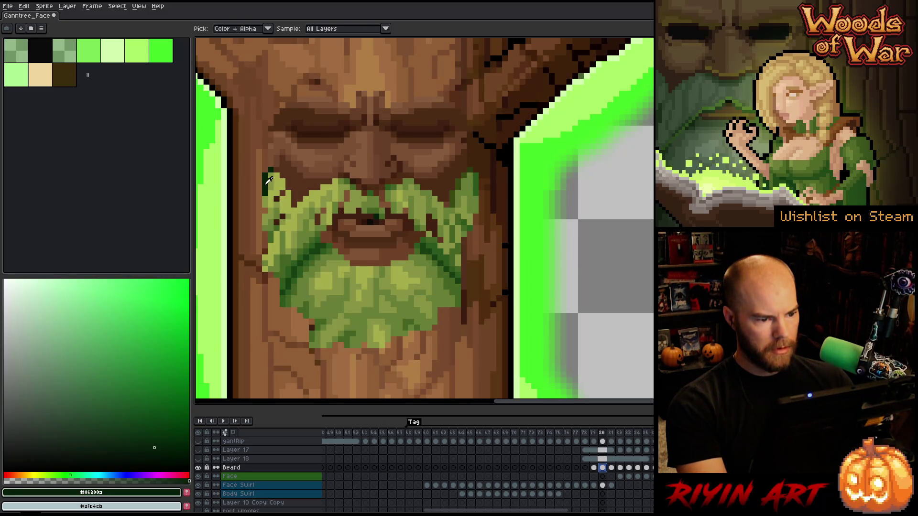
Lasso the beard and give it a very dark green outline, then step back to frame 79.
key(q)
drag(429, 287, 446, 246)
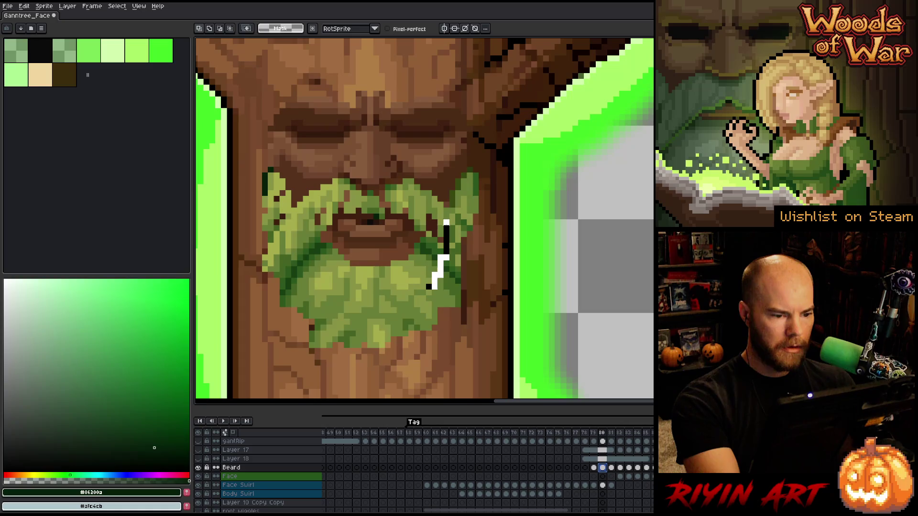
mouse_move(466, 163)
mouse_down()
mouse_move(357, 153)
mouse_move(280, 164)
mouse_move(282, 256)
mouse_move(390, 316)
mouse_move(416, 313)
mouse_up()
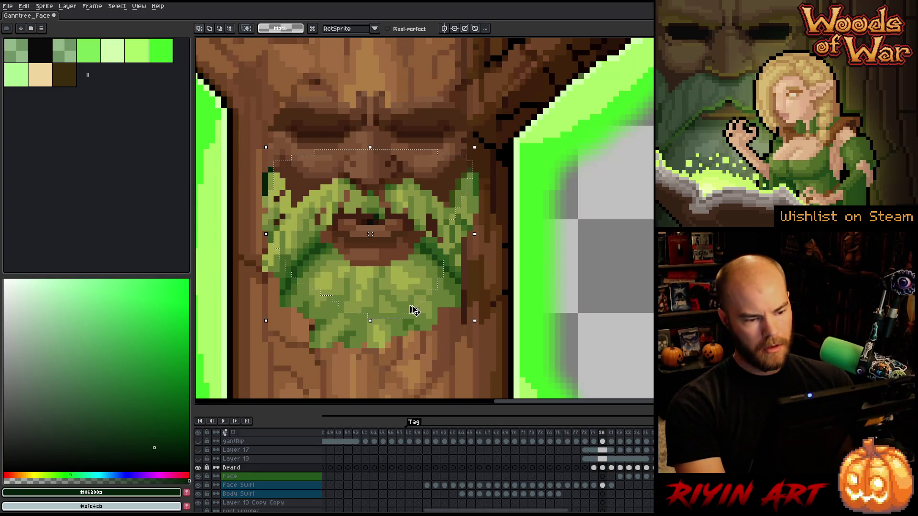
key(shift+o)
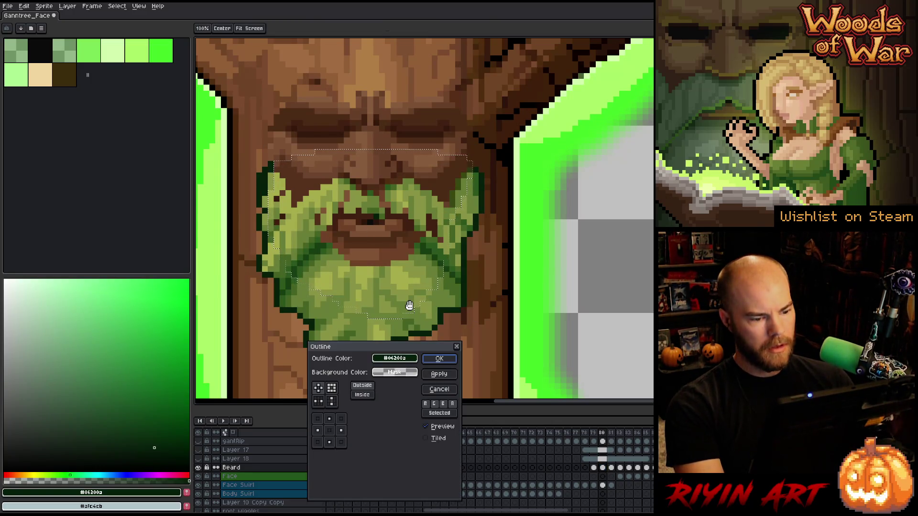
click(453, 358)
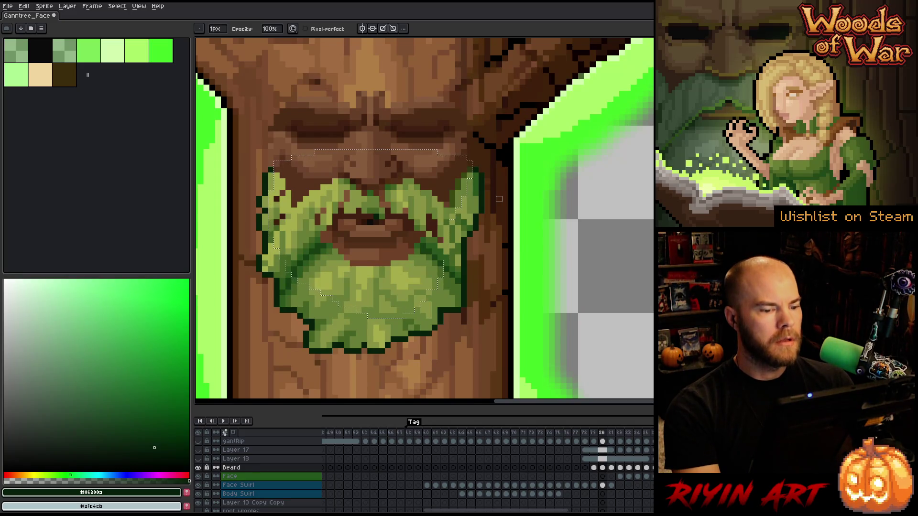
key(Left)
Return to frame 80, drop the selection, and eyedrop several greens from the beard.
key(Right)
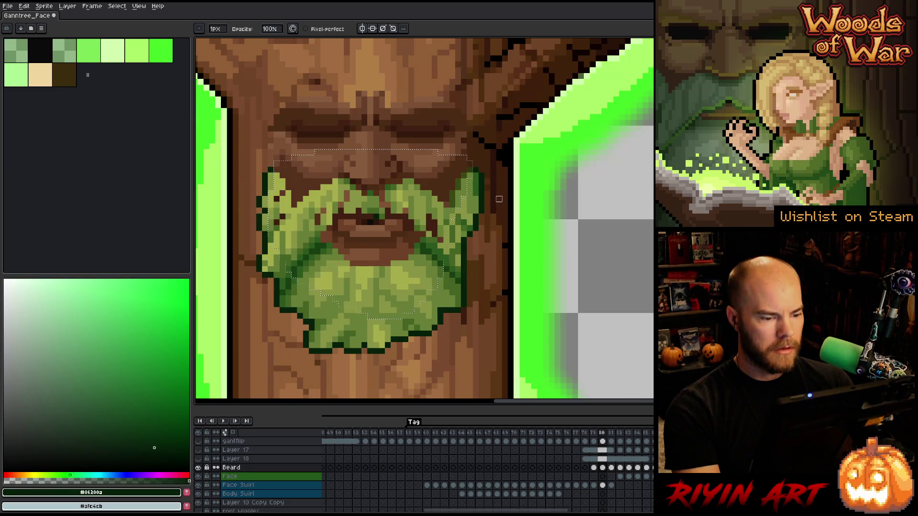
key(ctrl+d)
key(alt)
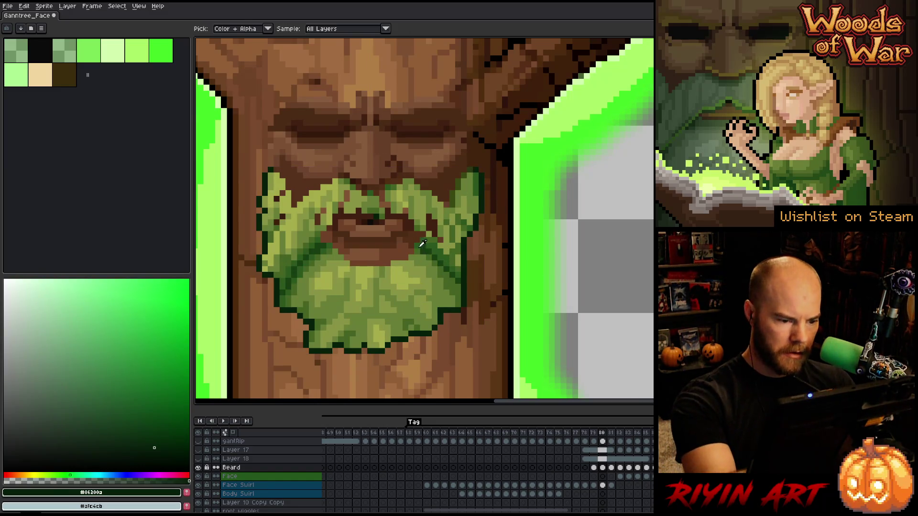
alt+click(435, 246)
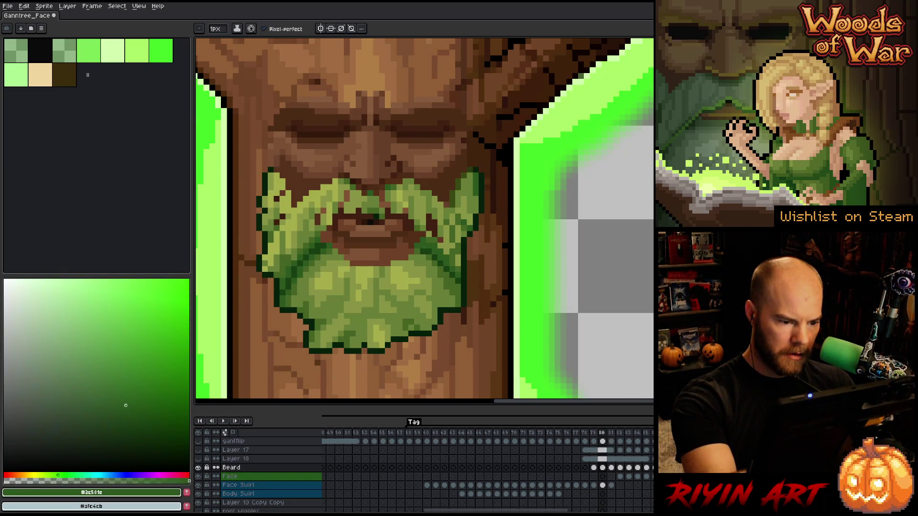
alt+click(425, 252)
alt+click(420, 248)
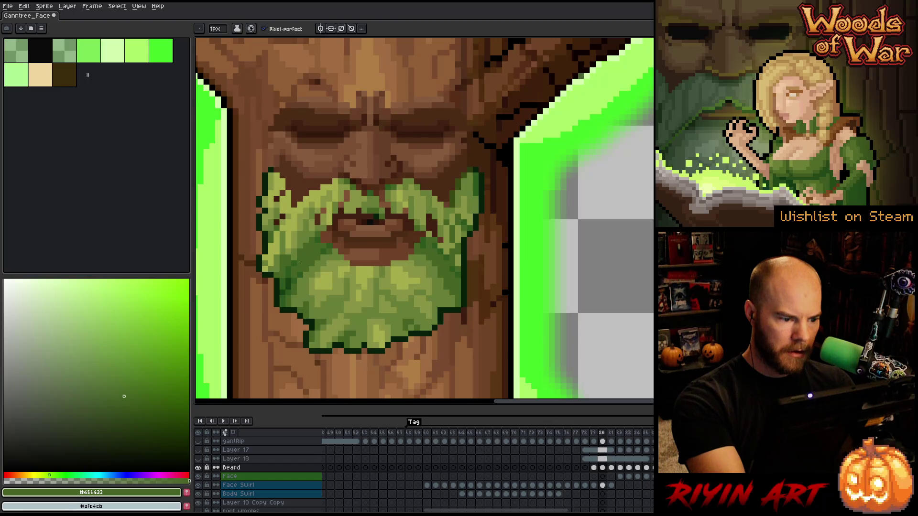
alt+click(326, 256)
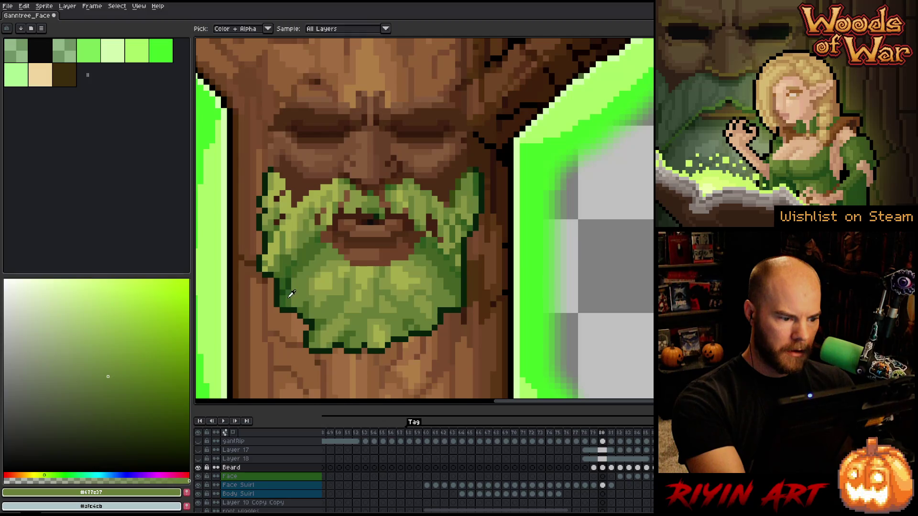
alt+click(286, 291)
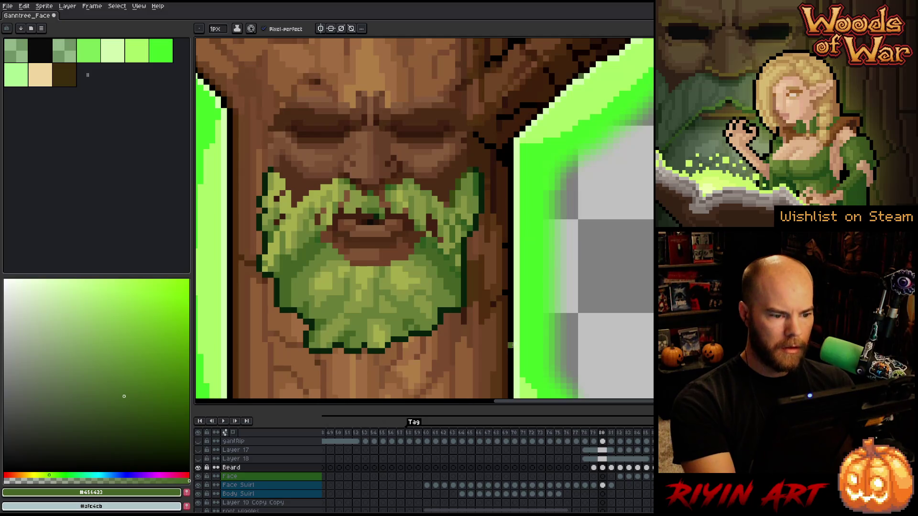
alt+click(318, 253)
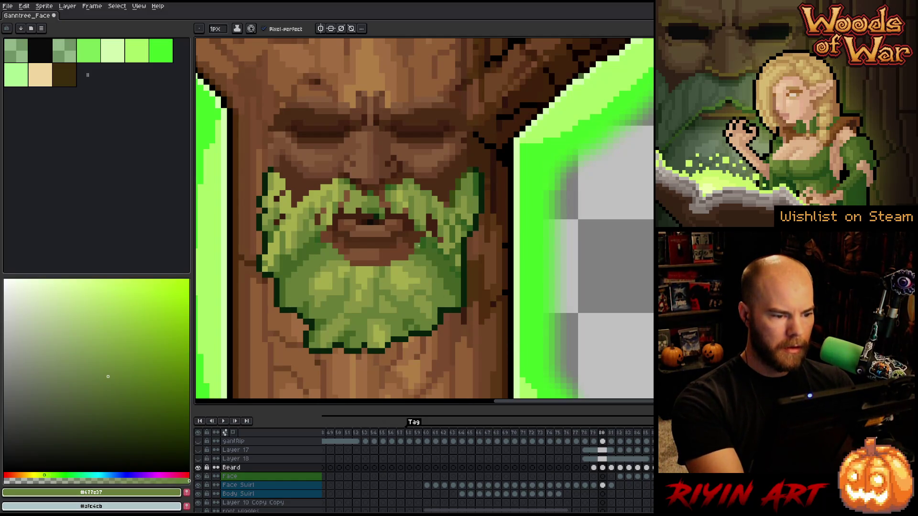
Compare the beard across frames 79–81, ending on frame 81 with the pencil.
key(comma)
key(period)
key(comma)
key(b)
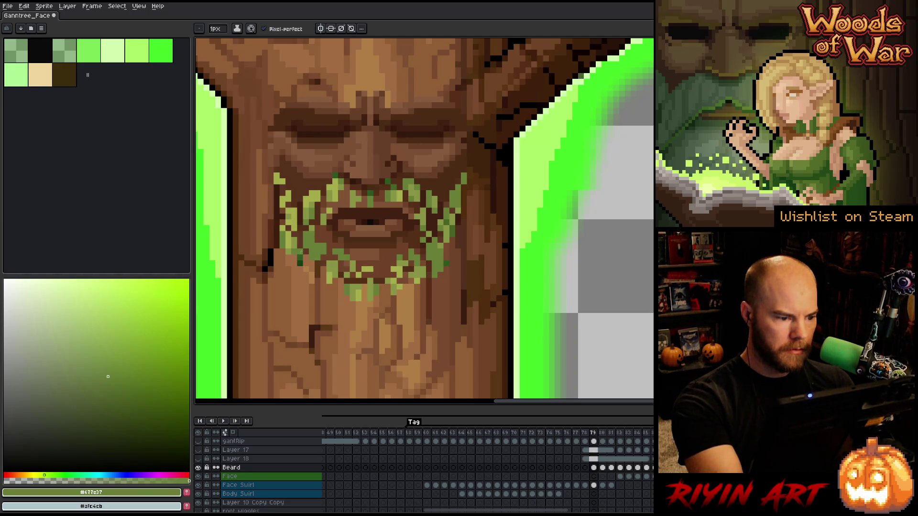
key(Right)
key(Left)
key(Right)
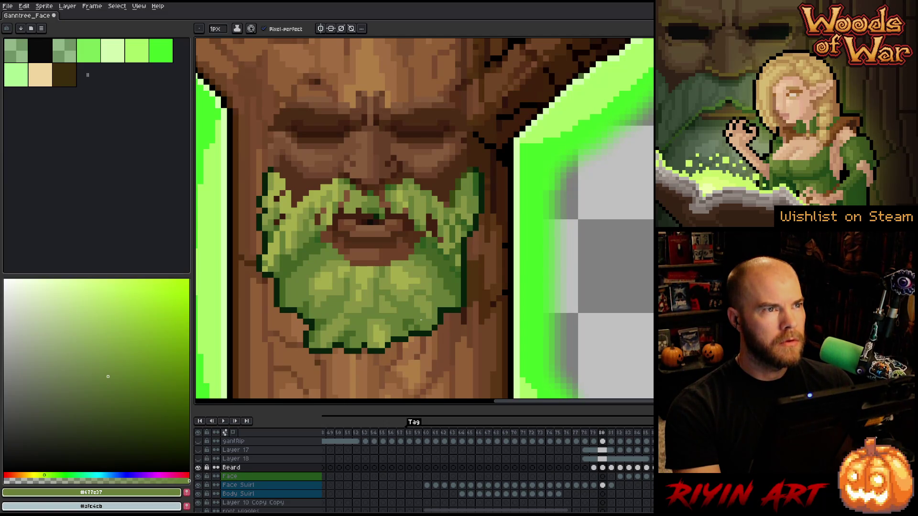
key(Right)
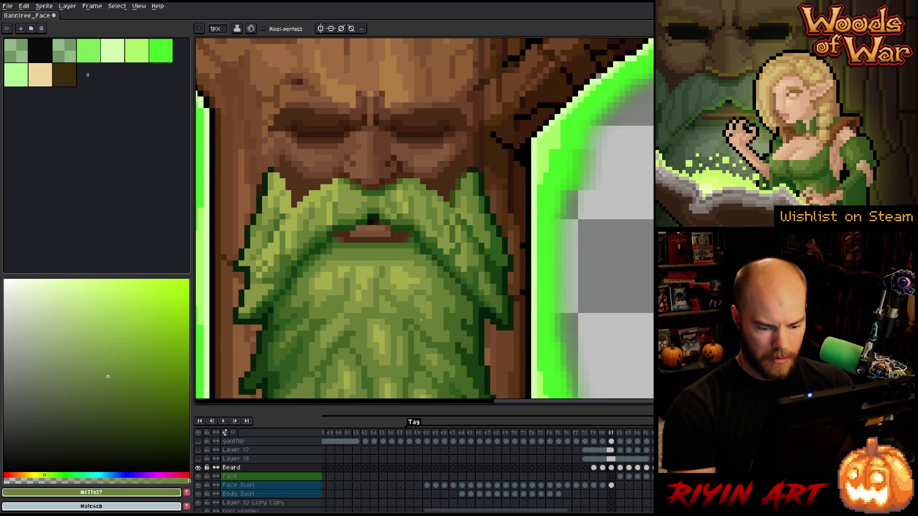
Hide the Beard layer and wand-select a thin strip beside the beard on Face Swirl.
click(198, 467)
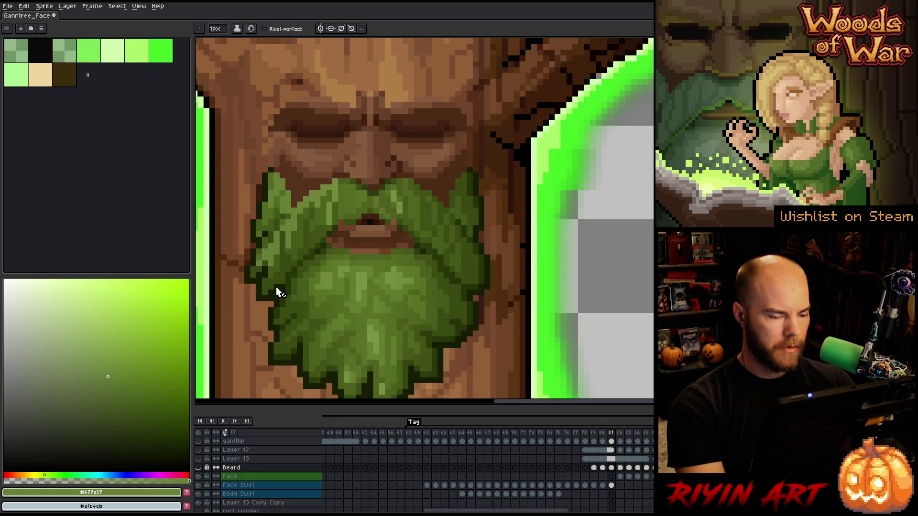
drag(490, 313, 498, 283)
key(w)
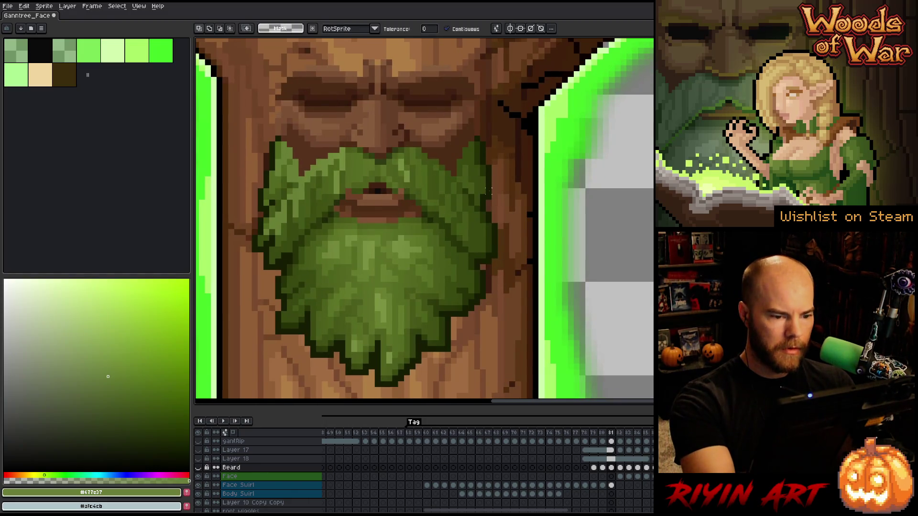
key(b)
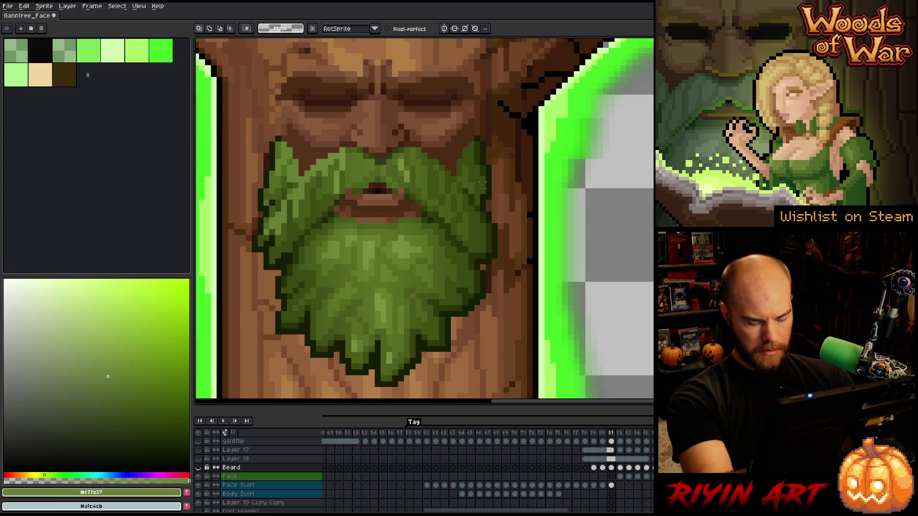
key(w)
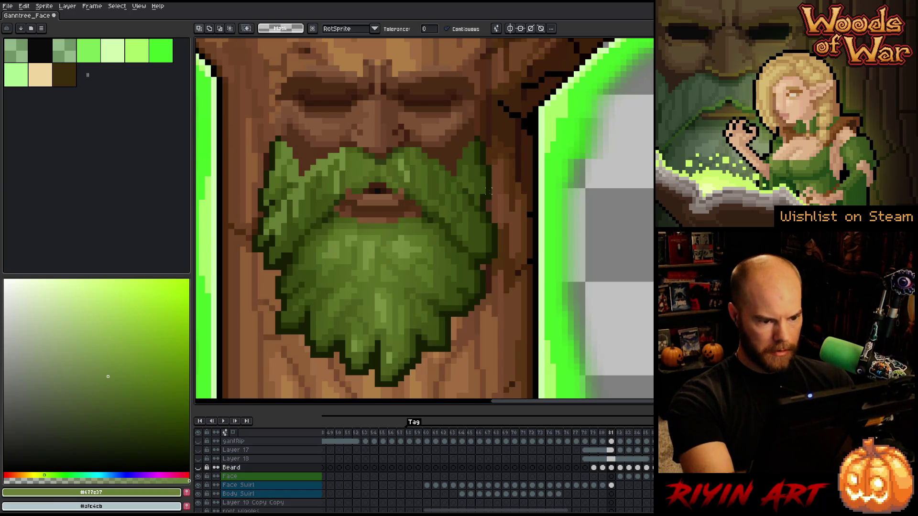
key(Down)
key(Down)
click(488, 189)
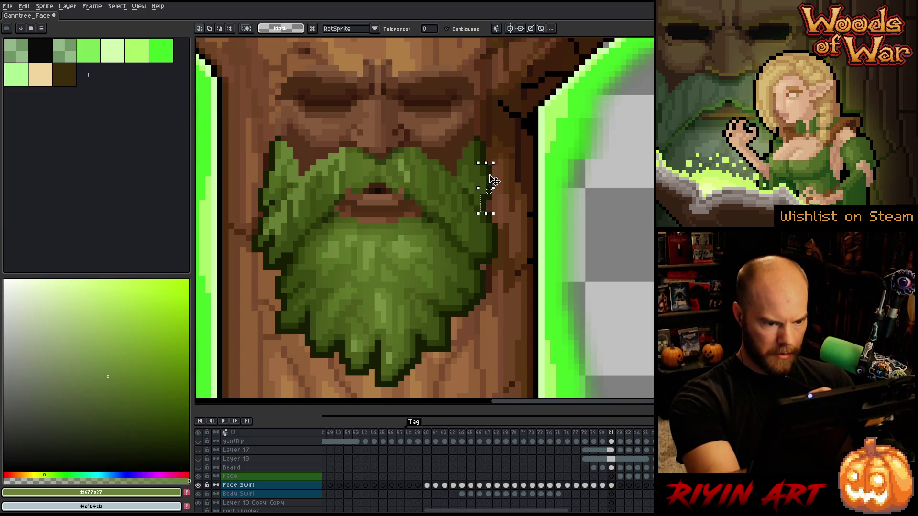
Select all #151d02 outline pixels at tolerance 0, then make Beard the working layer.
key(shift+c)
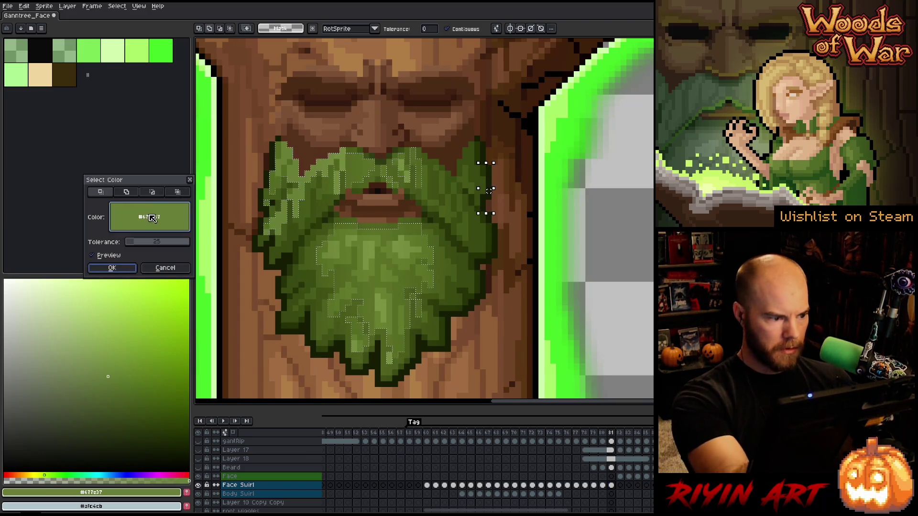
drag(133, 242, 126, 241)
click(499, 238)
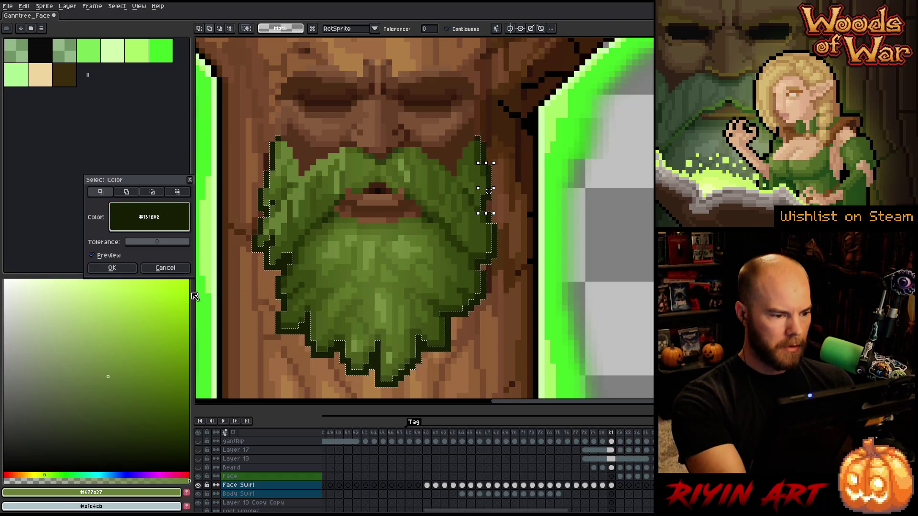
click(125, 270)
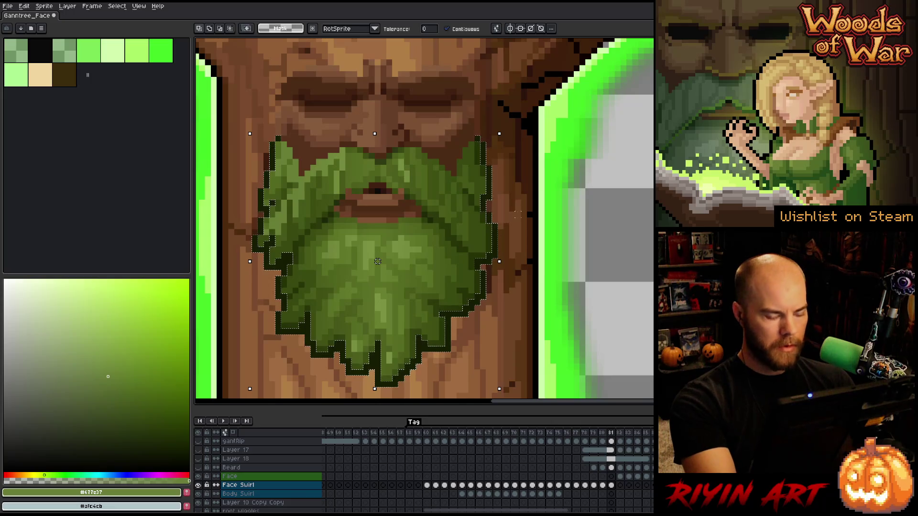
drag(533, 219, 553, 184)
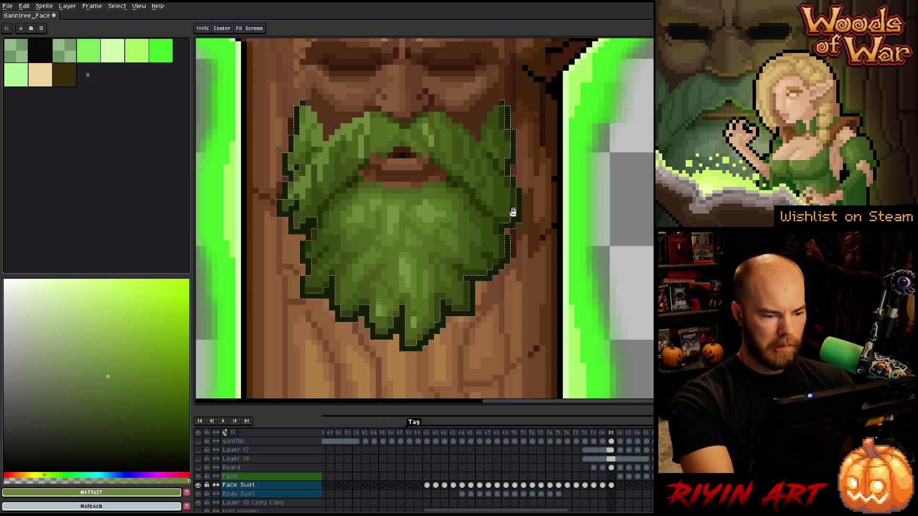
key(space)
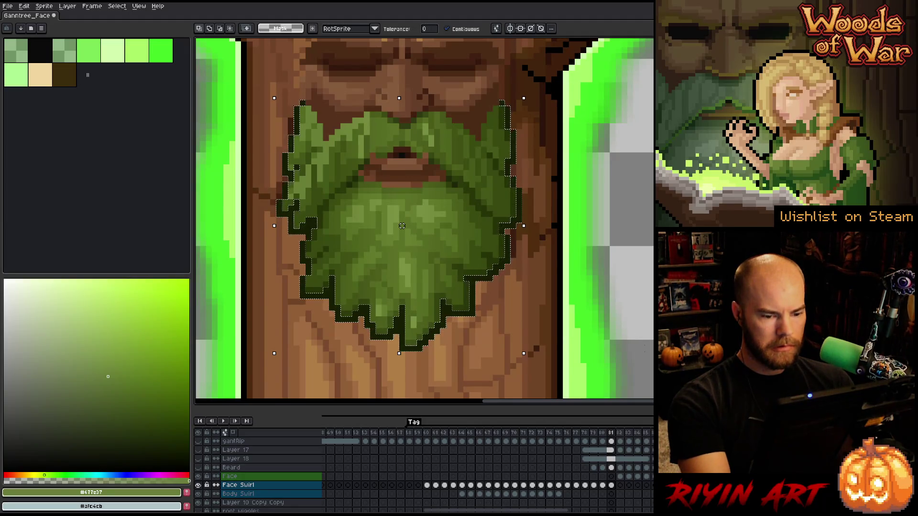
click(611, 468)
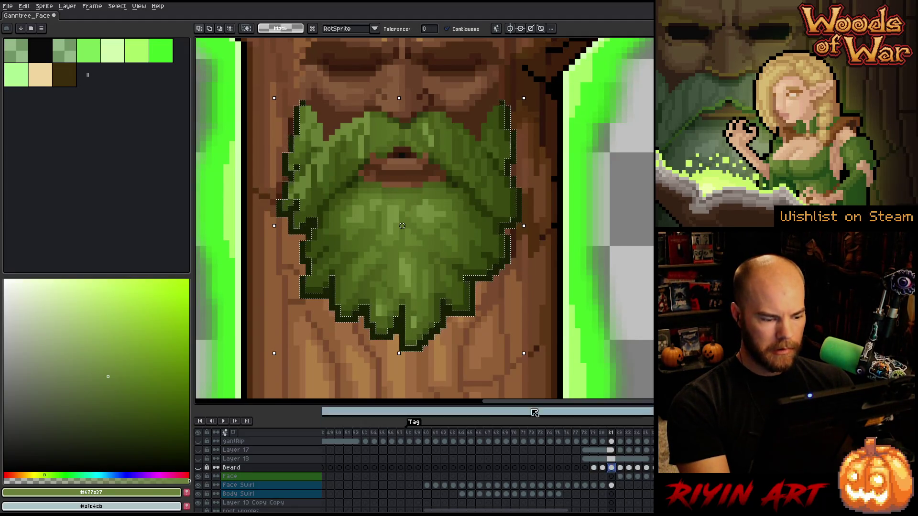
Show the Beard layer and add two lasso areas plus lower beard regions to the selection.
click(198, 467)
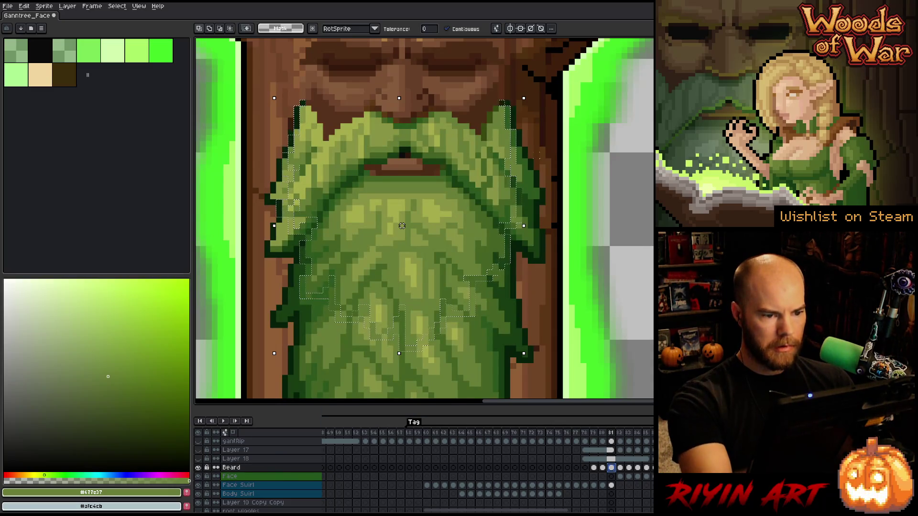
key(b)
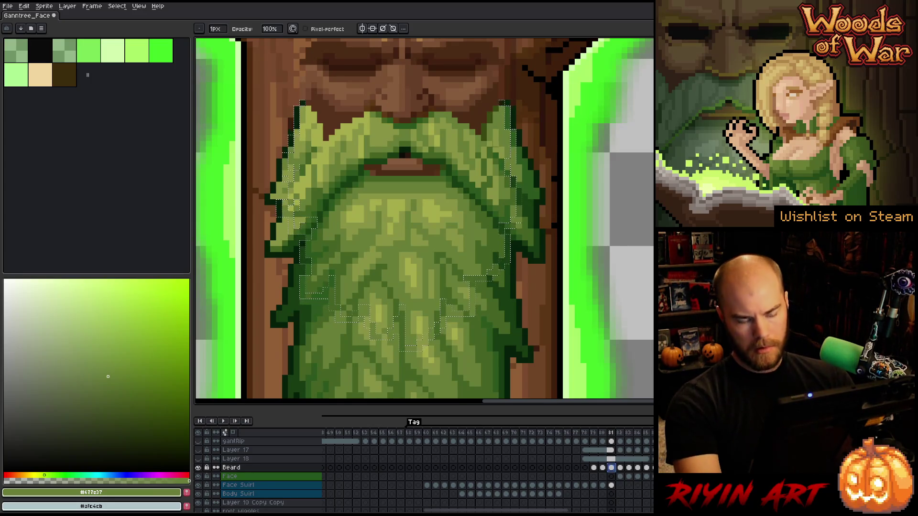
key(w)
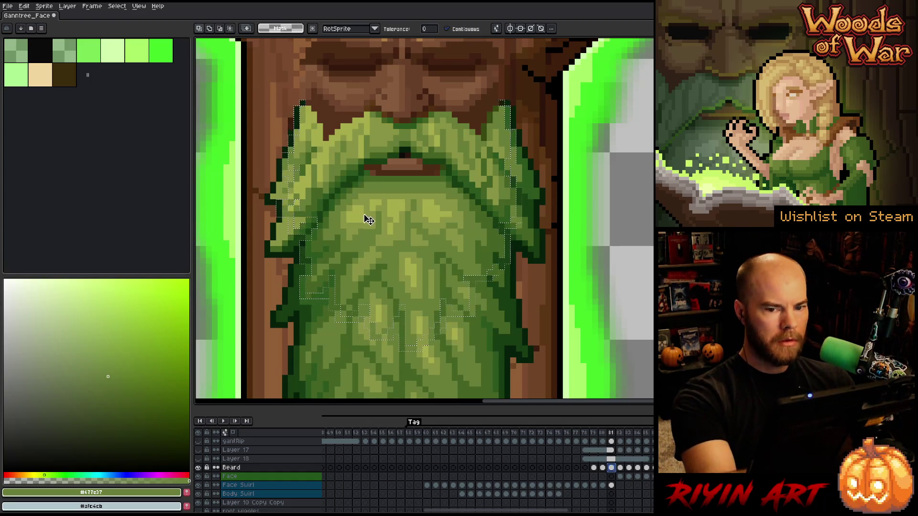
key(q)
mouse_move(336, 179)
mouse_down()
mouse_move(301, 103)
mouse_move(392, 155)
mouse_move(503, 102)
mouse_up()
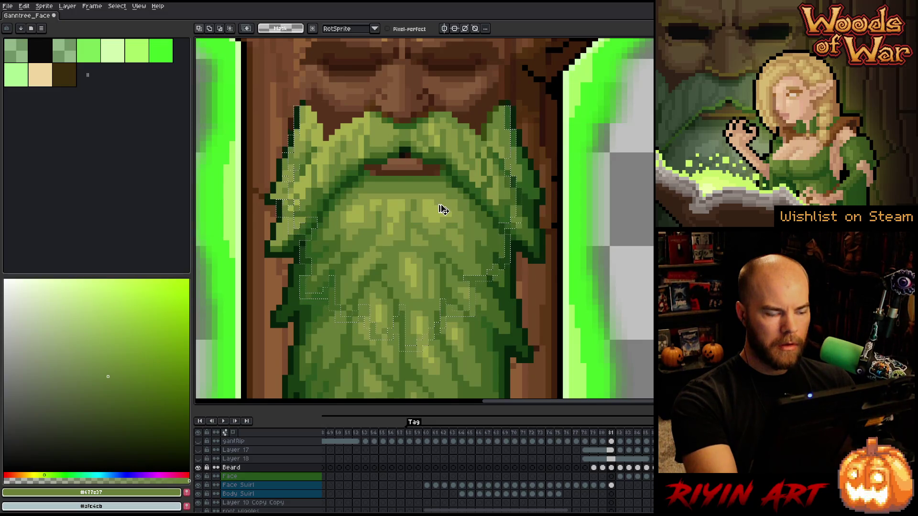
mouse_move(466, 181)
mouse_down()
mouse_move(497, 120)
mouse_move(420, 81)
mouse_move(303, 98)
mouse_up()
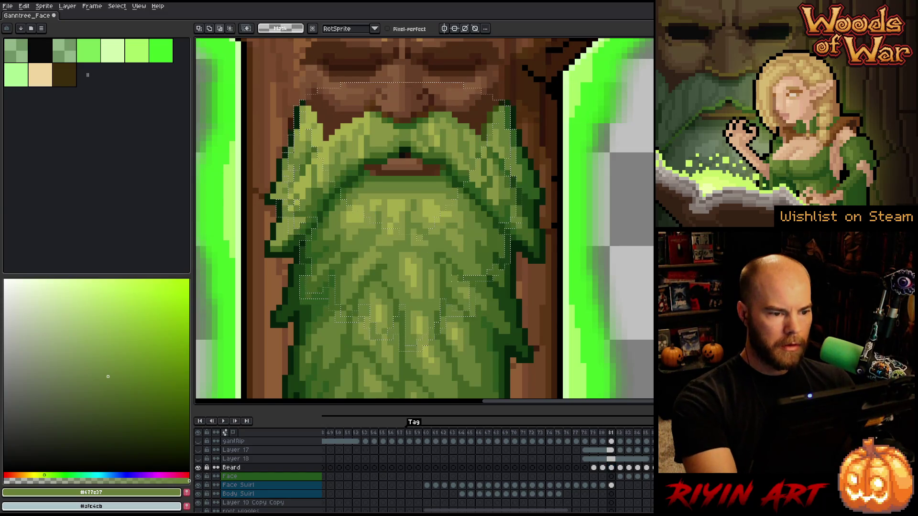
key(w)
shift+click(441, 282)
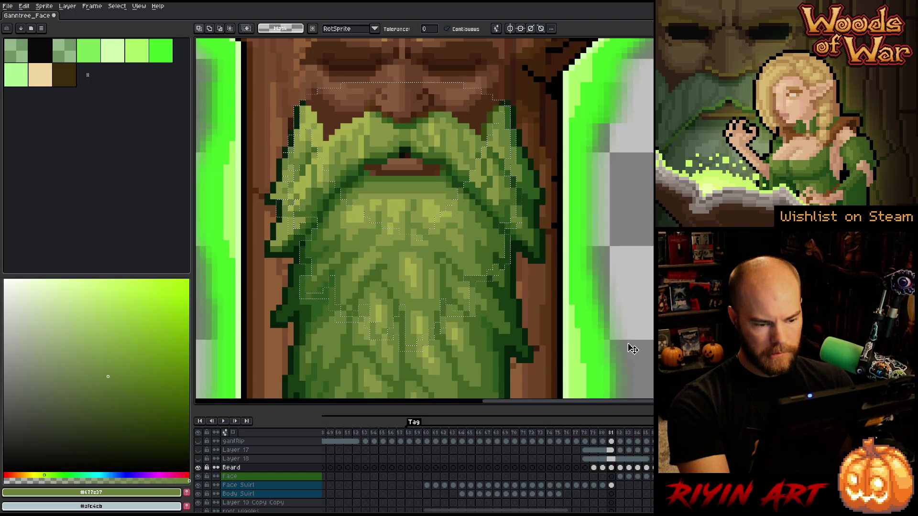
scroll(630, 349, down, 3)
scroll(612, 349, up, 2)
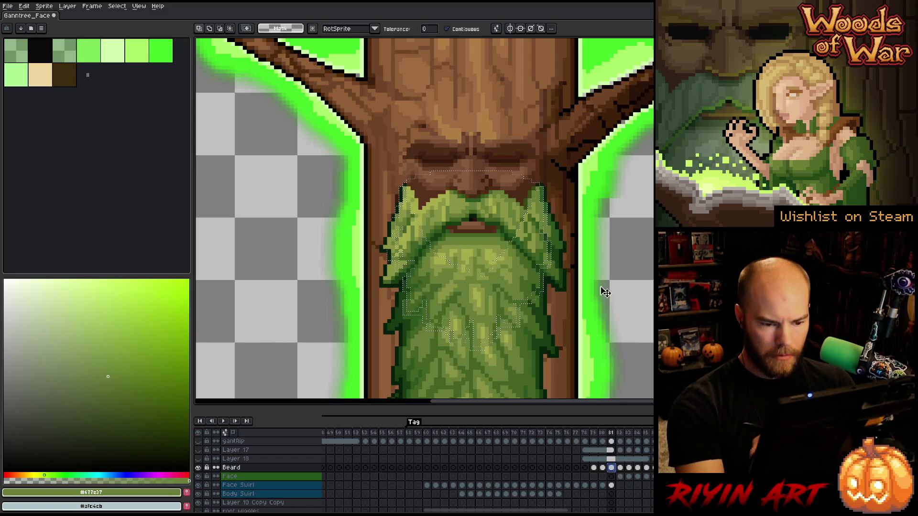
key(b)
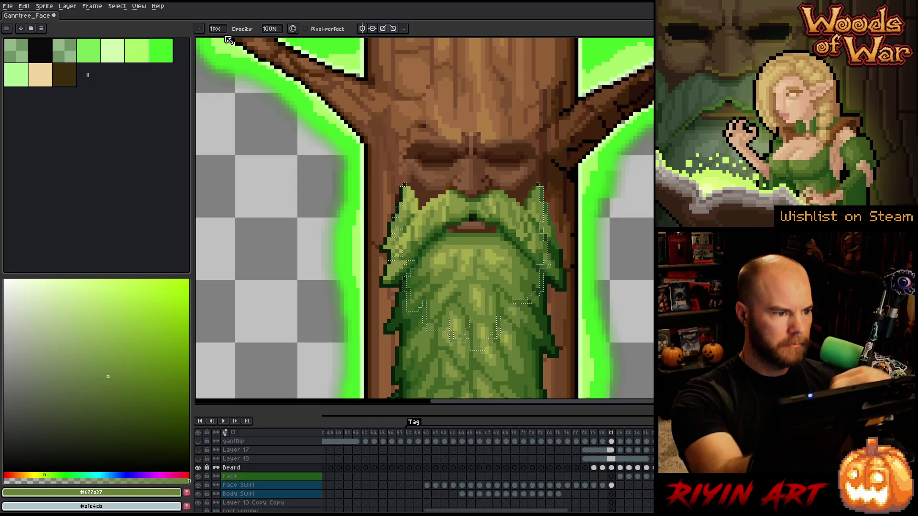
With a larger round brush, clear the beard pixels on its lower right.
key(plus)
key(plus)
key(plus)
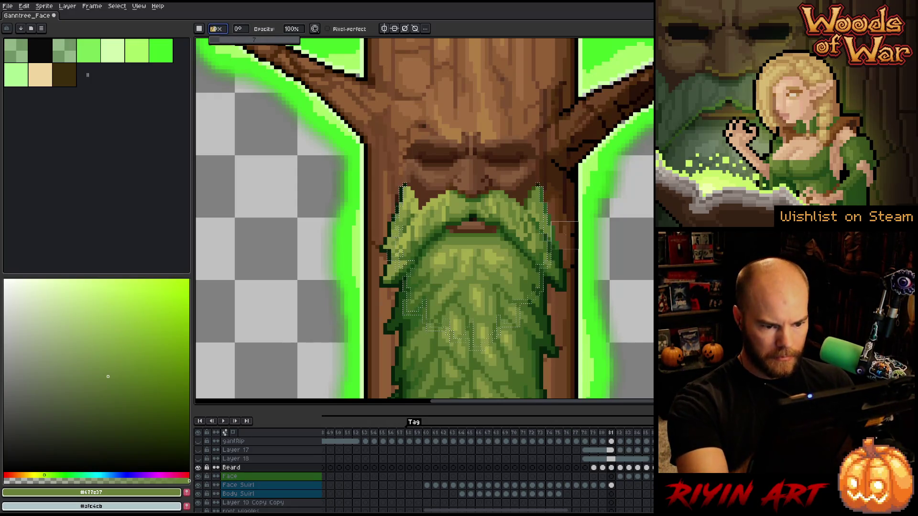
click(199, 29)
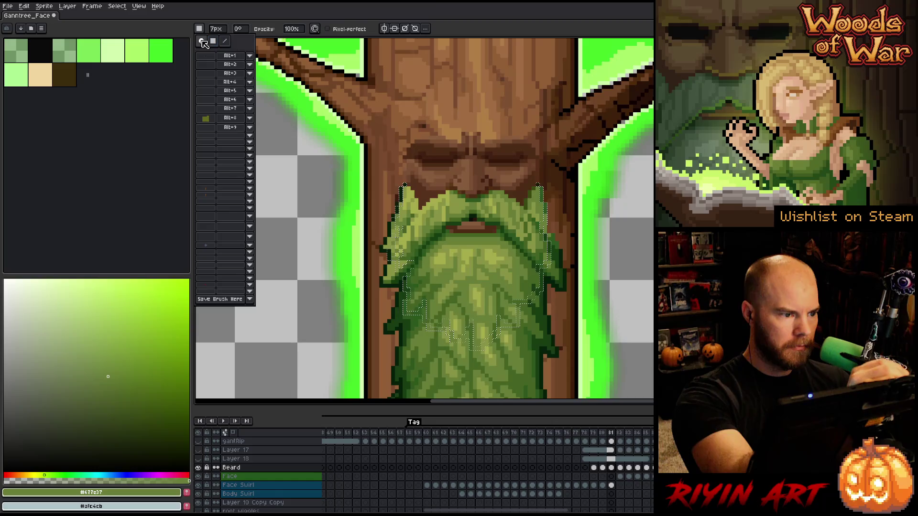
click(201, 40)
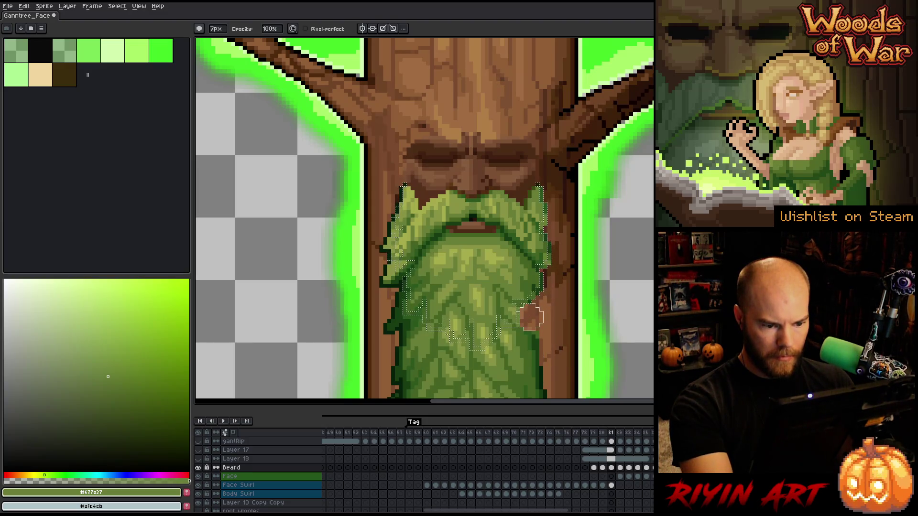
drag(534, 340, 572, 274)
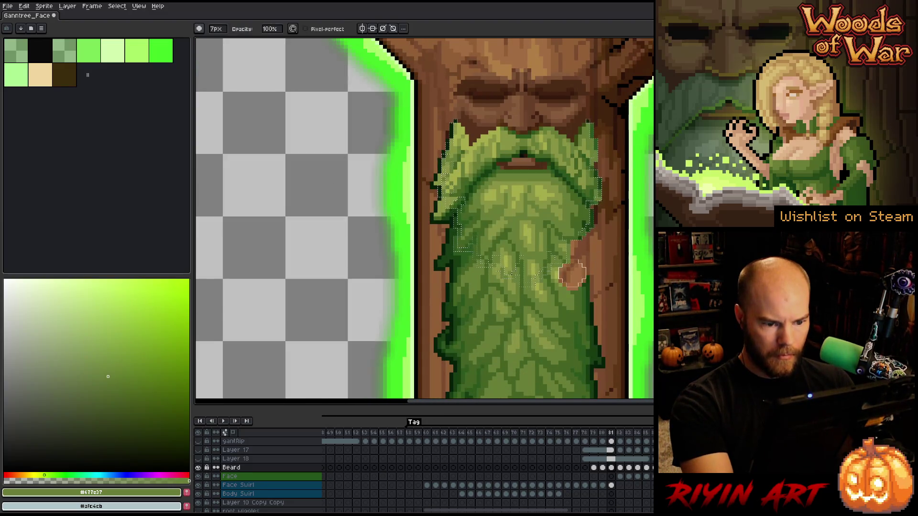
mouse_move(522, 314)
mouse_down()
mouse_move(574, 335)
mouse_move(504, 308)
mouse_move(494, 289)
mouse_up()
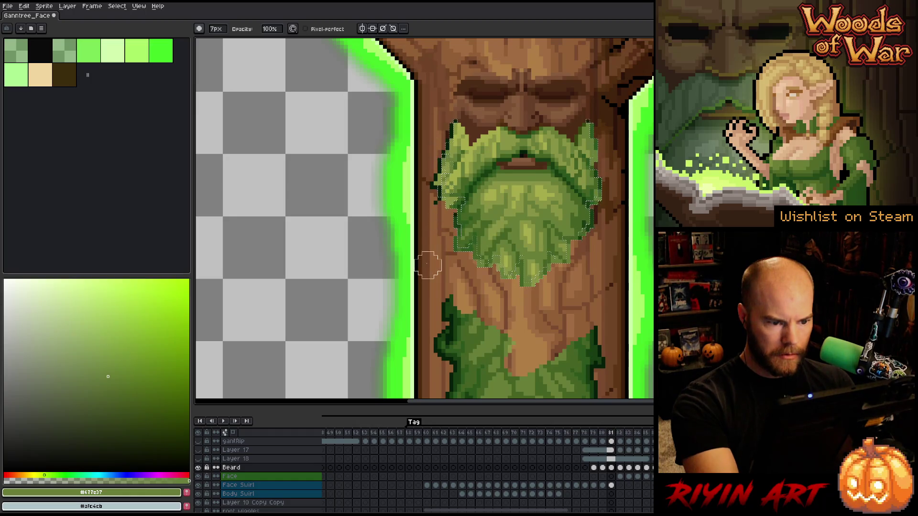
scroll(444, 220, up, 3)
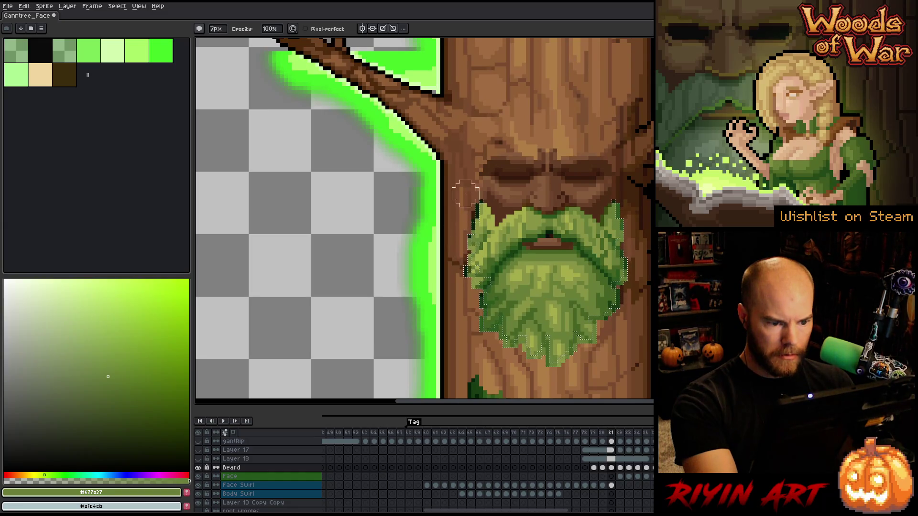
mouse_move(616, 303)
mouse_down()
mouse_move(497, 263)
mouse_move(515, 241)
mouse_up()
Stroke the beard selection with dark green #06200a and drop the selection.
click(154, 448)
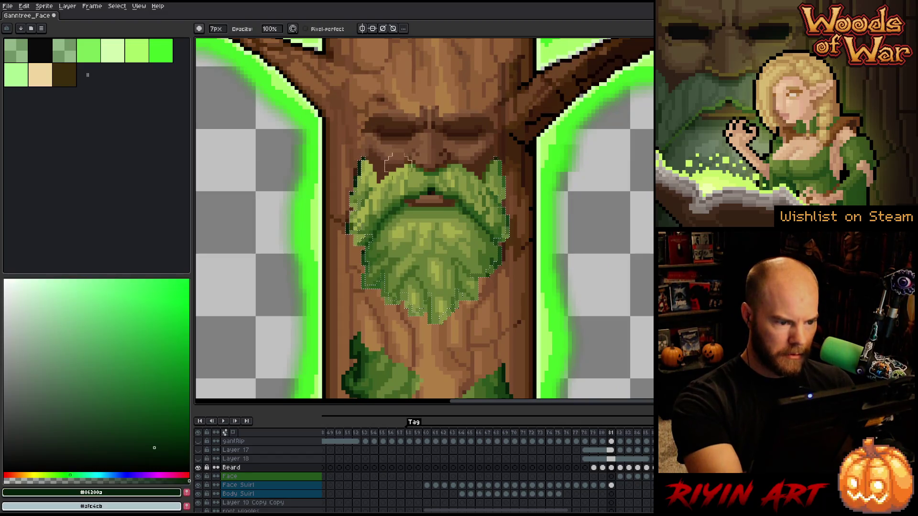
key(f)
key(ctrl+z)
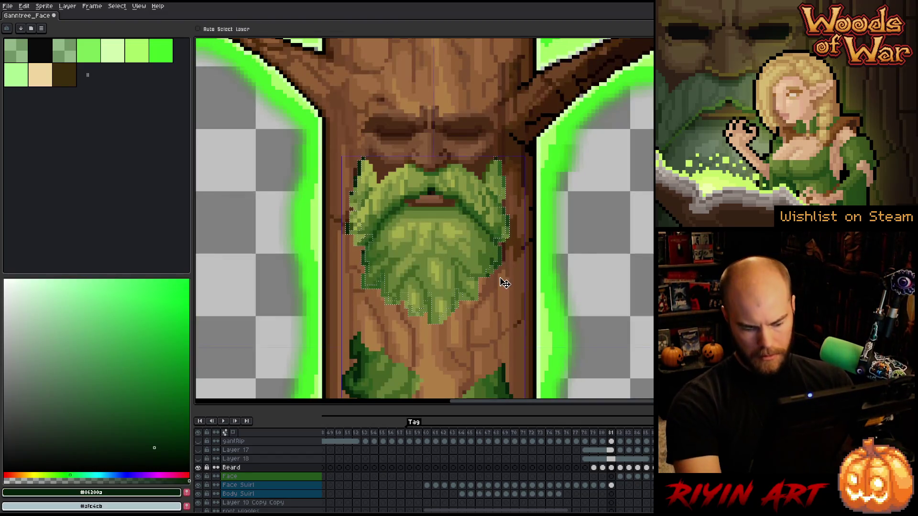
key(s)
key(ctrl+d)
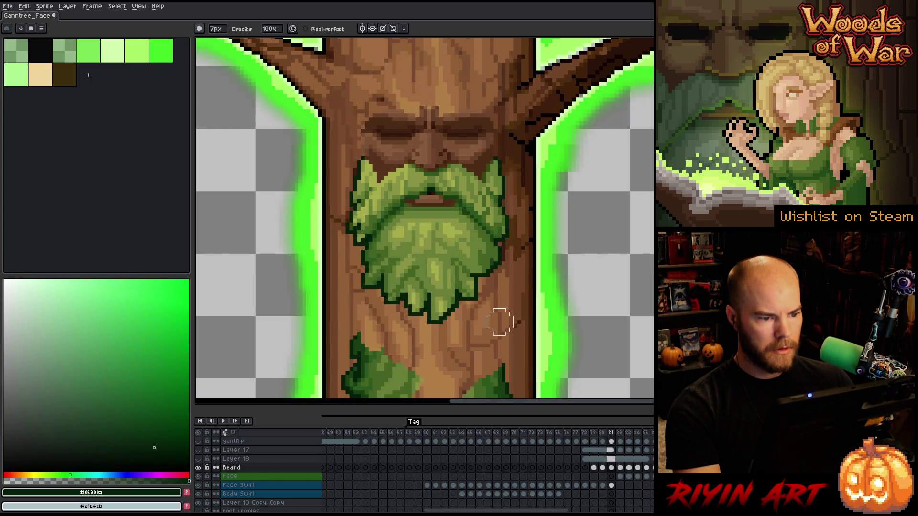
Step through frames 80 to 82 to check the outlined beard.
key(Left)
key(Right)
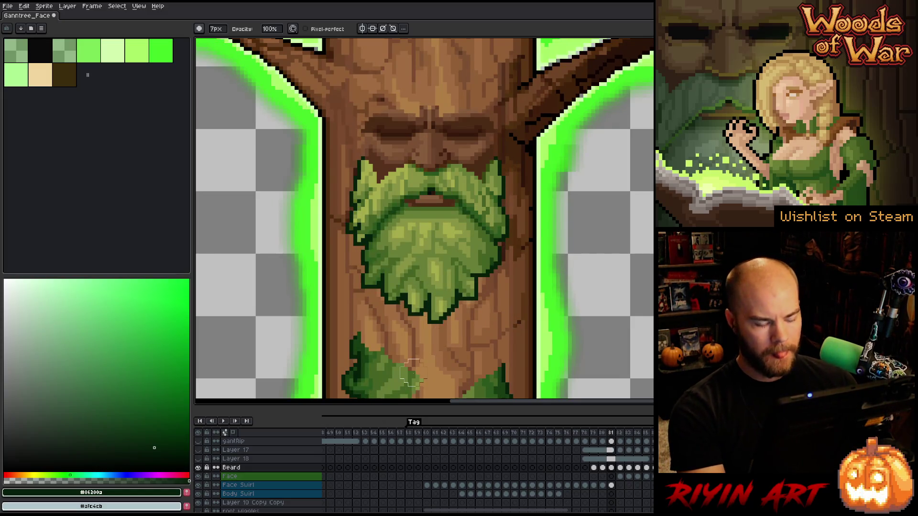
key(Right)
scroll(421, 362, down, 3)
key(Left)
key(Left)
key(Right)
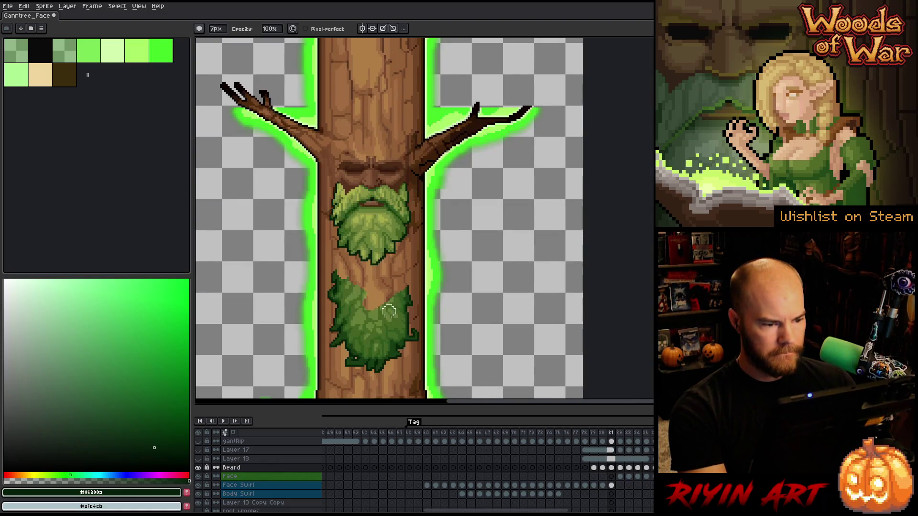
click(610, 485)
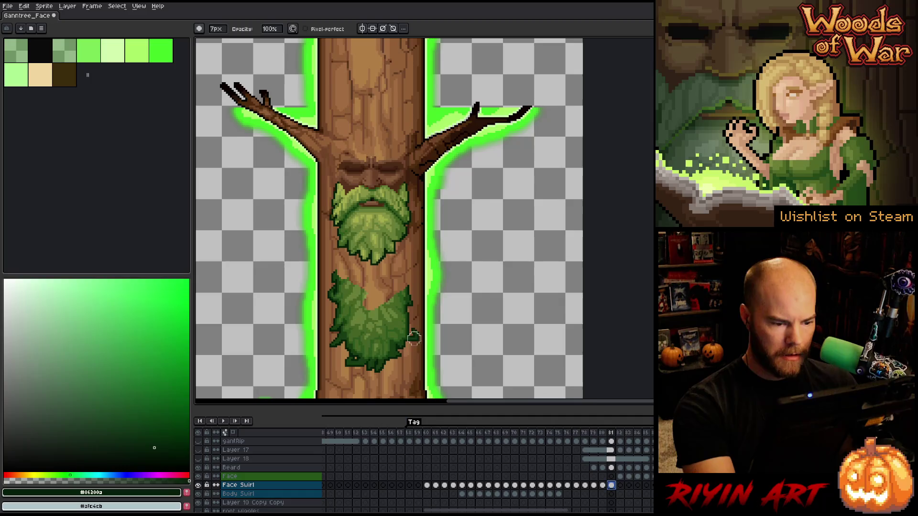
key(m)
key(Up)
key(Up)
mouse_move(426, 373)
mouse_down()
mouse_move(460, 329)
mouse_move(377, 279)
mouse_move(313, 329)
mouse_move(426, 377)
mouse_up()
key(Delete)
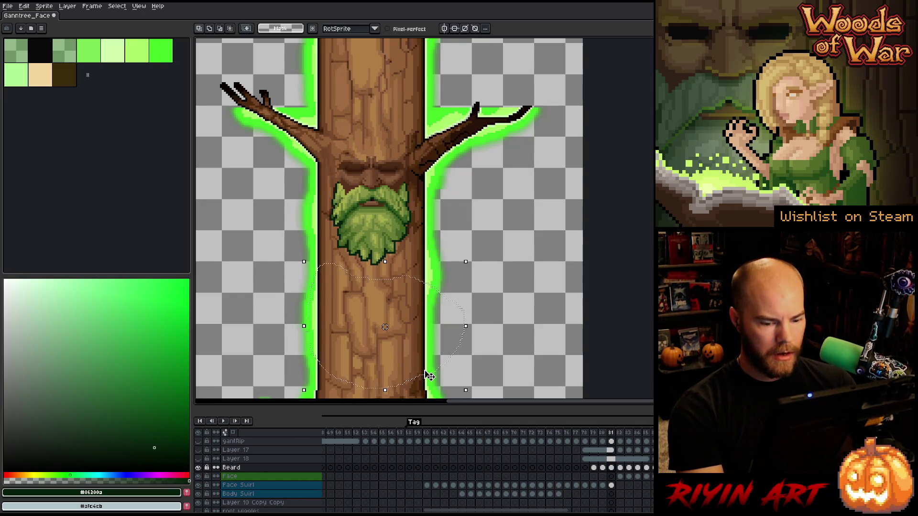
key(Right)
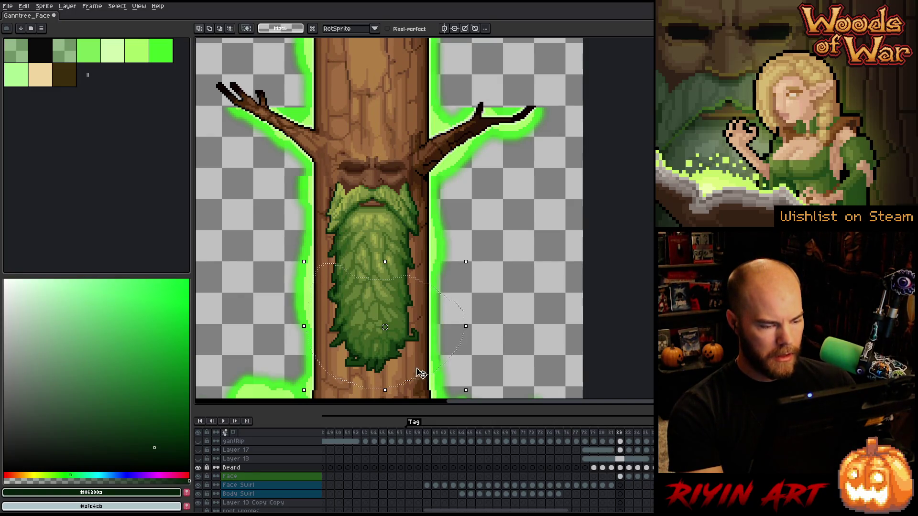
click(198, 468)
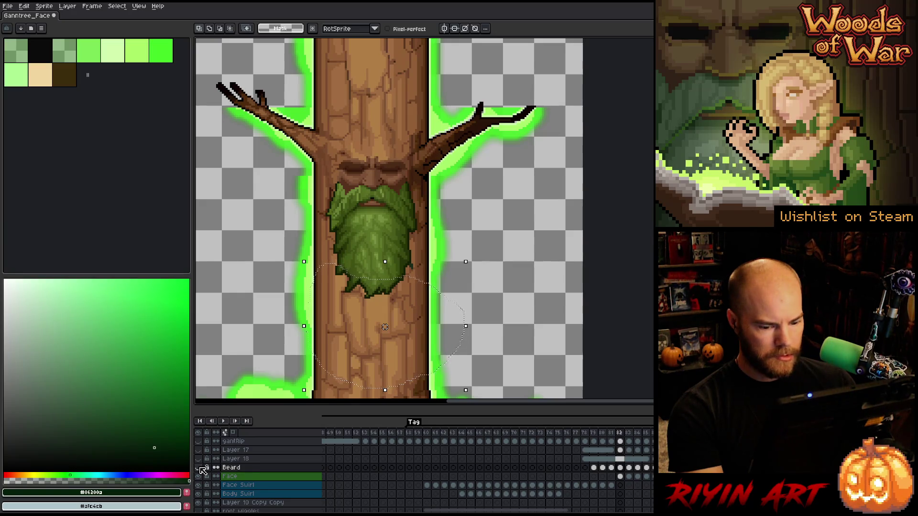
click(198, 467)
click(198, 467)
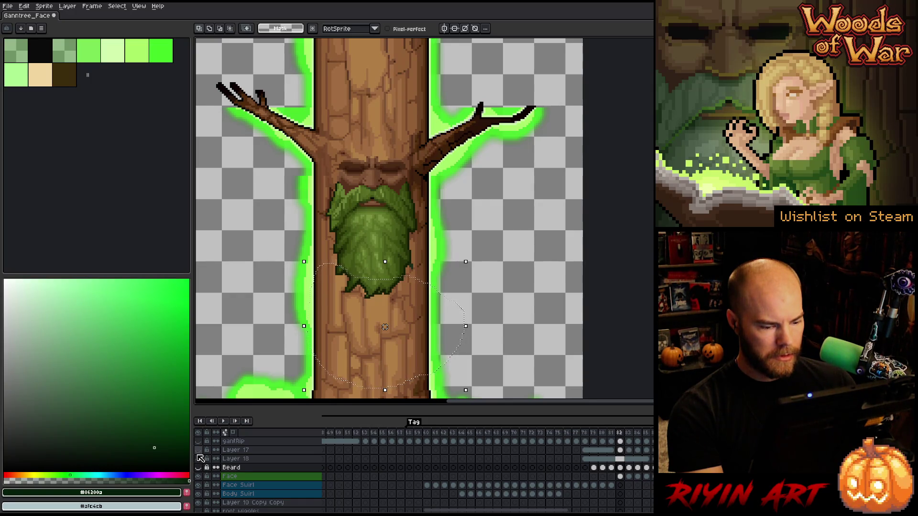
scroll(407, 477, down, 2)
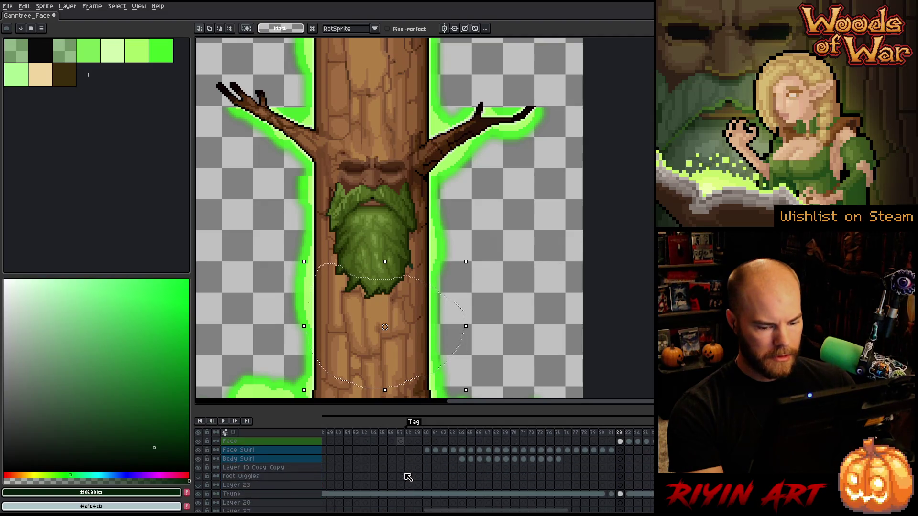
scroll(408, 477, up, 2)
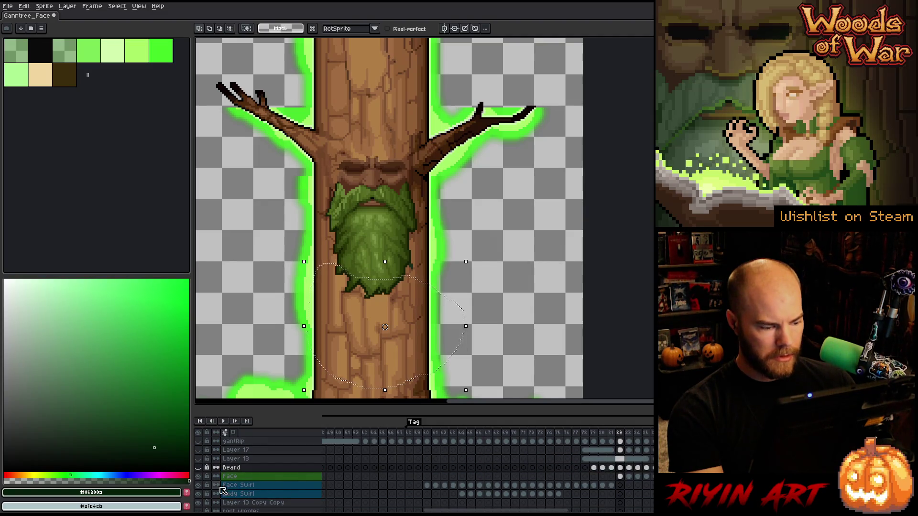
click(199, 476)
click(199, 477)
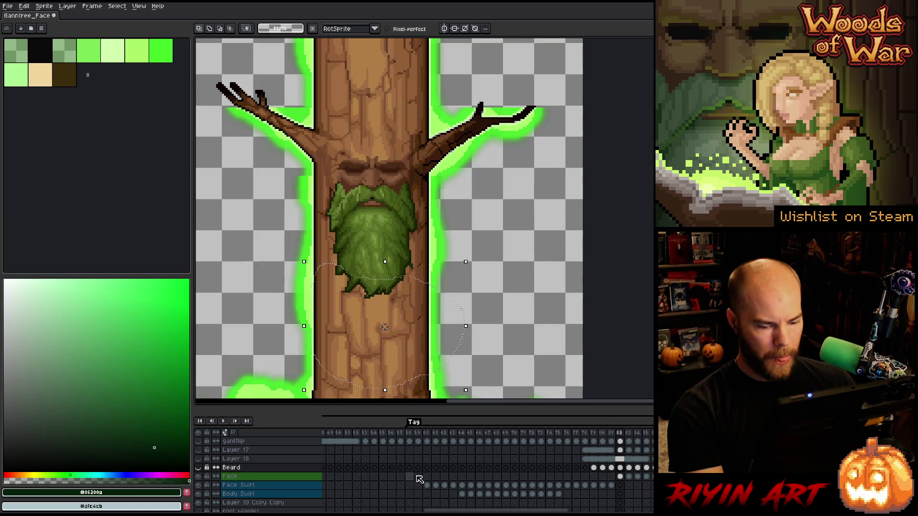
click(620, 476)
scroll(365, 240, up, 1)
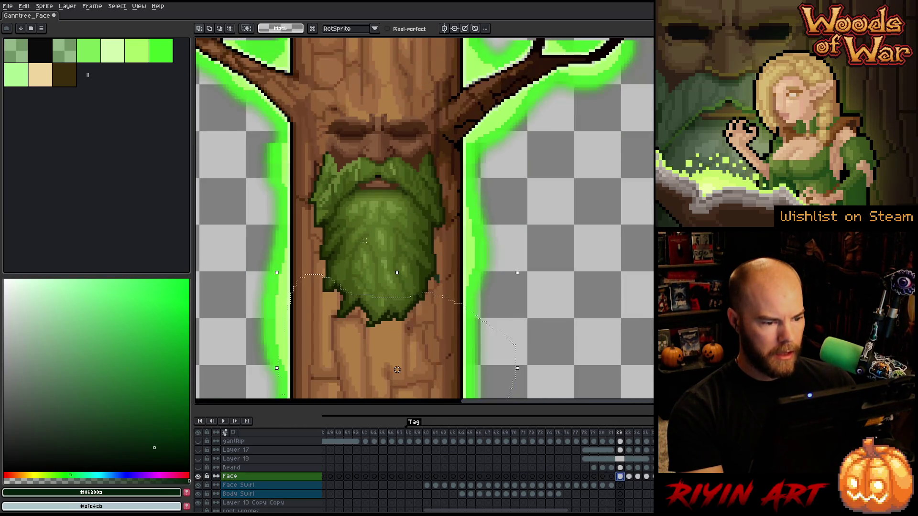
Select the beard's dark outline colour, then activate the Beard layer's frame 82 cel.
scroll(364, 240, up, 1)
key(m)
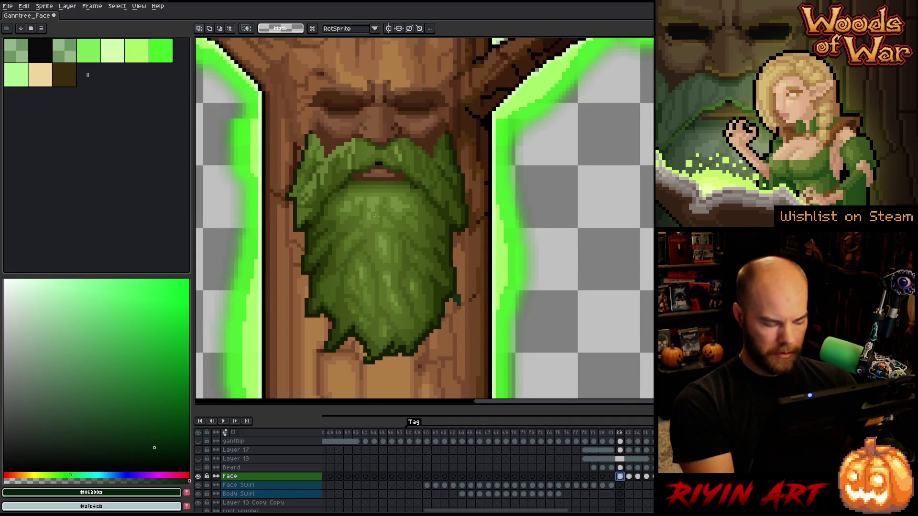
key(shift+c)
click(456, 246)
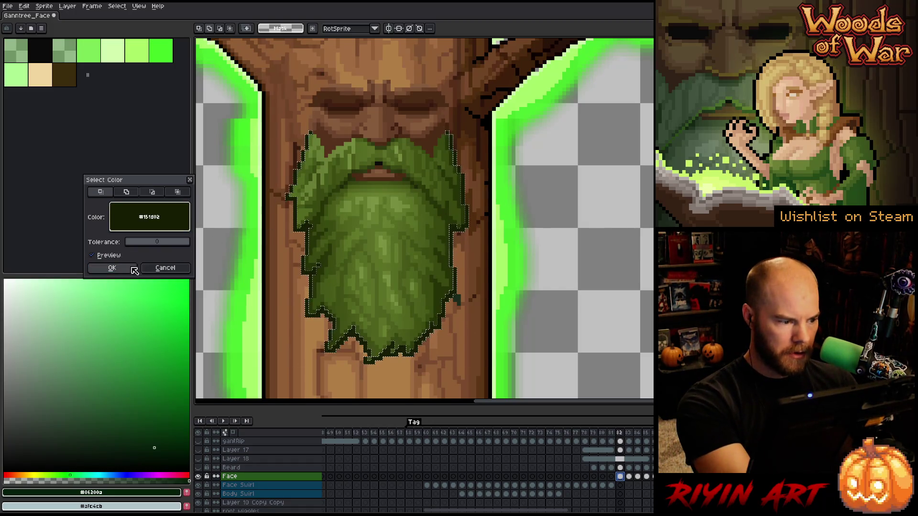
click(112, 268)
click(620, 467)
click(198, 468)
click(198, 476)
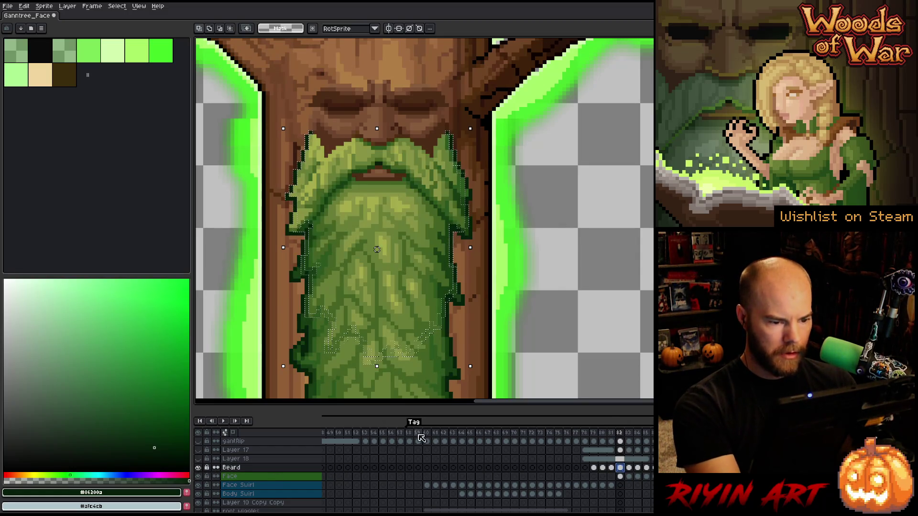
key(Return)
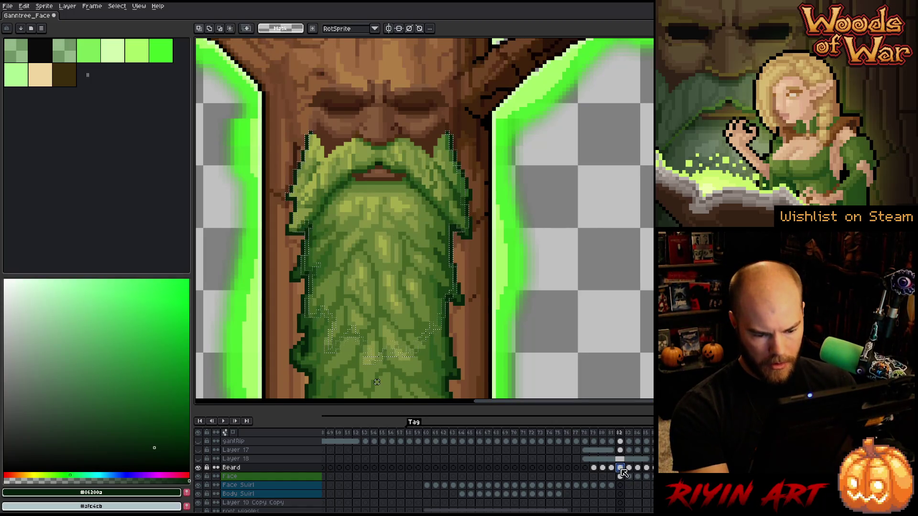
Paint the excess lighter beard back to trunk along its left and lower edges.
key(b)
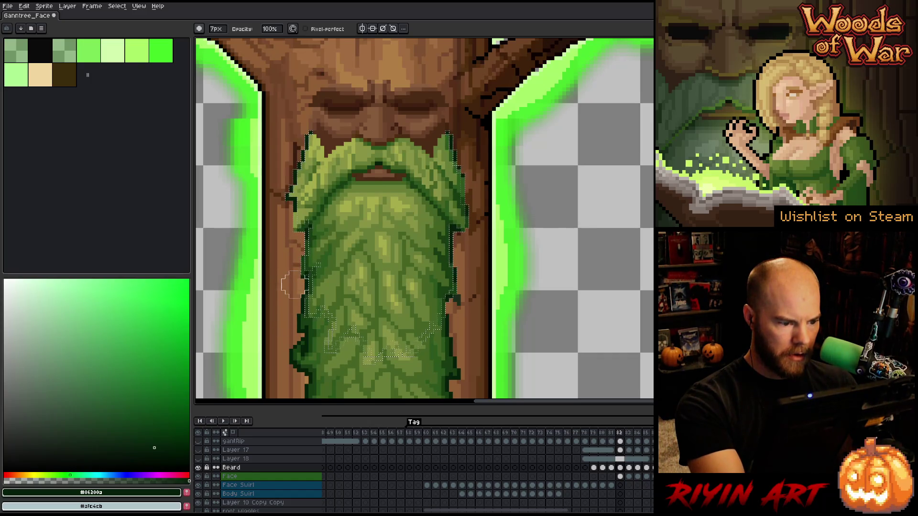
drag(287, 344, 290, 366)
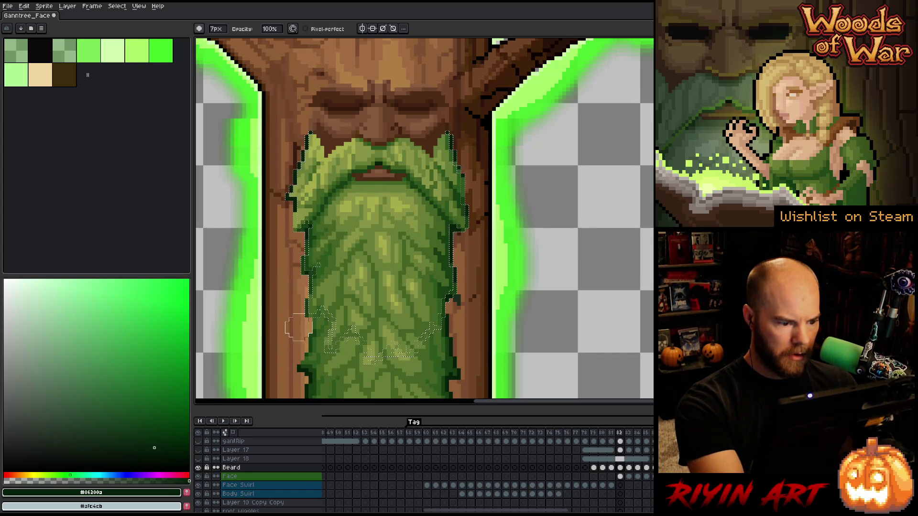
drag(318, 333, 313, 354)
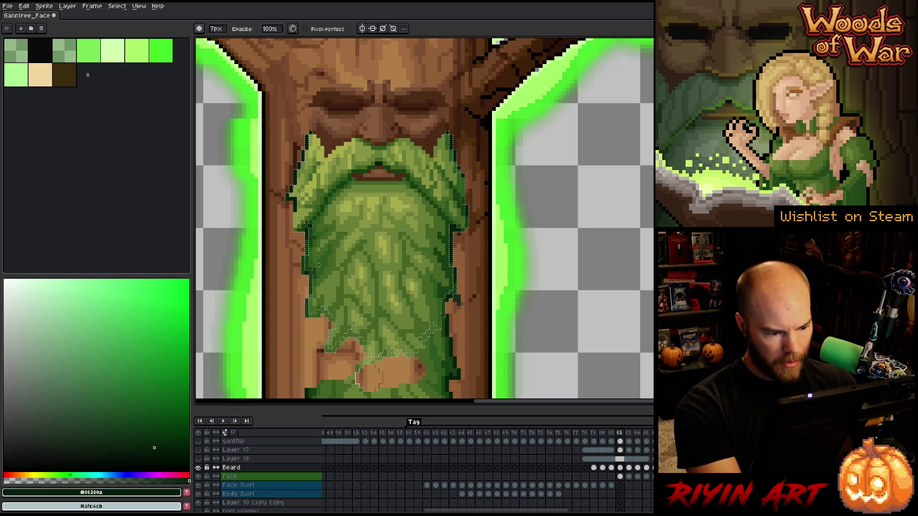
mouse_move(362, 375)
mouse_down()
mouse_move(334, 382)
mouse_move(423, 368)
mouse_up()
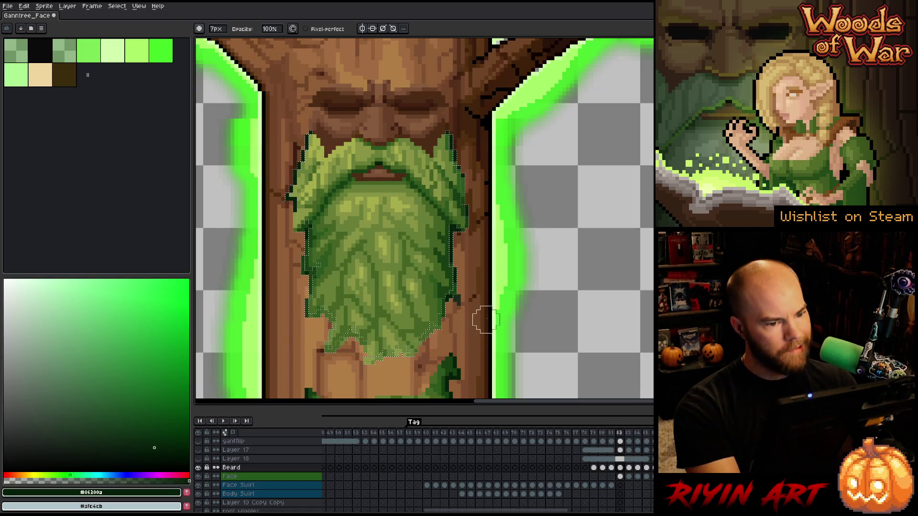
drag(492, 315, 528, 236)
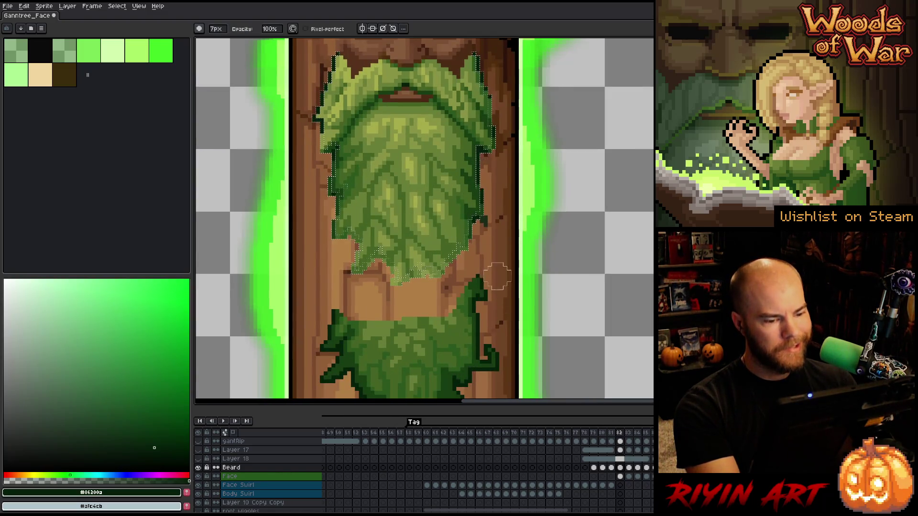
mouse_move(594, 303)
mouse_down()
mouse_move(644, 223)
mouse_move(449, 363)
mouse_up()
Stroke the selected beard with a dark outline, deselect, and advance to frame 83.
key(alt)
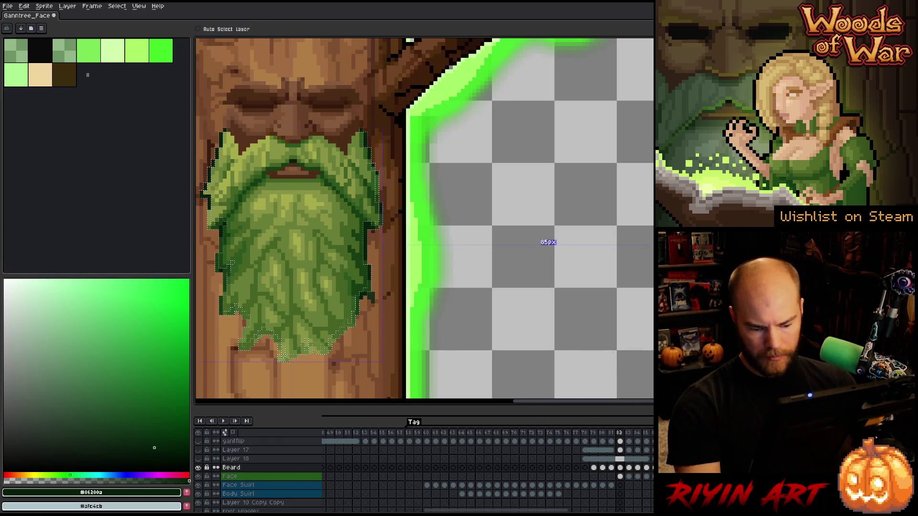
key(shift+o)
key(ctrl+d)
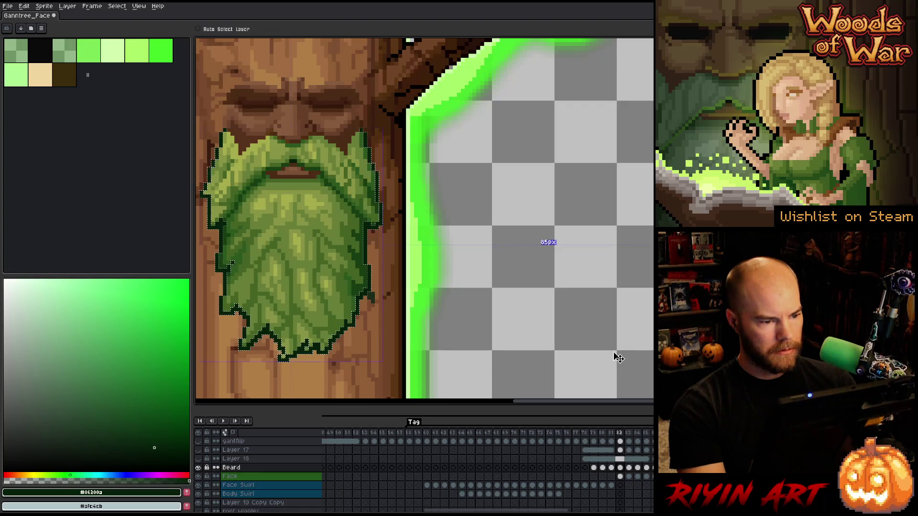
scroll(614, 352, down, 1)
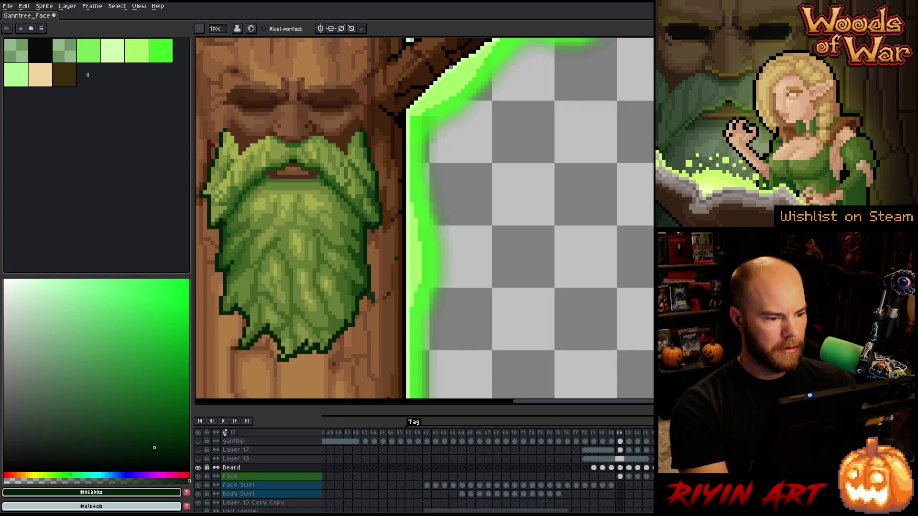
scroll(349, 292, down, 2)
scroll(337, 314, up, 1)
scroll(332, 310, down, 1)
scroll(329, 308, up, 1)
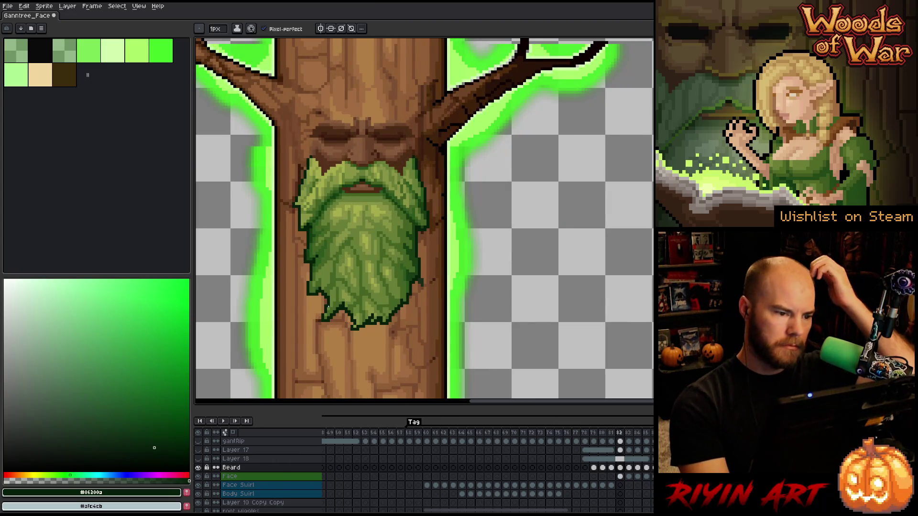
key(Right)
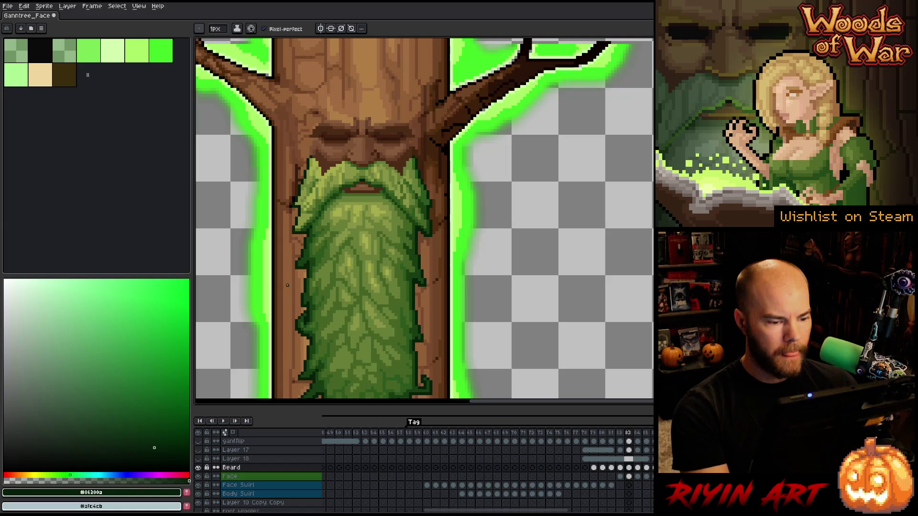
Hide Beard and colour-range select the old beard's dark green on frame 83's Face cel.
click(199, 467)
click(629, 477)
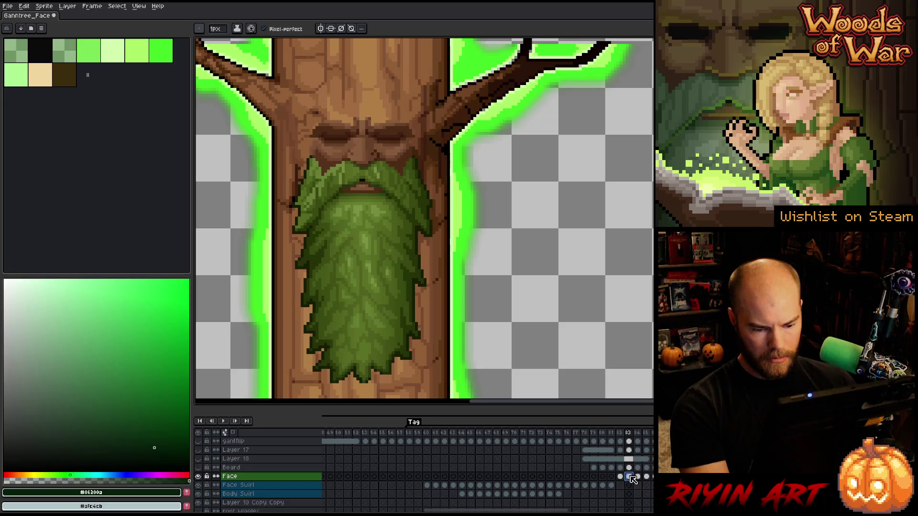
key(ctrl+shift+c)
click(291, 255)
click(308, 261)
click(310, 268)
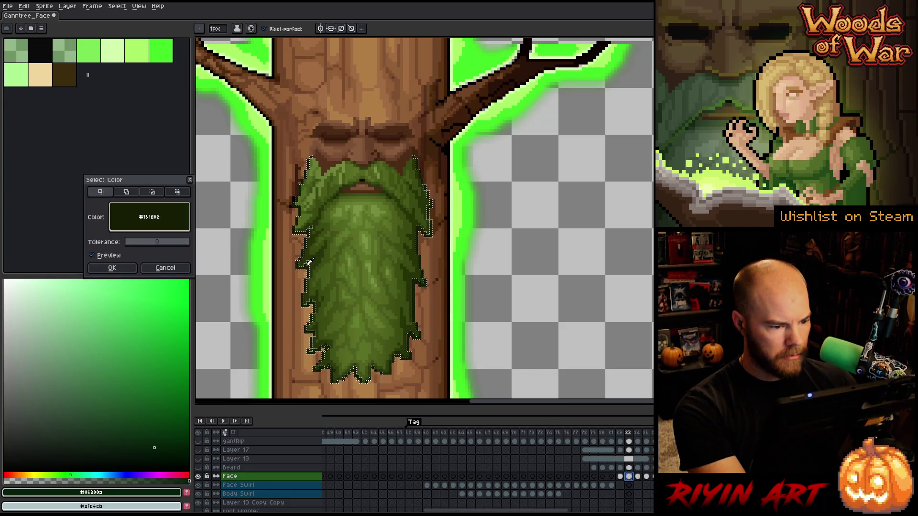
click(132, 269)
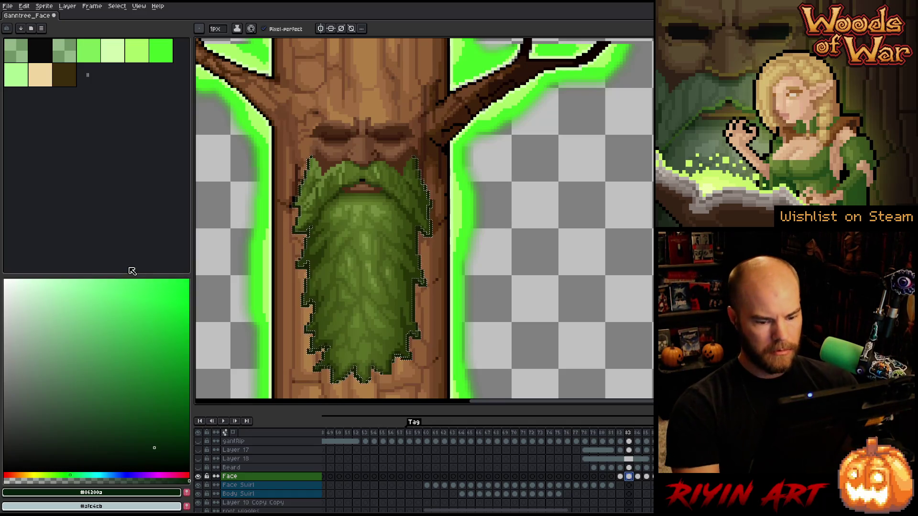
Show the Beard layer, save Ganntree_Face, and activate the Beard cel on frame 83.
click(198, 467)
key(ctrl+s)
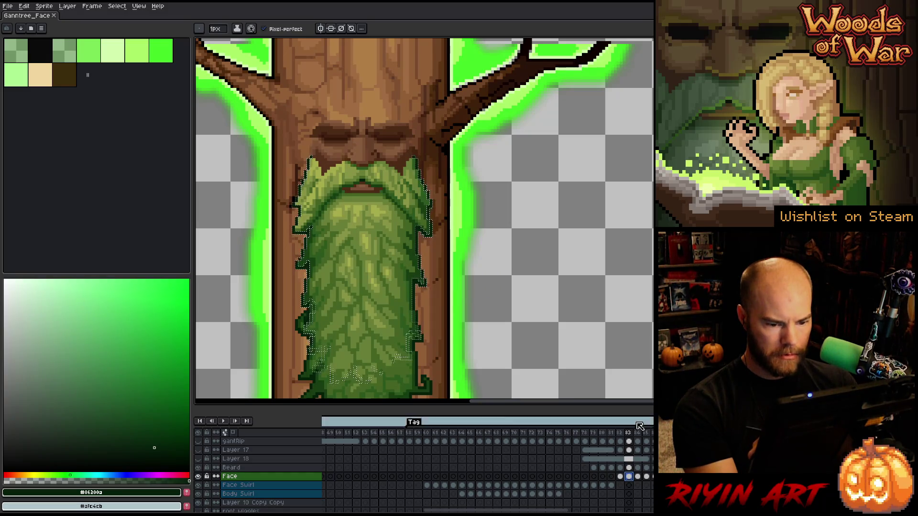
click(629, 467)
scroll(526, 311, down, 2)
key(e)
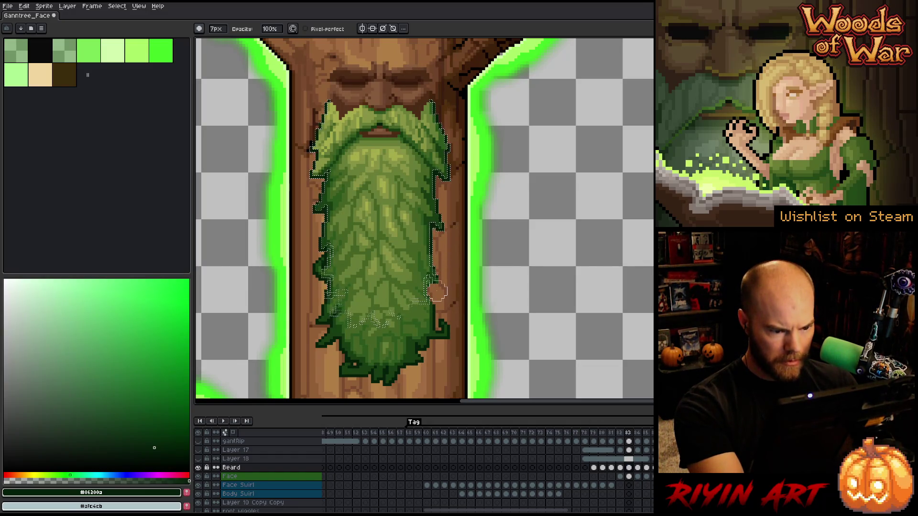
Set the brush size to 4 px.
click(216, 28)
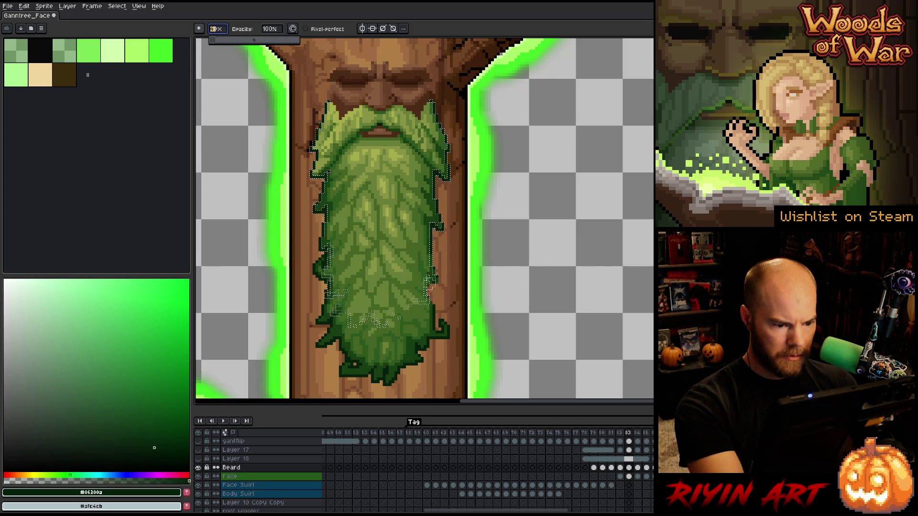
text(4)
key(Return)
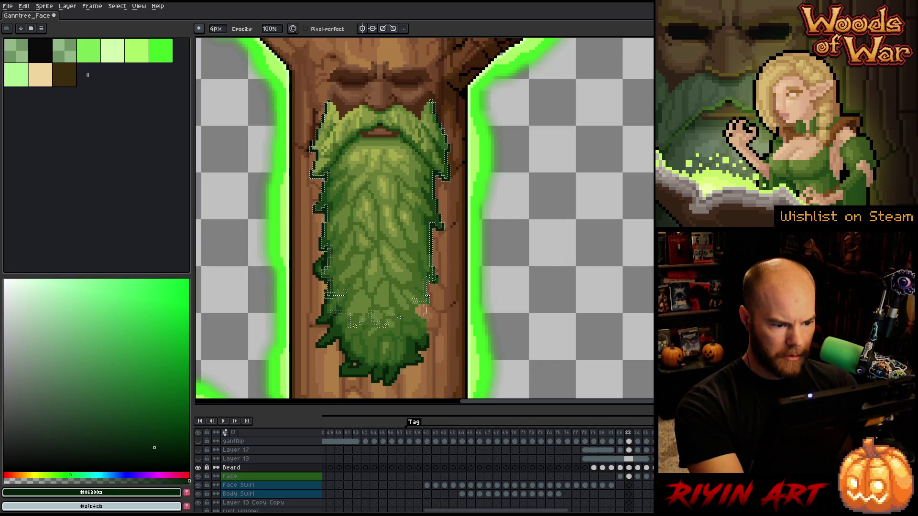
Toggle the Beard layer to compare, leave it hidden, and activate frame 83's Face cel.
click(198, 467)
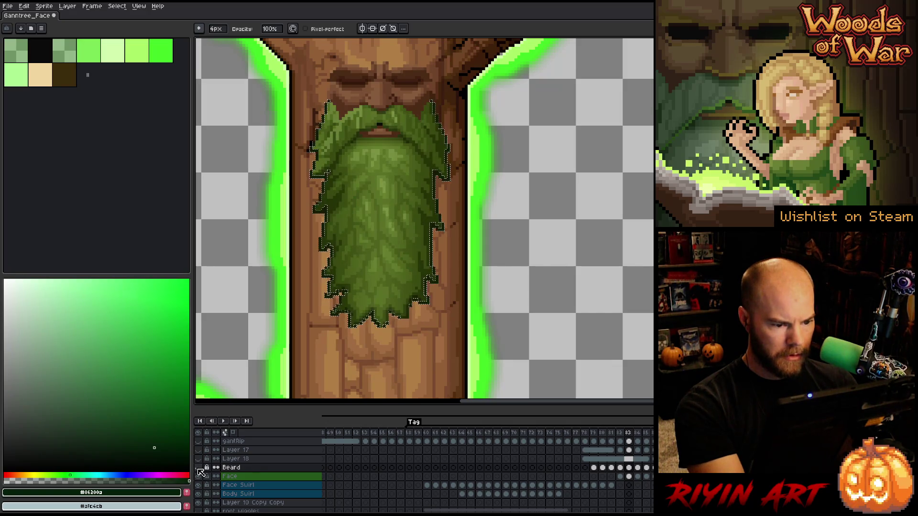
click(199, 467)
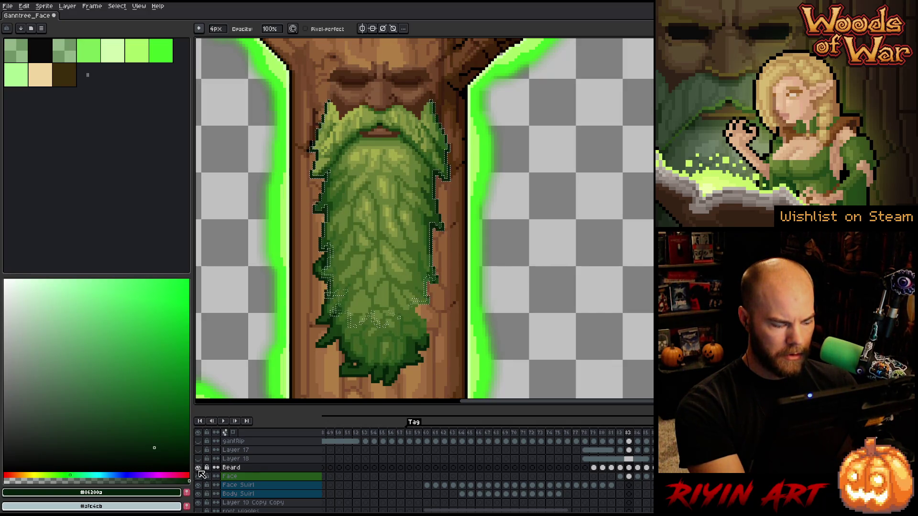
click(199, 469)
click(630, 476)
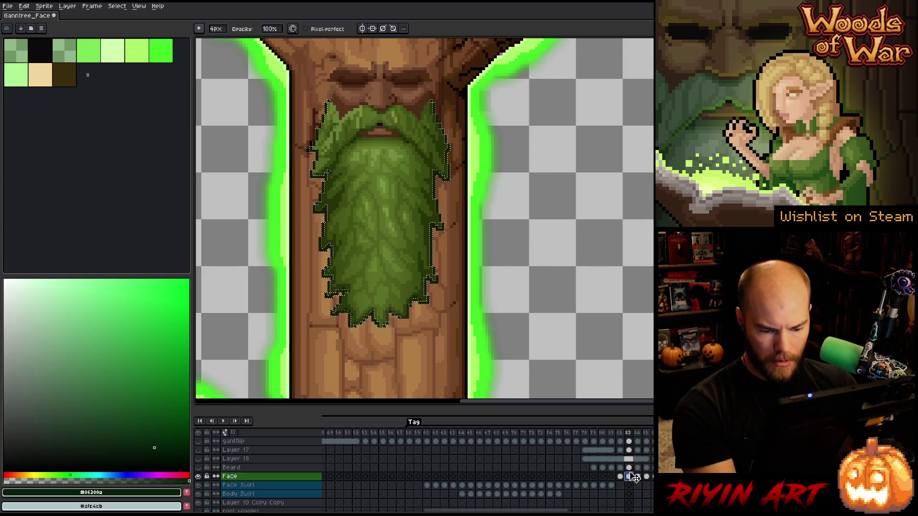
Sample the beard's dark edge in Select Color, then cancel the dialog.
key(ctrl+shift+c)
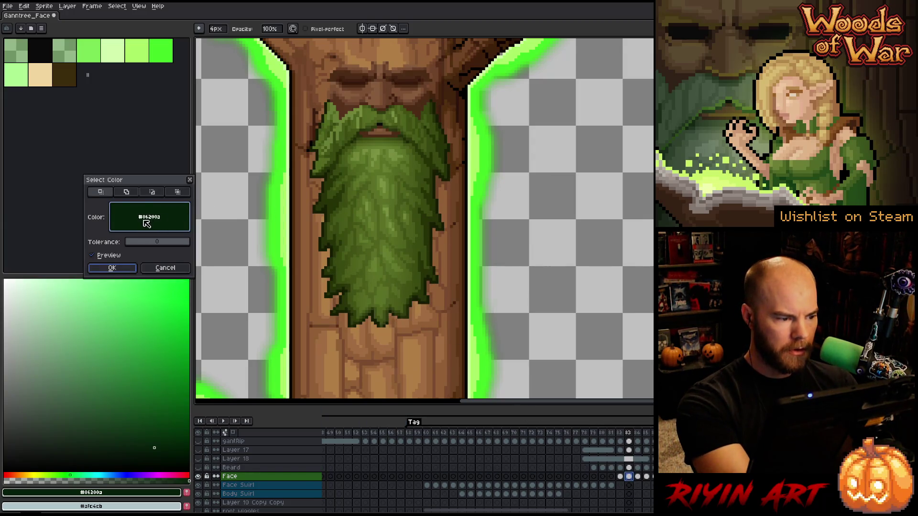
click(264, 263)
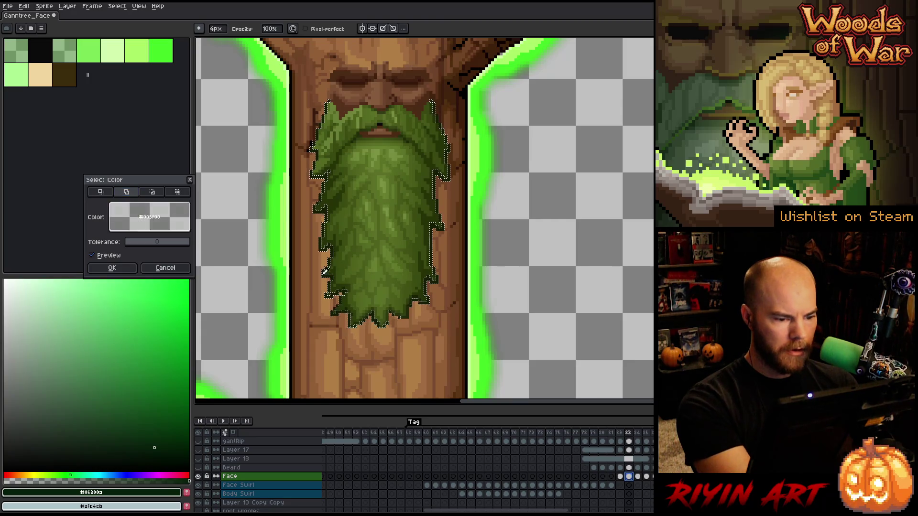
click(410, 311)
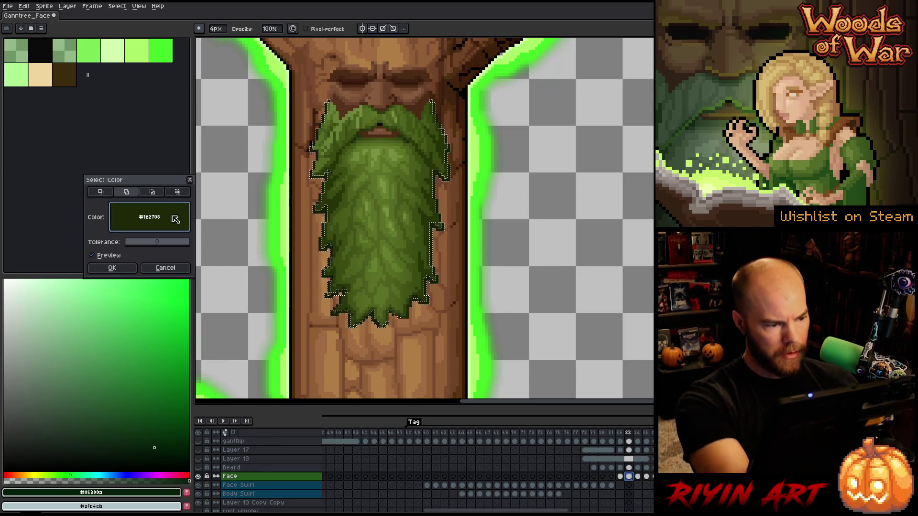
drag(137, 180, 530, 183)
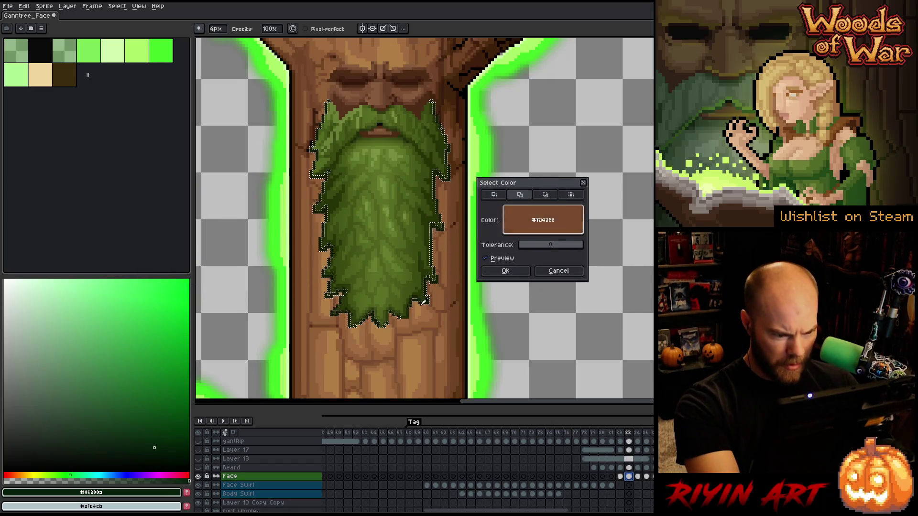
click(564, 272)
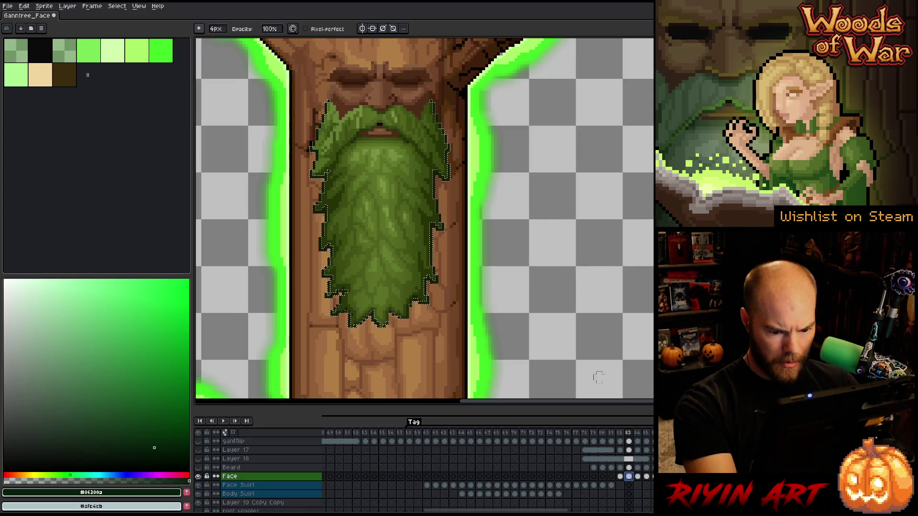
Toggle the Face layer off and on twice to compare the beard.
click(199, 475)
click(200, 475)
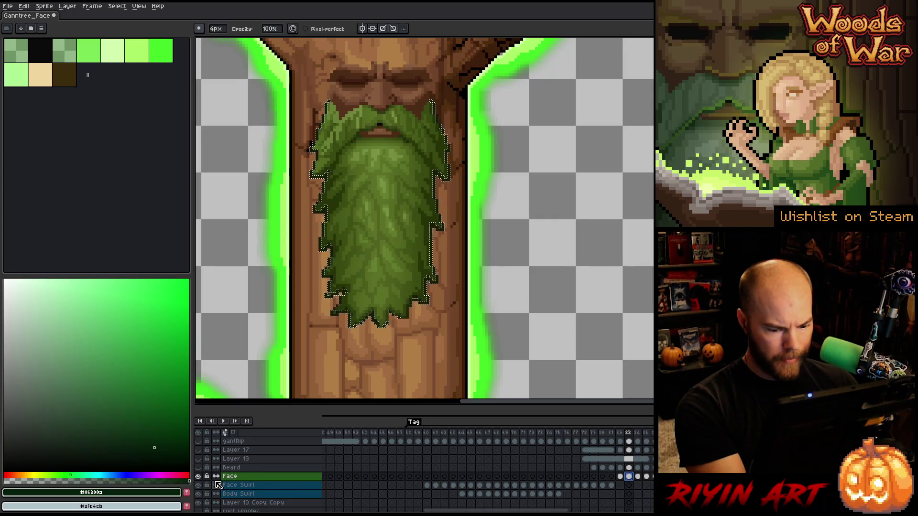
click(197, 477)
click(198, 477)
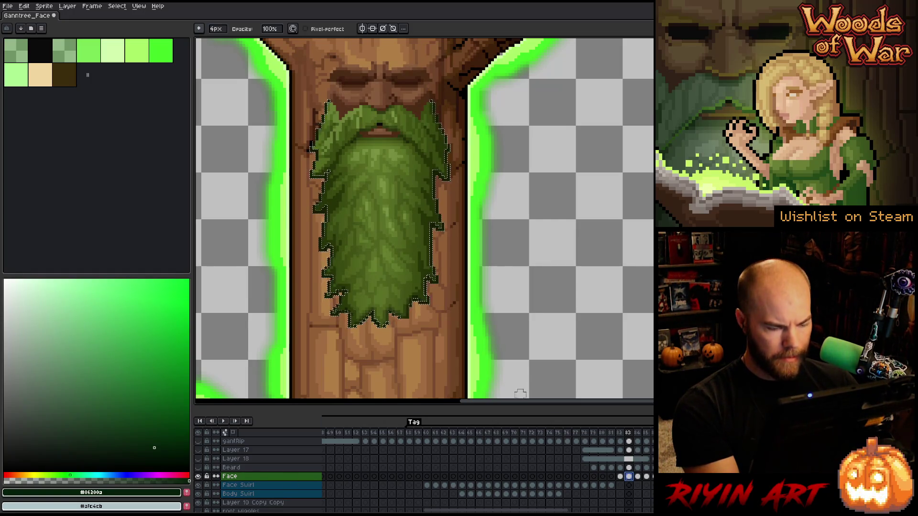
key(m)
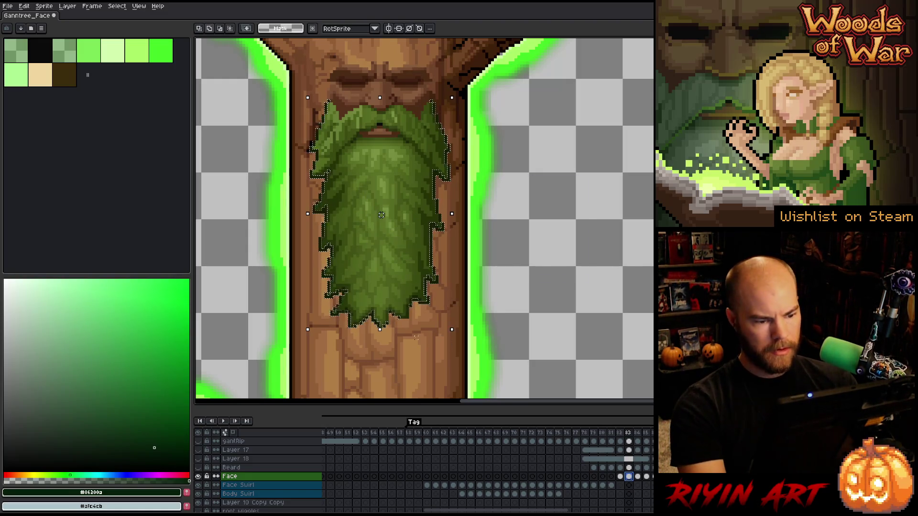
Colour-range select the beard outline's dark green pixels on the Face layer.
key(ctrl+shift+c)
drag(525, 218, 438, 229)
click(525, 270)
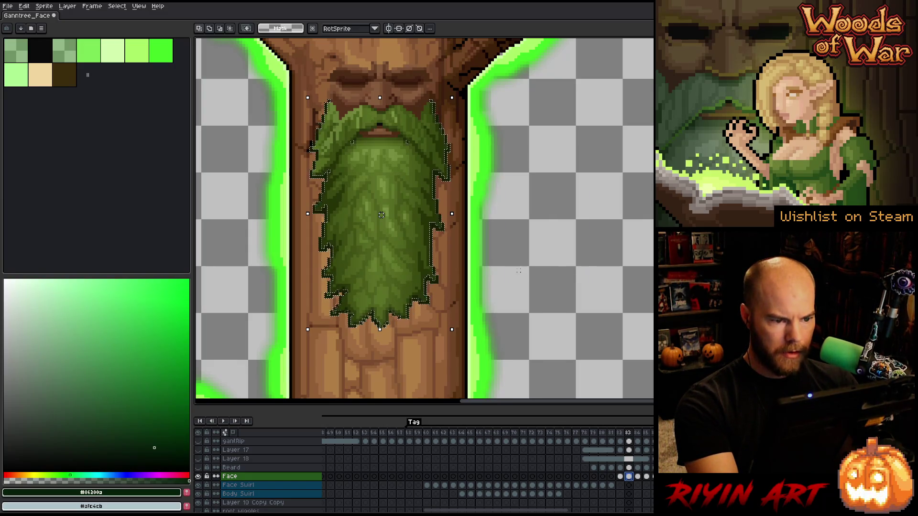
key(ctrl+shift+c)
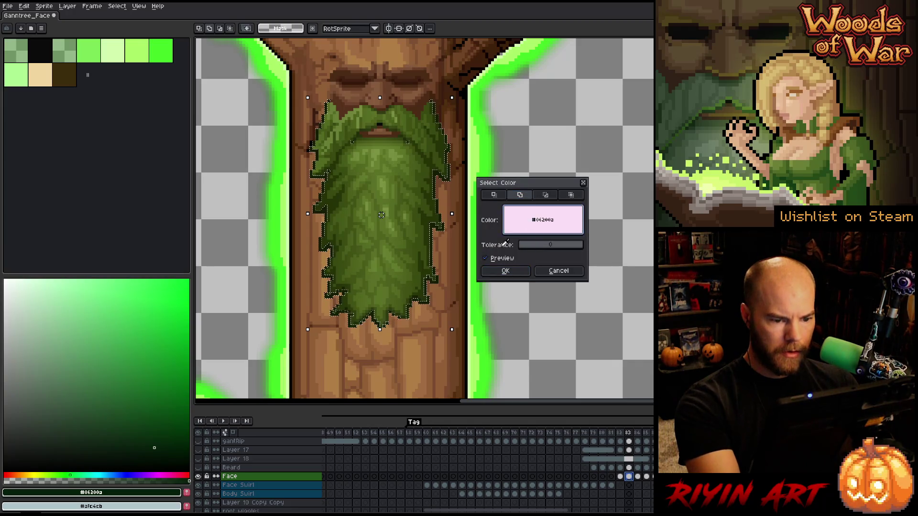
click(409, 313)
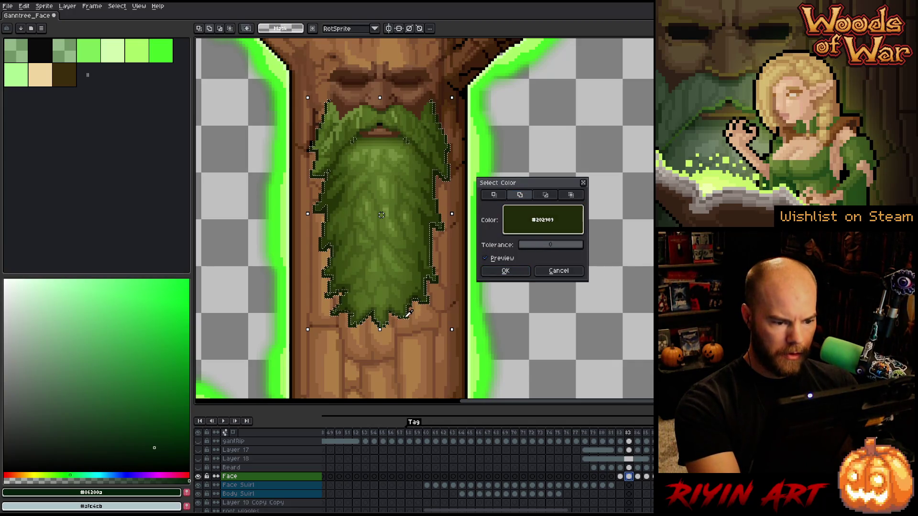
click(505, 270)
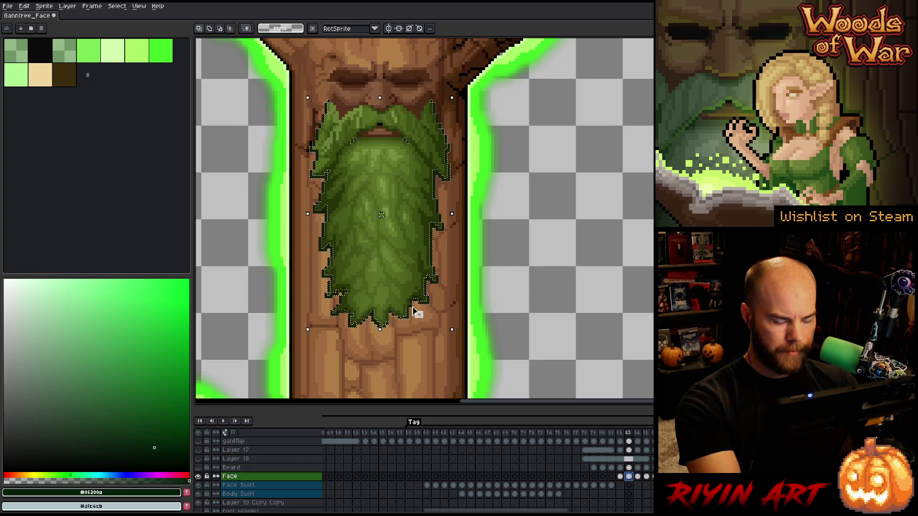
Zoom in and shift the selected beard-edge pixels one pixel left.
click(352, 147)
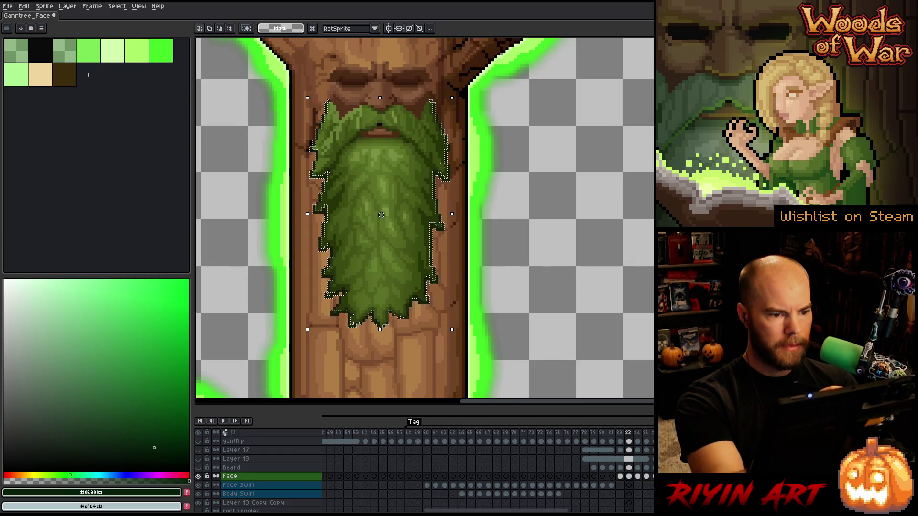
scroll(398, 332, up, 4)
click(391, 248)
drag(316, 316, 301, 316)
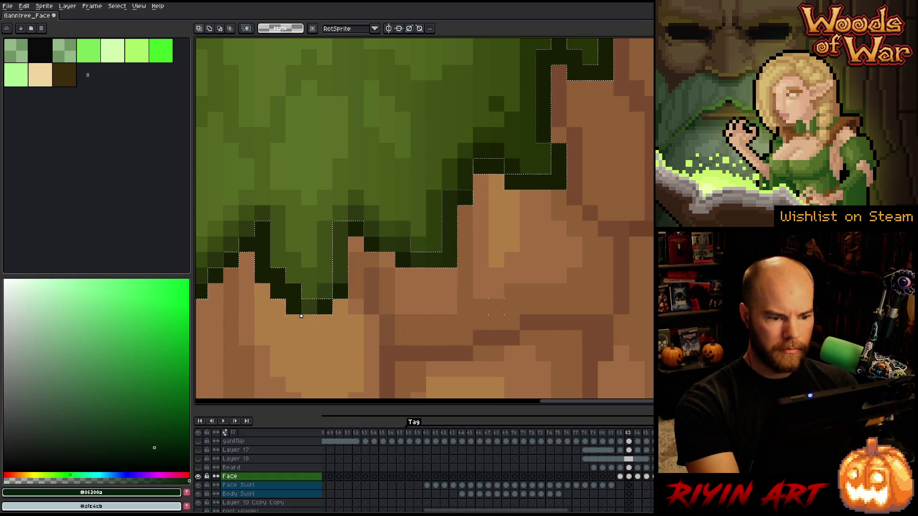
Pan along the beard's edges to inspect them, then zoom out to the whole face.
drag(301, 316, 427, 298)
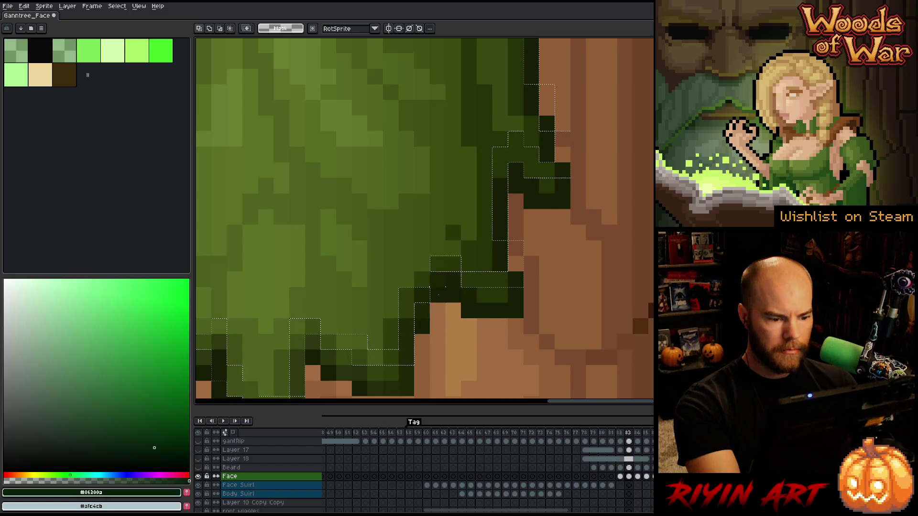
drag(467, 312, 607, 224)
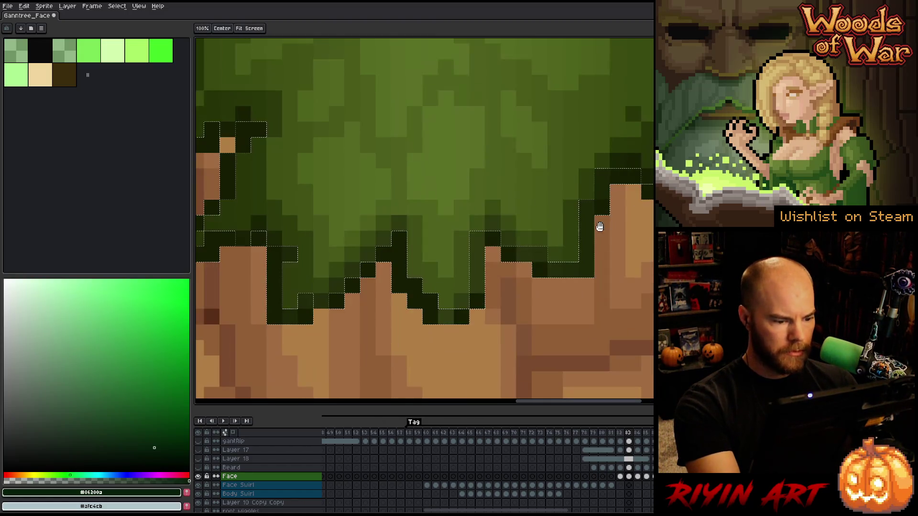
drag(451, 222, 531, 233)
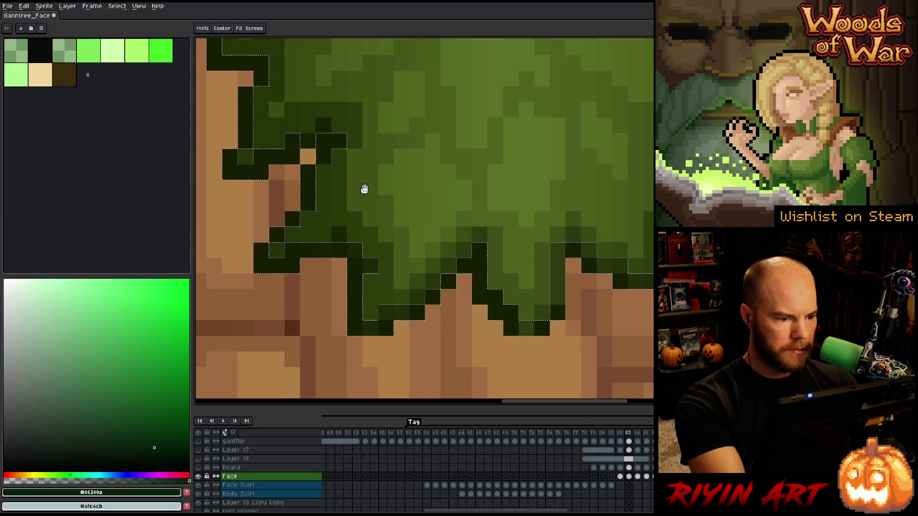
drag(347, 117, 382, 224)
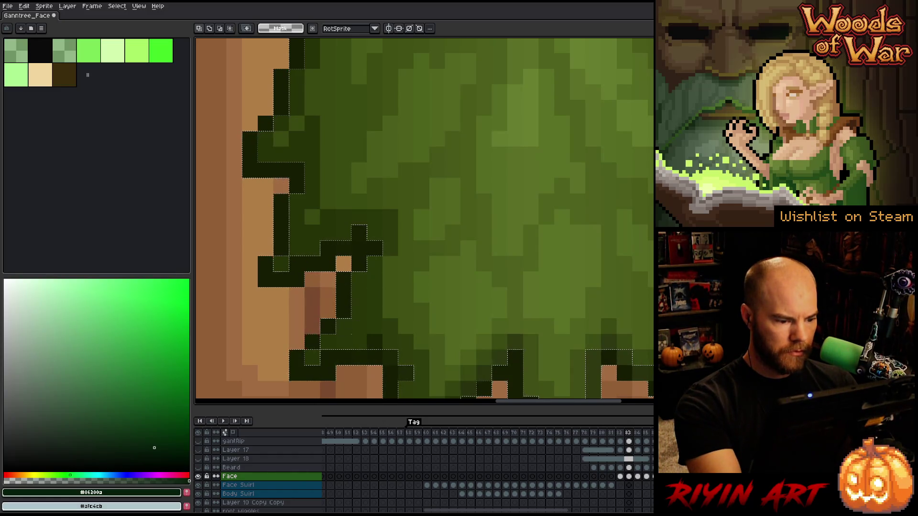
key(space)
mouse_move(375, 219)
mouse_down()
mouse_move(416, 217)
mouse_move(412, 233)
mouse_move(437, 222)
mouse_move(434, 303)
mouse_move(454, 363)
mouse_move(435, 334)
mouse_move(444, 277)
mouse_move(299, 205)
mouse_move(637, 338)
mouse_move(610, 136)
mouse_move(643, 245)
mouse_move(633, 246)
mouse_move(623, 305)
mouse_move(641, 220)
mouse_up()
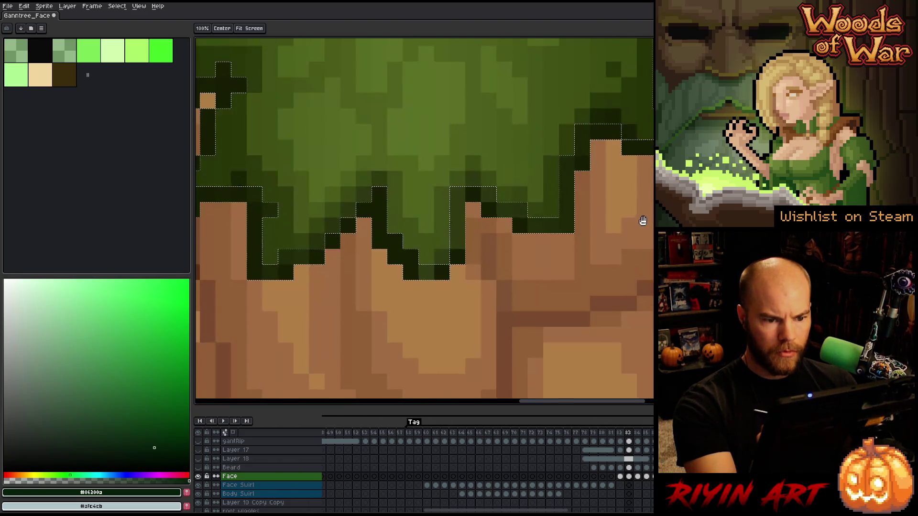
scroll(642, 220, down, 2)
scroll(632, 258, down, 2)
mouse_move(633, 258)
mouse_down()
mouse_move(587, 287)
mouse_move(407, 268)
mouse_up()
scroll(425, 281, up, 3)
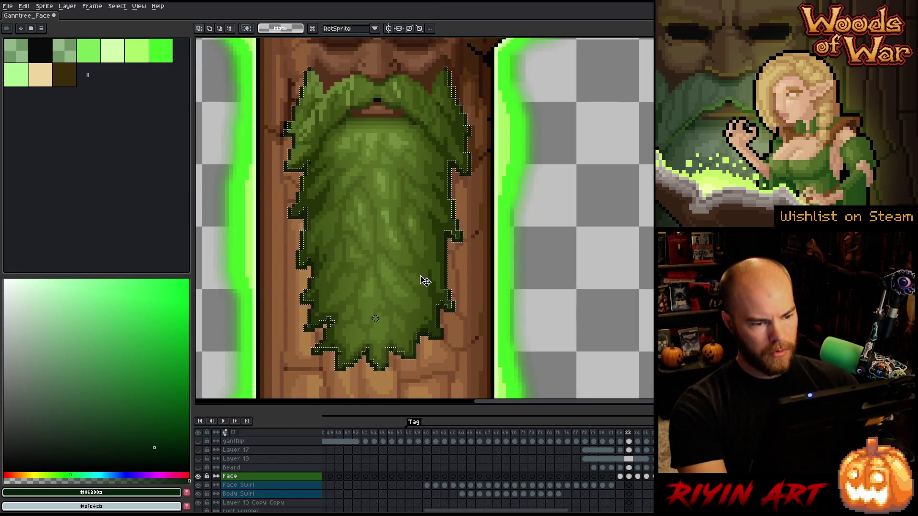
Show the Beard layer and select its frame-83 cel for editing.
click(199, 468)
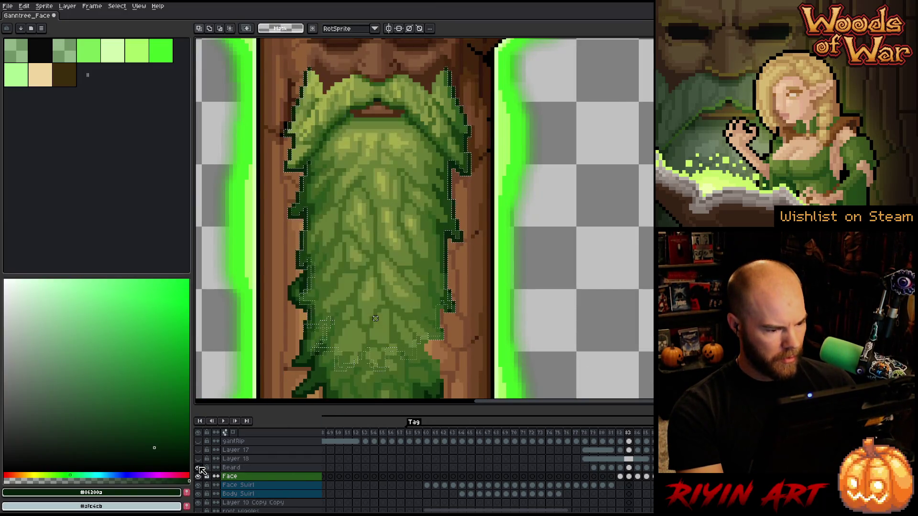
click(632, 468)
scroll(569, 389, down, 2)
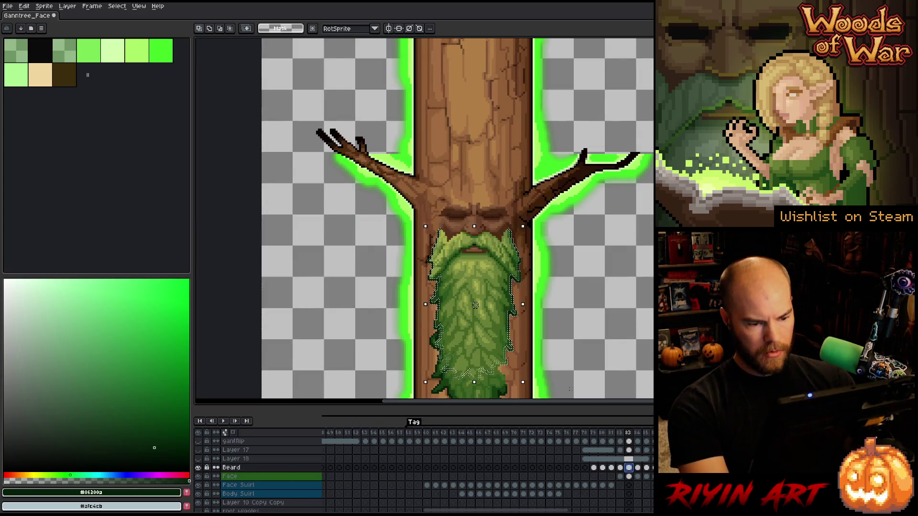
key(b)
scroll(441, 267, up, 2)
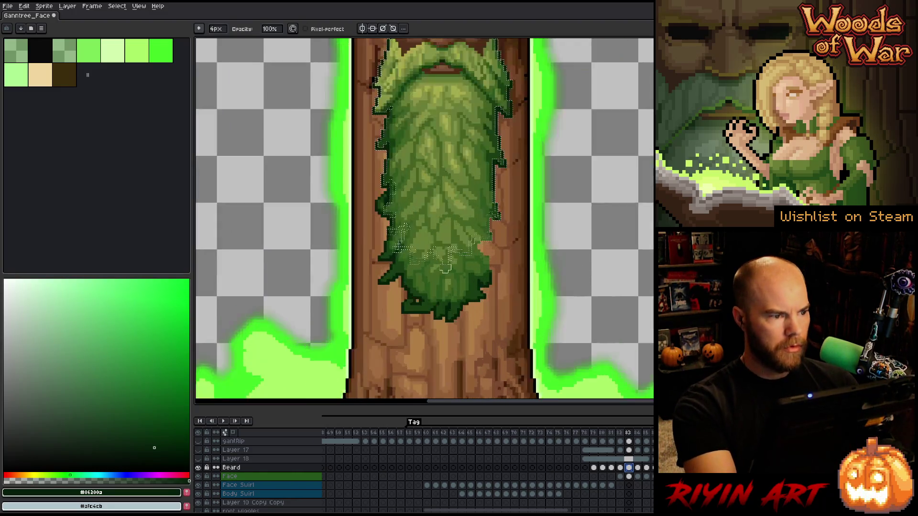
scroll(442, 267, up, 1)
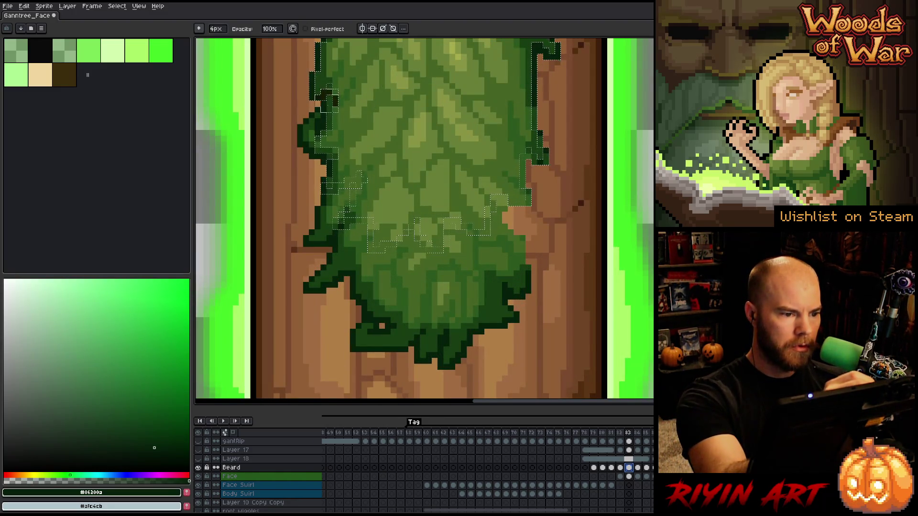
key(v)
key(e)
Erase outline pixels along the beard's left and lower edges, undoing the unwanted strokes.
click(321, 106)
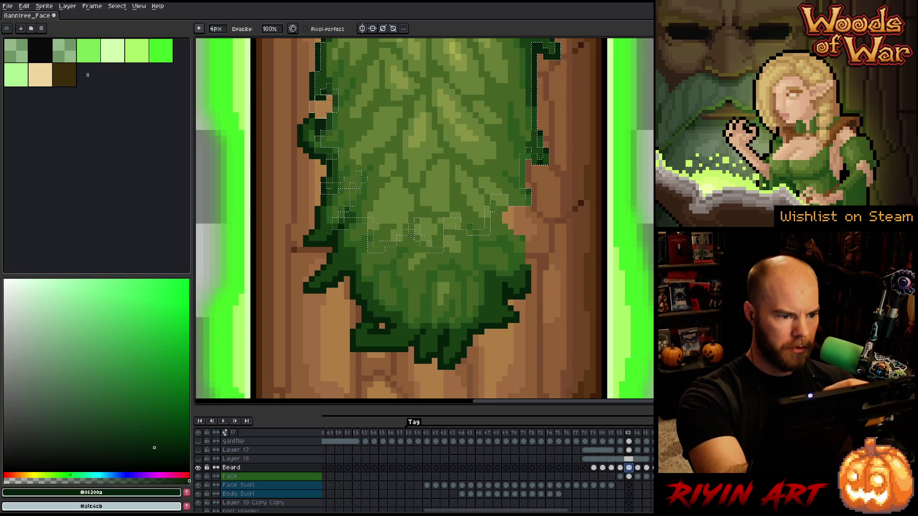
drag(320, 106, 306, 153)
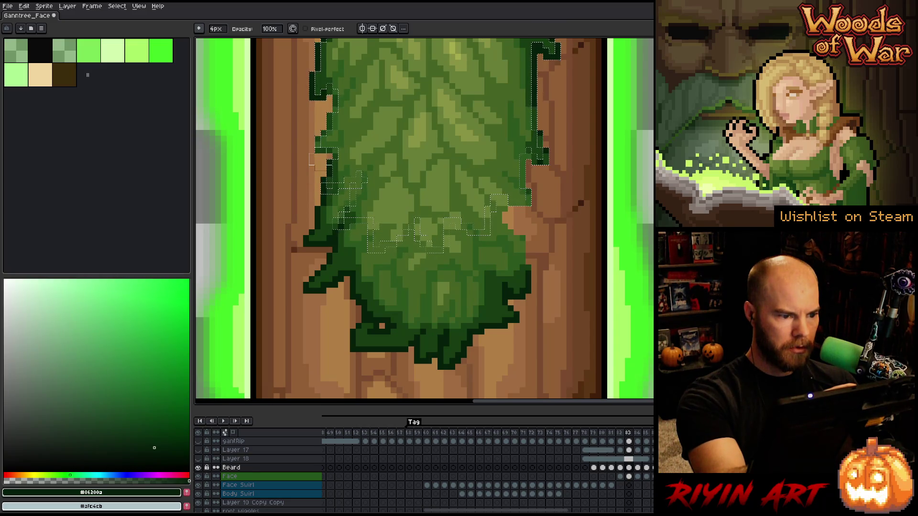
click(312, 285)
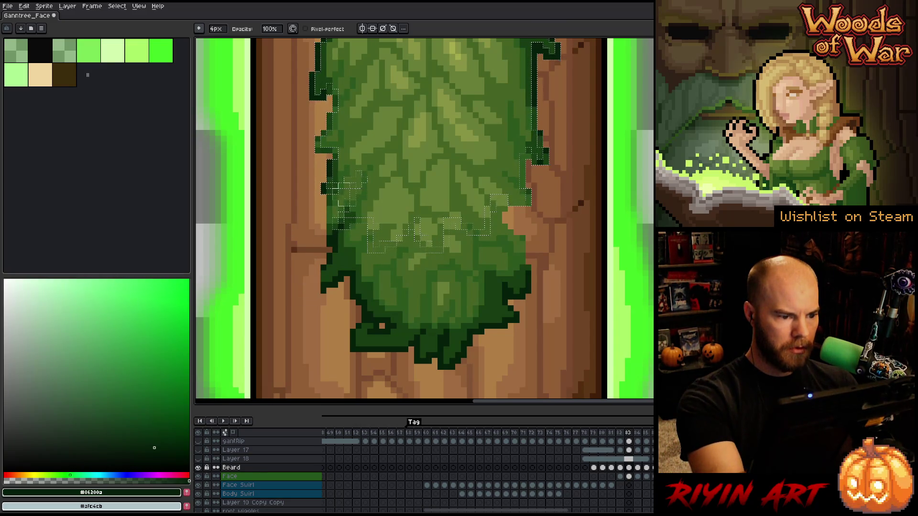
click(326, 283)
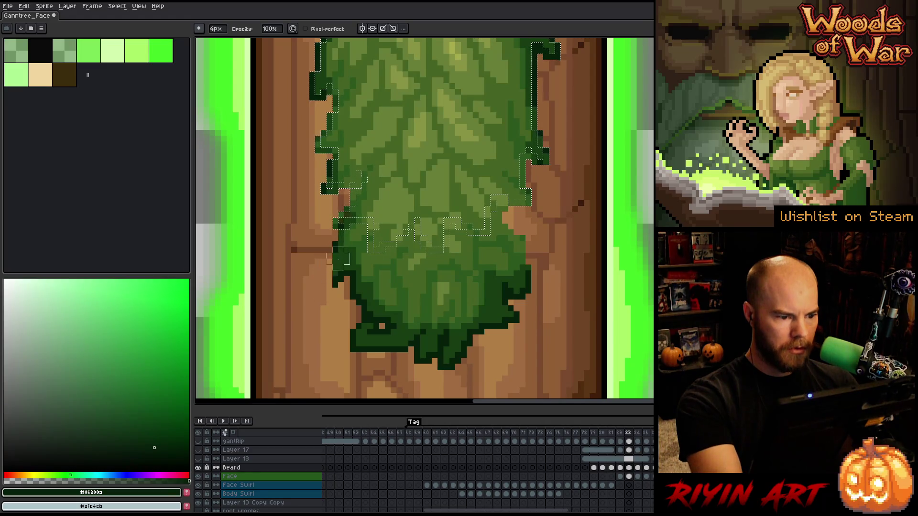
key(ctrl+z)
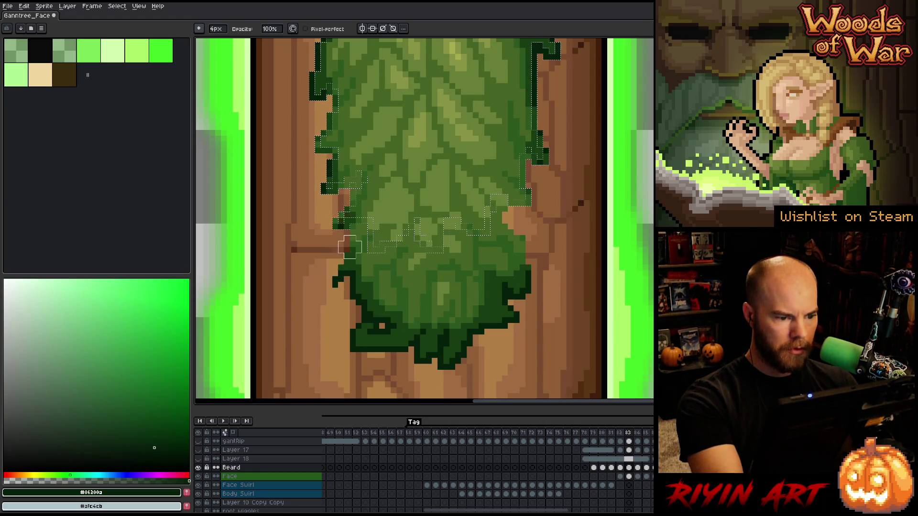
click(333, 282)
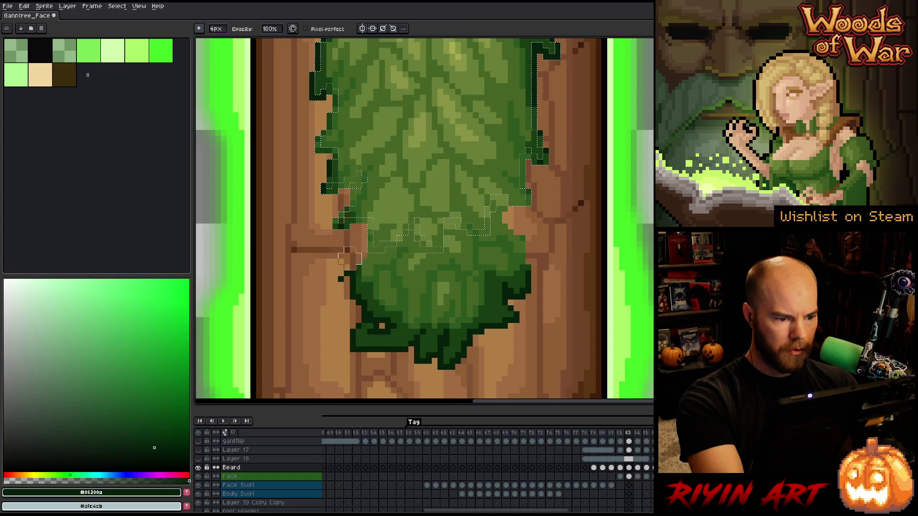
mouse_move(355, 276)
mouse_down()
mouse_move(297, 335)
mouse_move(473, 344)
mouse_move(477, 330)
mouse_move(560, 288)
mouse_move(338, 294)
mouse_up()
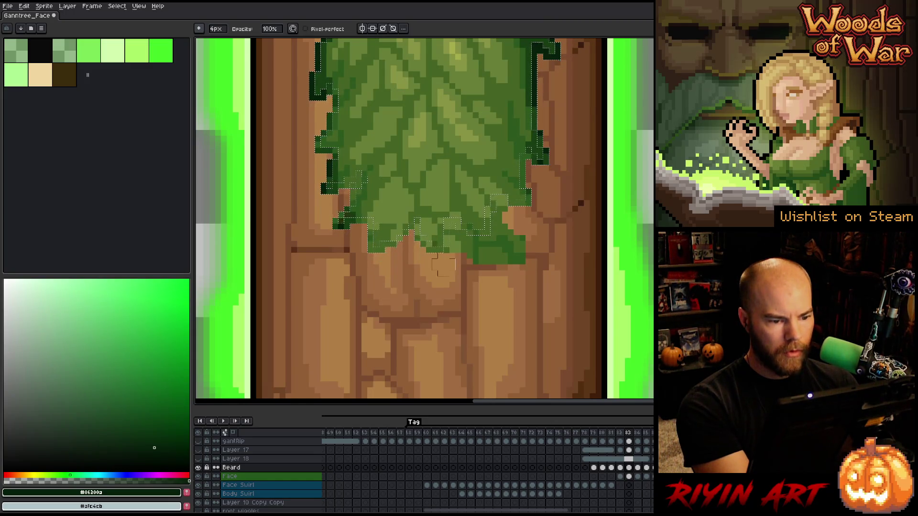
key(ctrl+z)
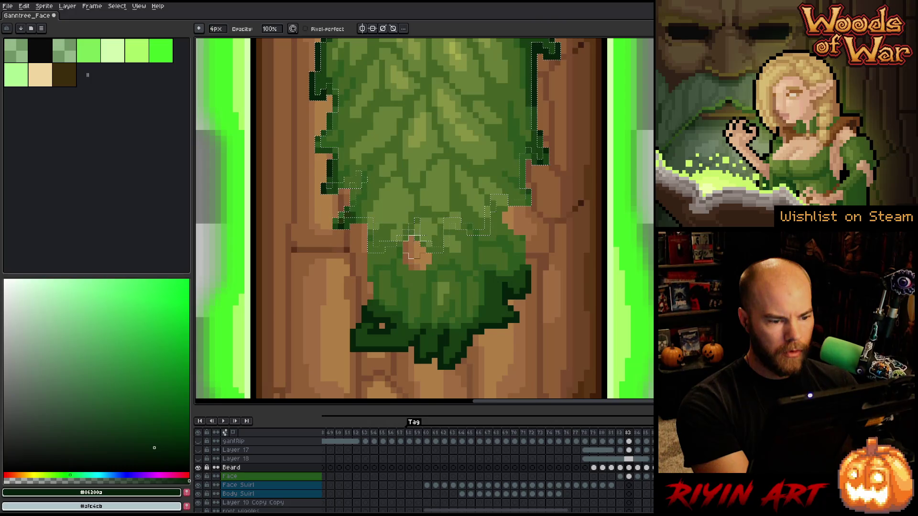
mouse_move(379, 261)
mouse_down()
mouse_move(378, 306)
mouse_move(403, 266)
mouse_move(430, 310)
mouse_move(332, 365)
mouse_move(459, 356)
mouse_move(516, 286)
mouse_move(463, 286)
mouse_up()
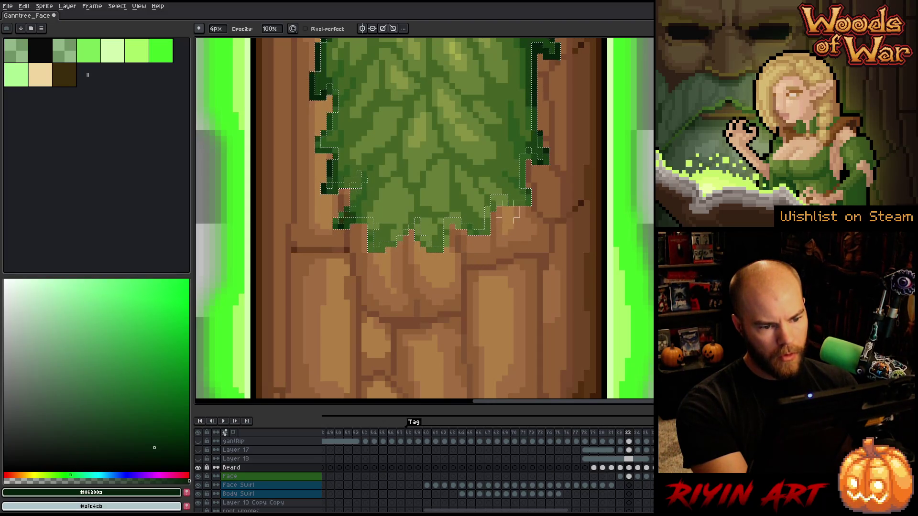
key(ctrl+z)
key(ctrl+z)
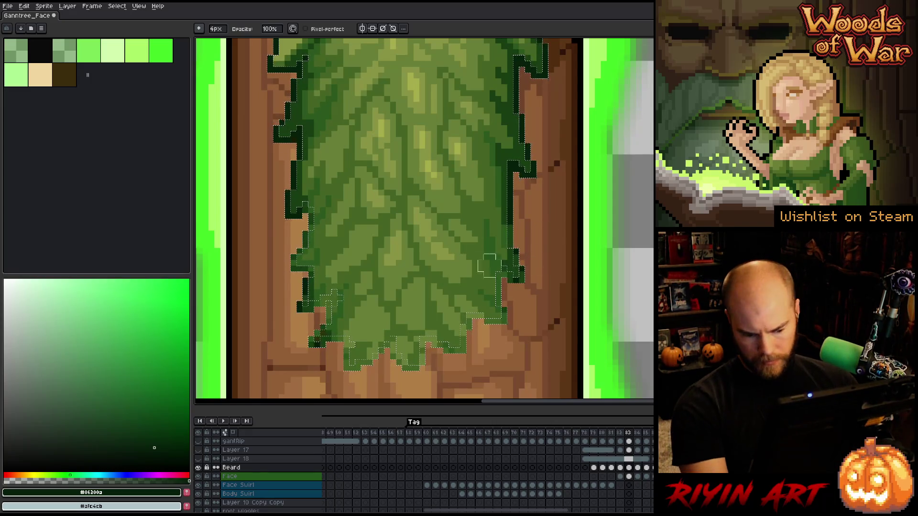
Fill the beard edge selection dark green, deselect, and sample darker greens from the beard.
key(i)
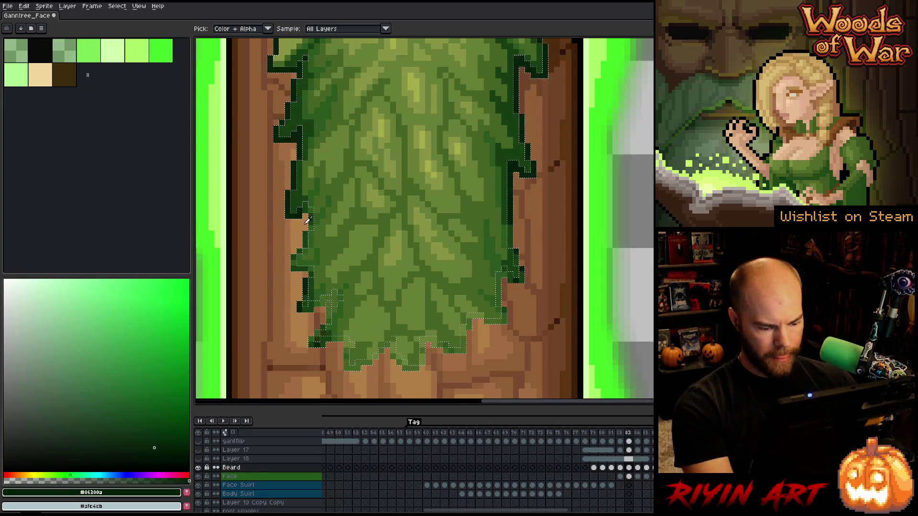
key(f)
key(ctrl+z)
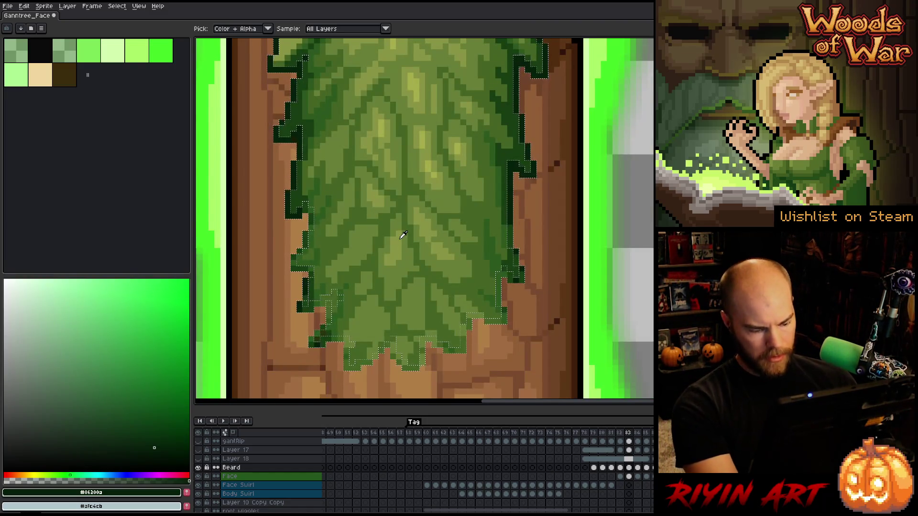
key(shift+s)
key(ctrl+d)
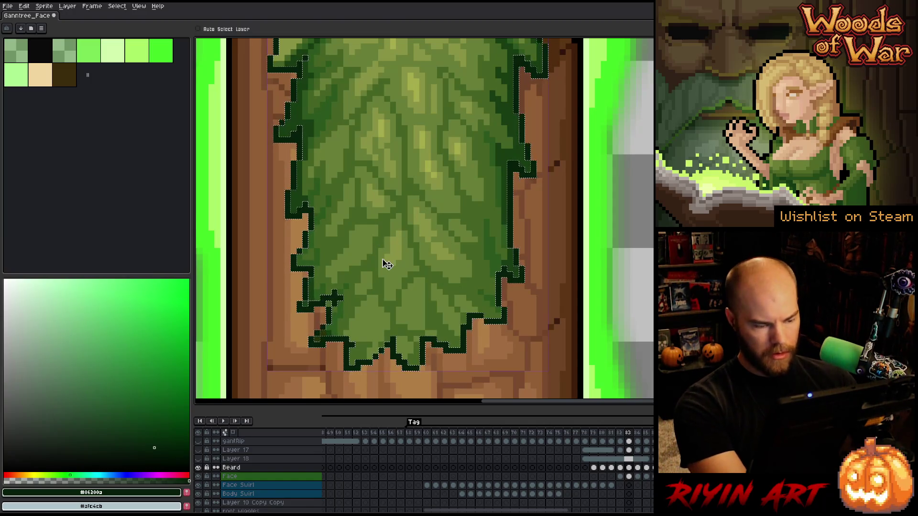
key(b)
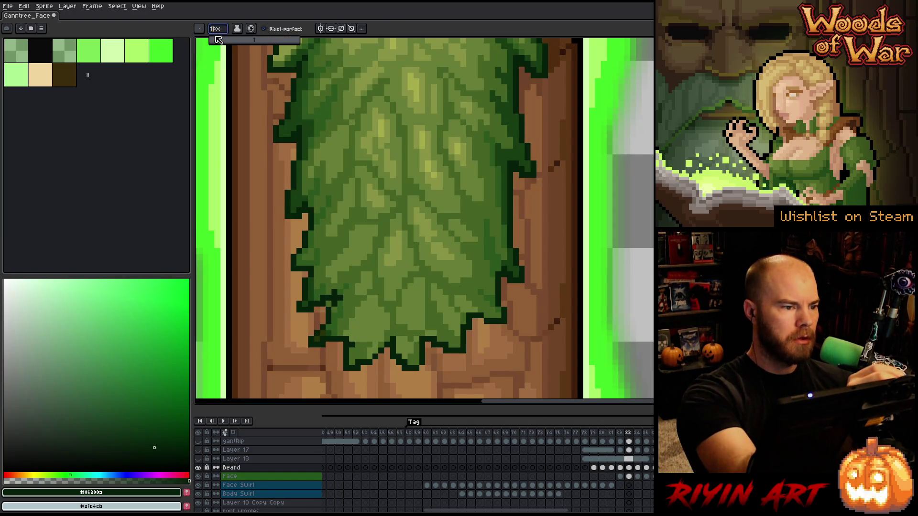
key(i)
alt+click(345, 323)
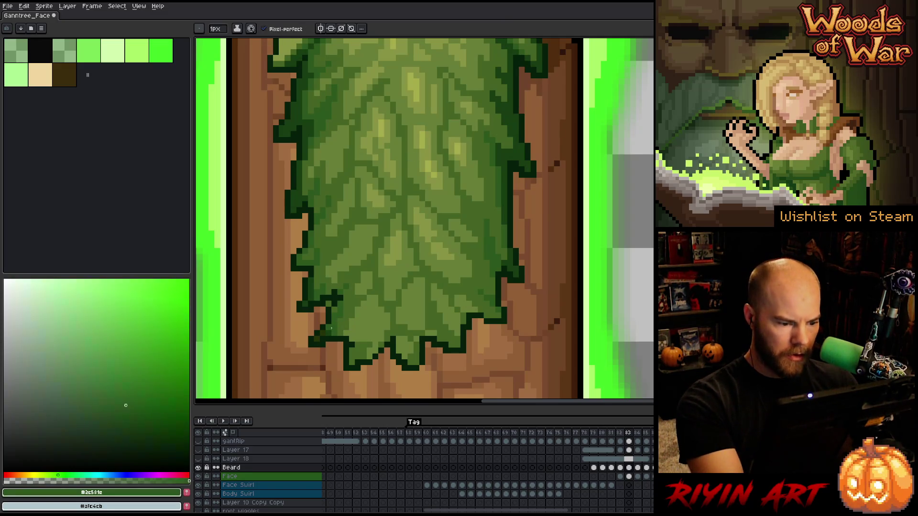
alt+click(319, 330)
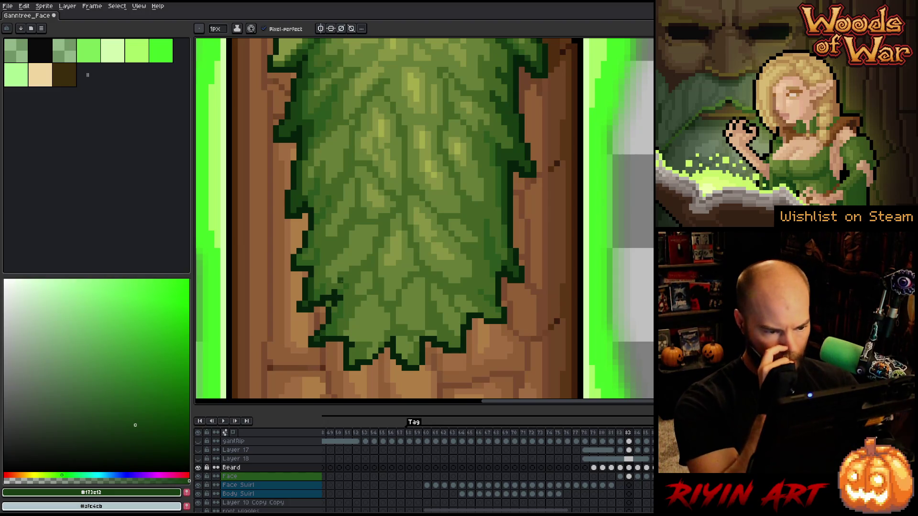
scroll(340, 280, down, 3)
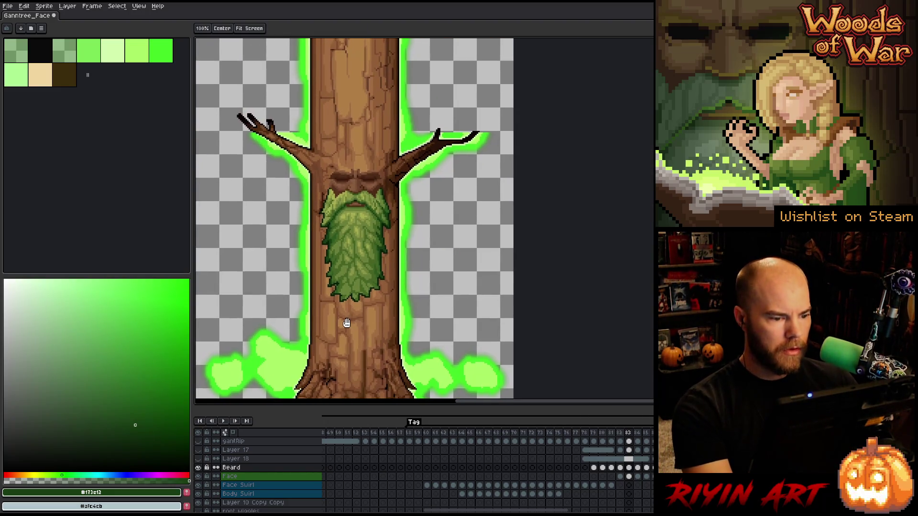
Pan over the tree face and step the Face layer from frame 82 to frame 84.
scroll(325, 277, up, 3)
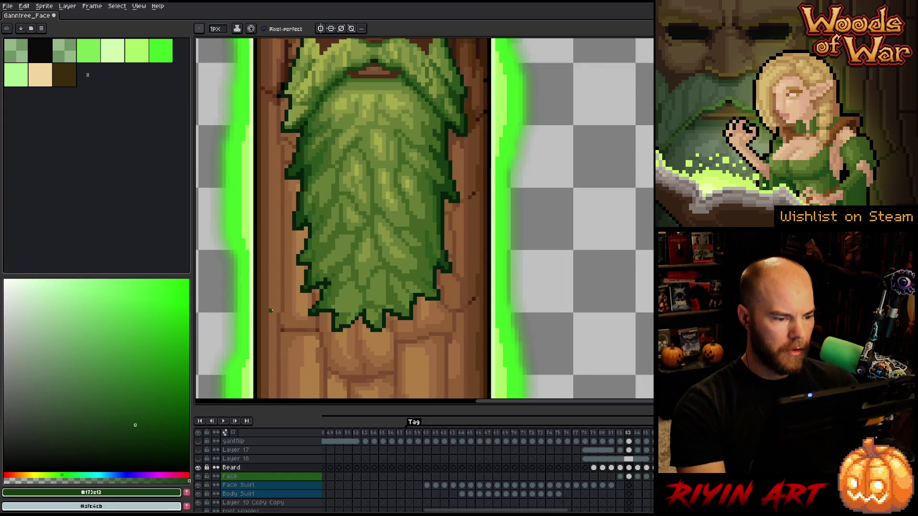
key(e)
key(v)
scroll(406, 287, down, 2)
drag(383, 250, 352, 293)
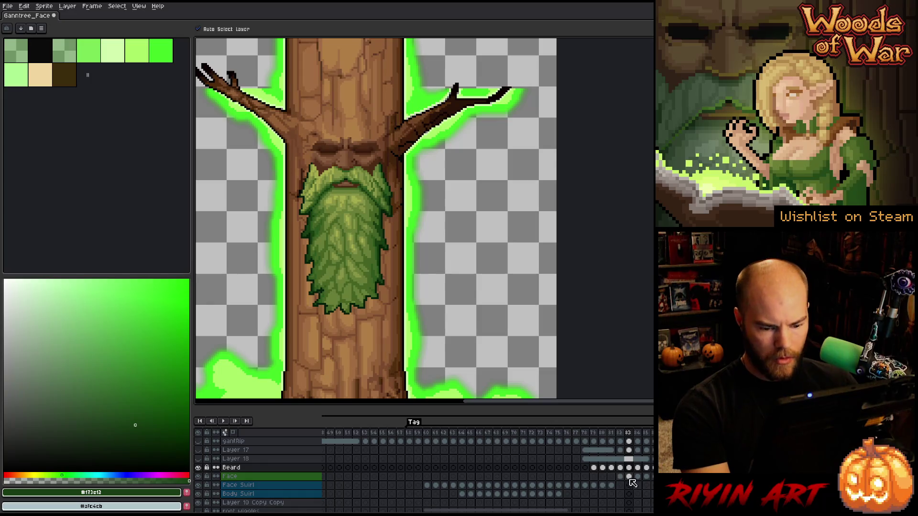
drag(620, 477, 629, 480)
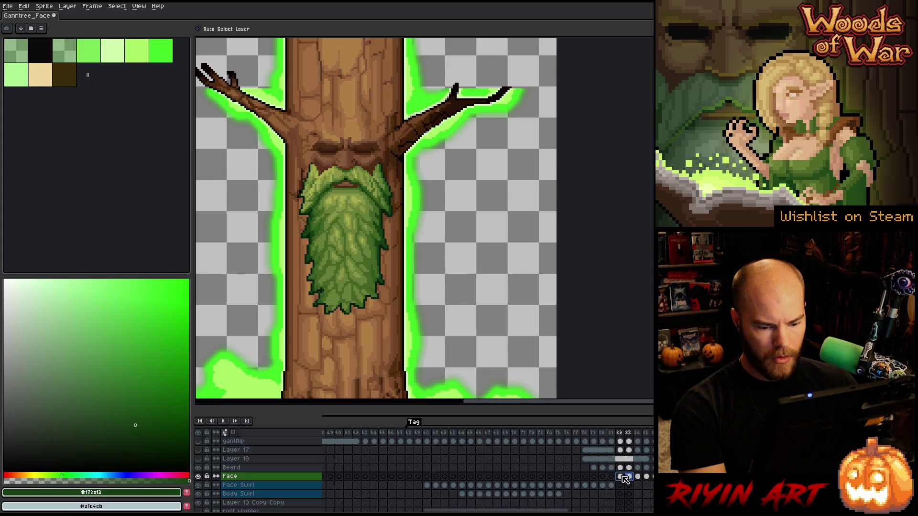
click(621, 477)
click(630, 480)
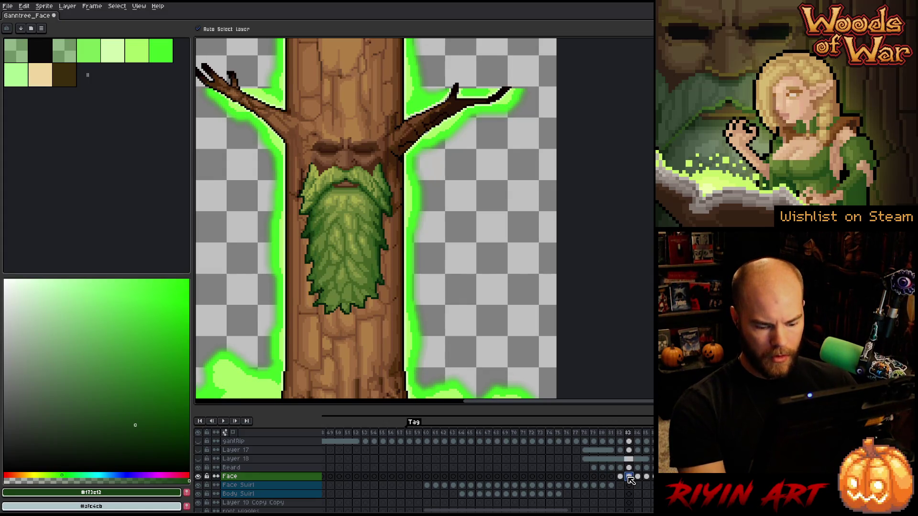
key(Right)
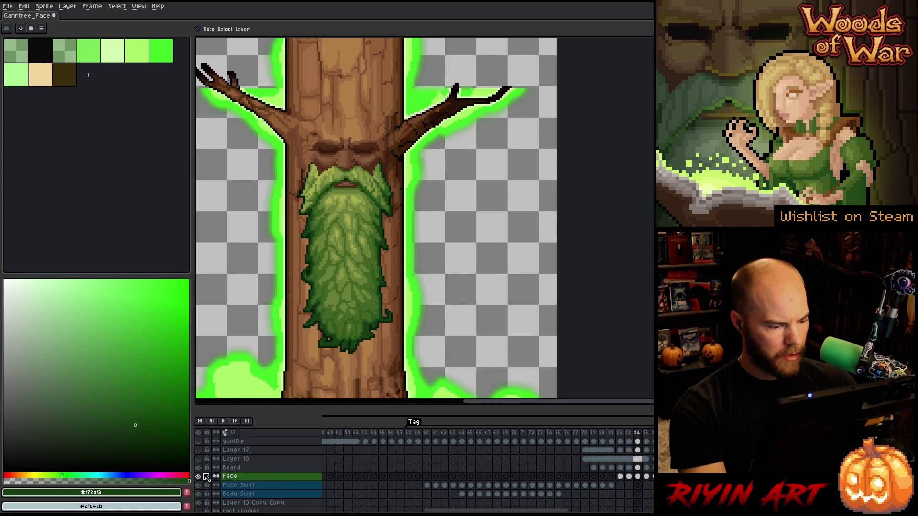
Hide the Beard layer to reveal the beard beneath and save Ganntree_Face.
click(198, 467)
scroll(310, 364, up, 1)
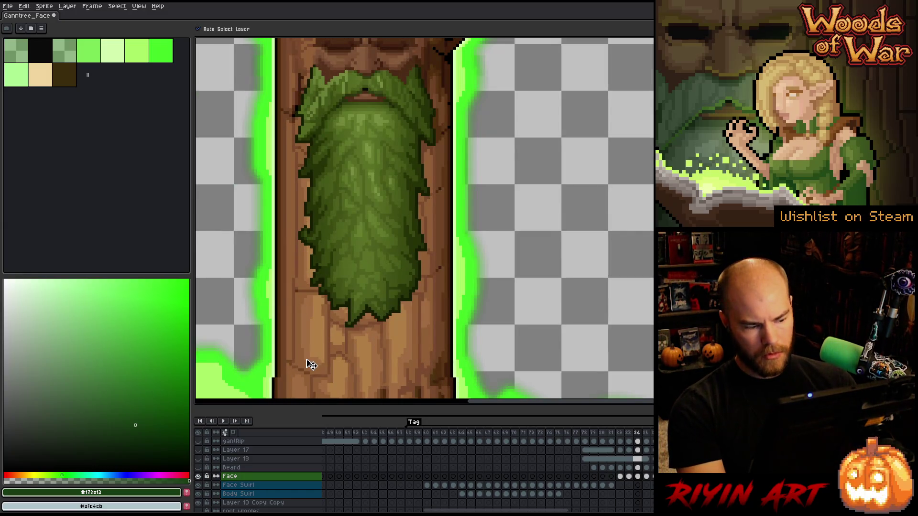
key(ctrl+s)
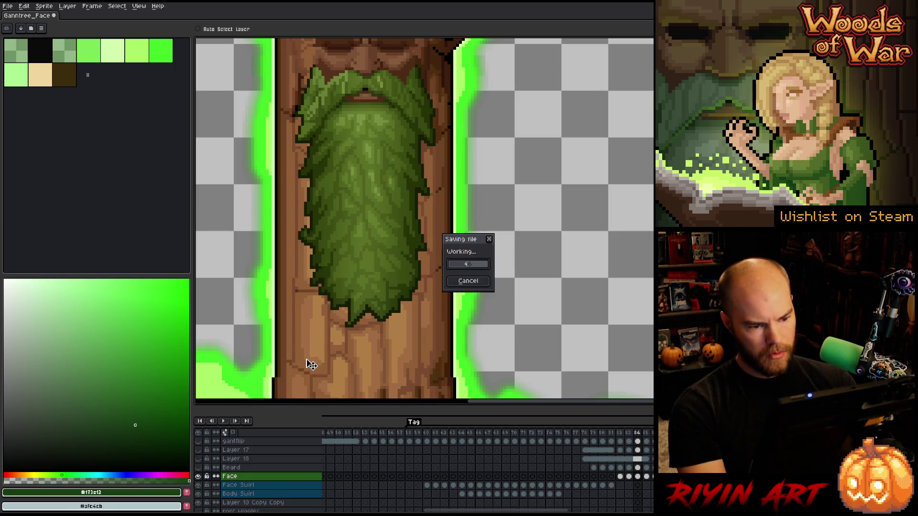
Select the beard's dark outline pixels with Color Range.
key(shift+c)
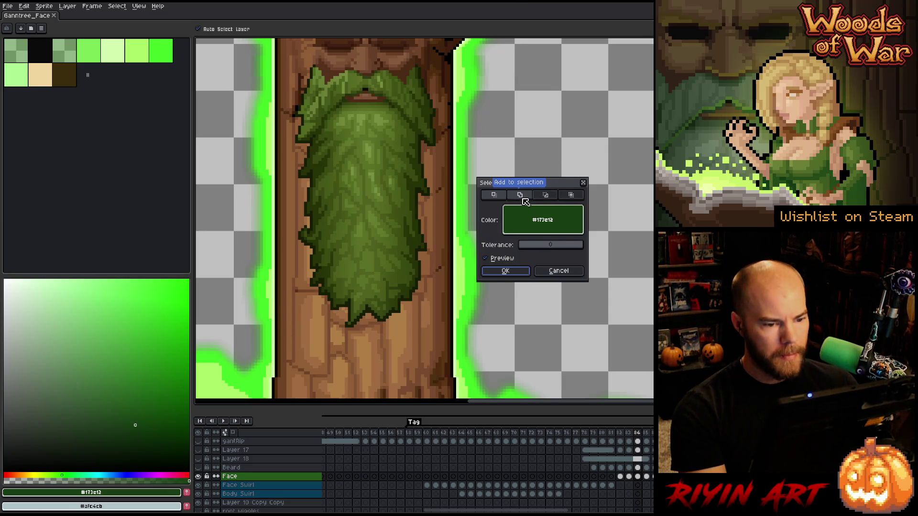
click(414, 290)
click(402, 304)
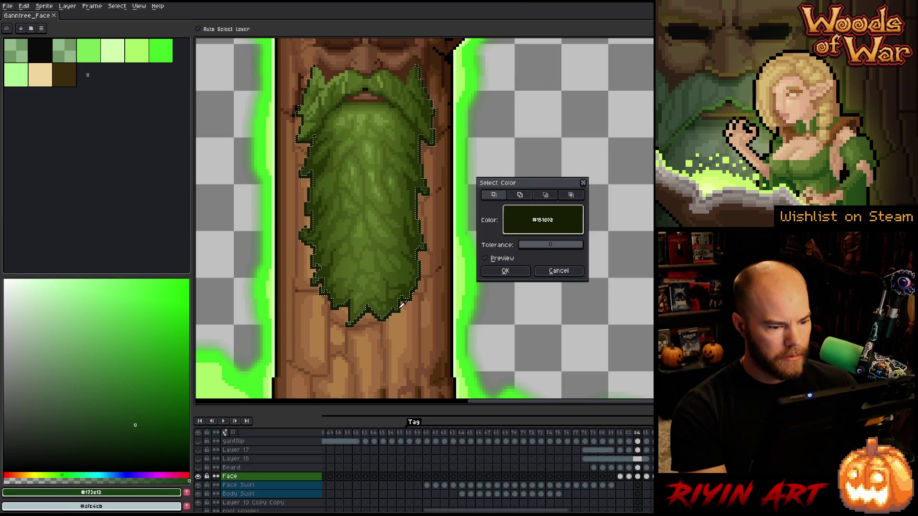
click(505, 271)
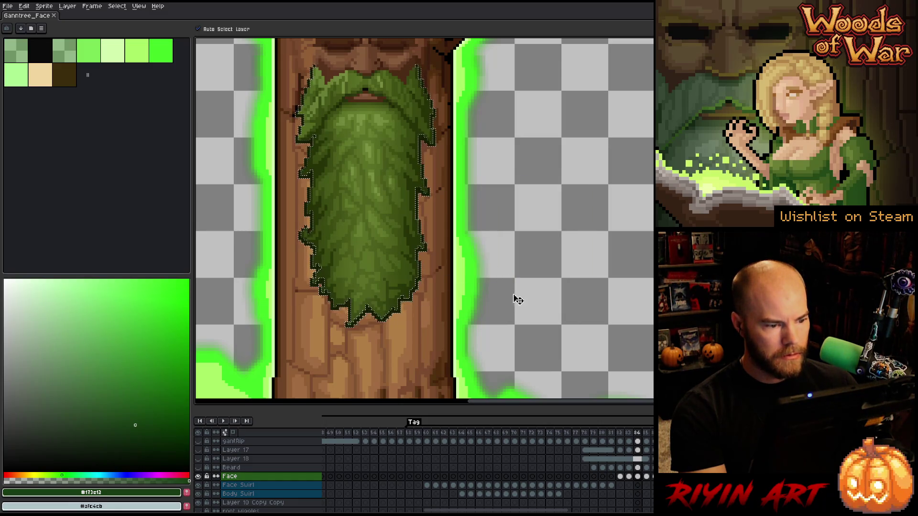
Show the Beard layer again and pencil along the beard's right edge on frame 84.
click(637, 468)
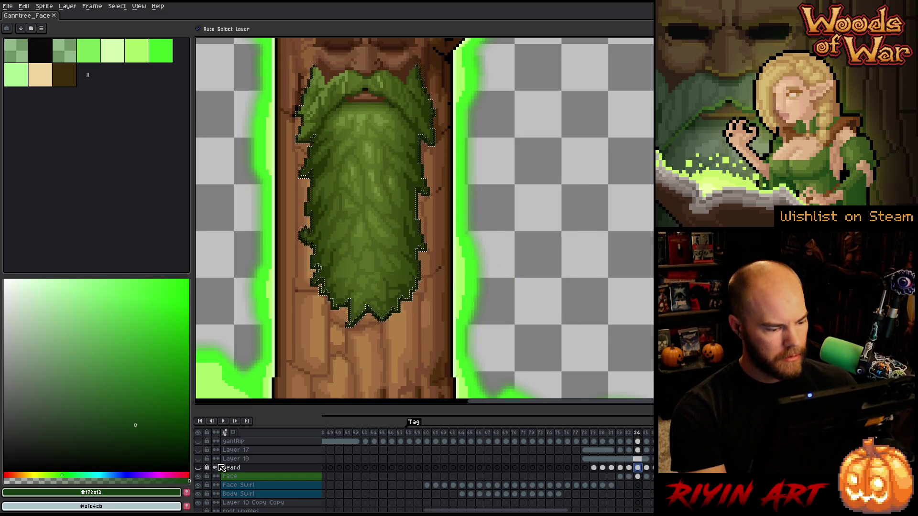
click(197, 467)
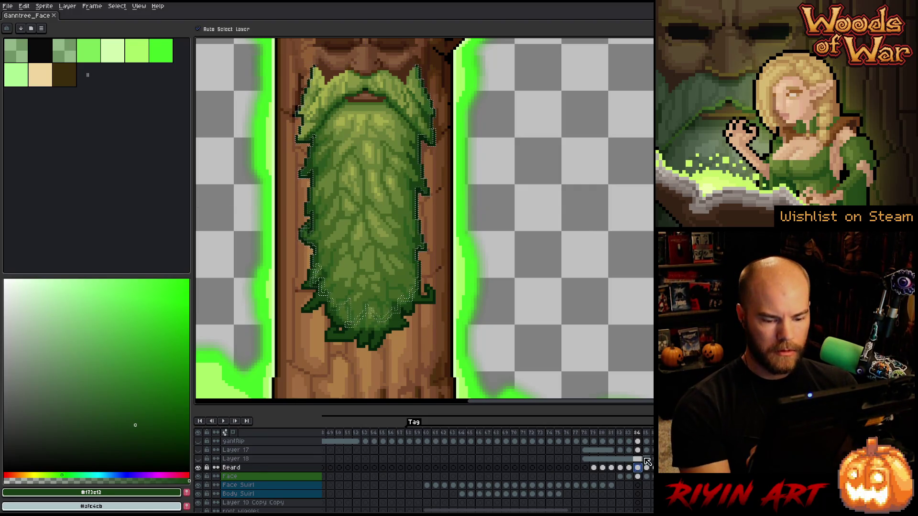
key(b)
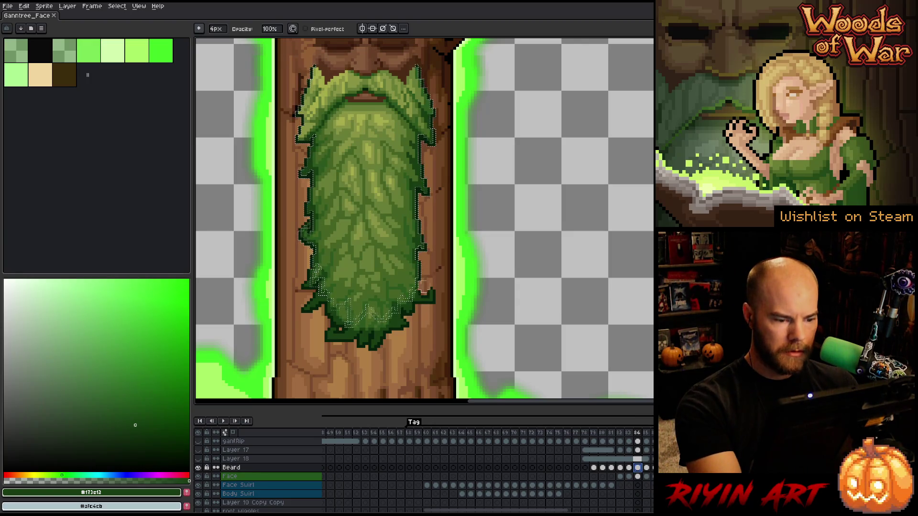
click(420, 293)
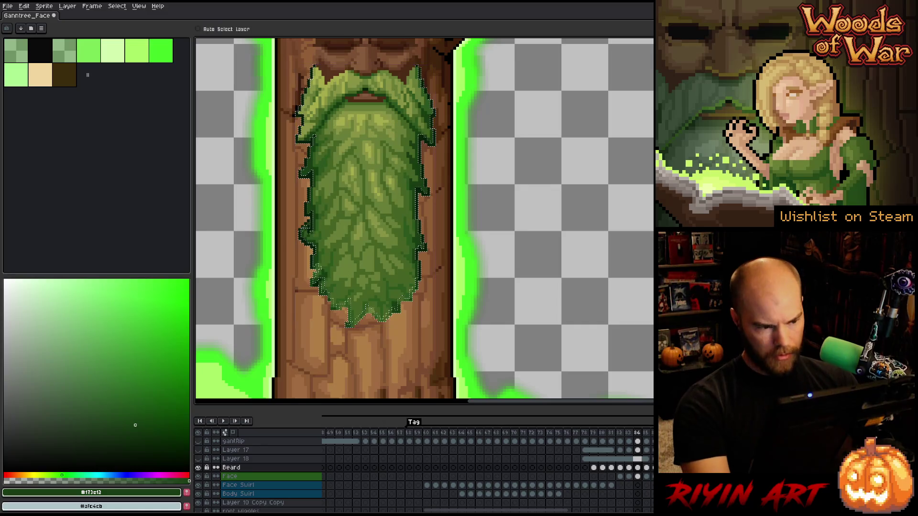
Sample the darkest outline green, touch up the beard edge, and clear the selection.
key(b)
key(e)
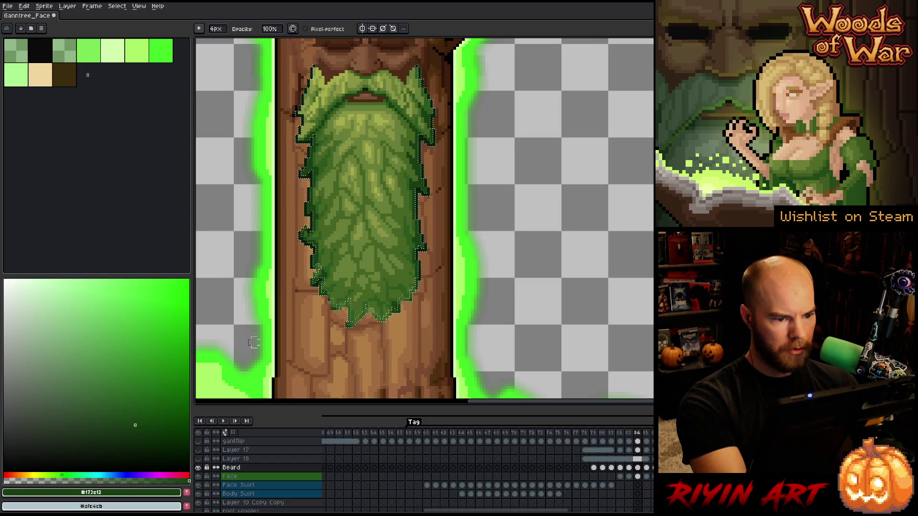
key(i)
click(314, 222)
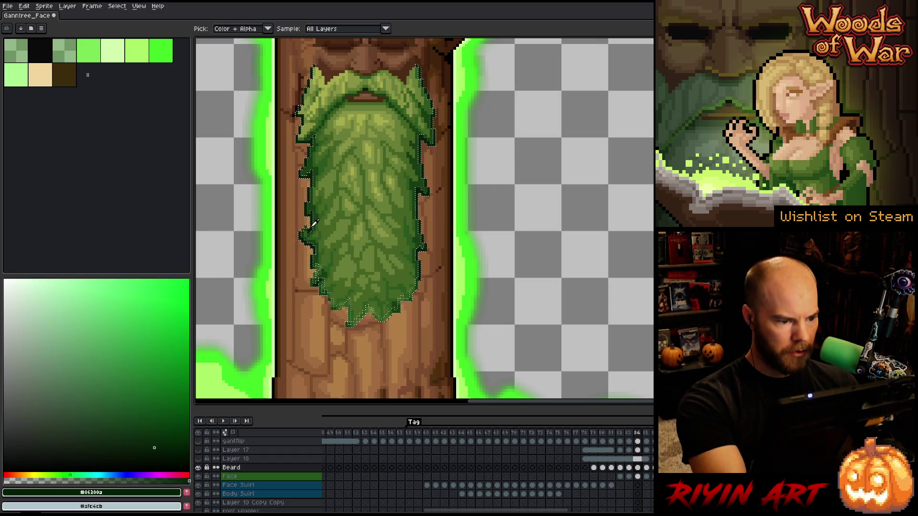
key(e)
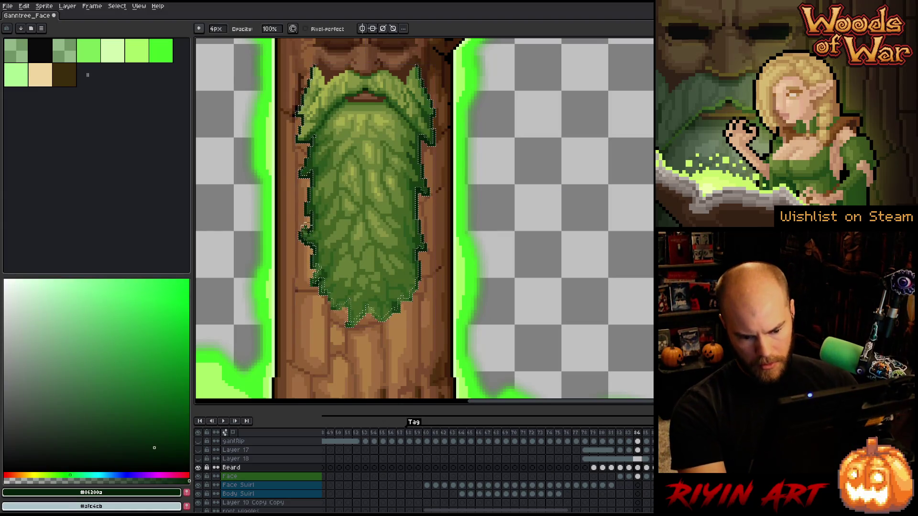
key(ctrl+d)
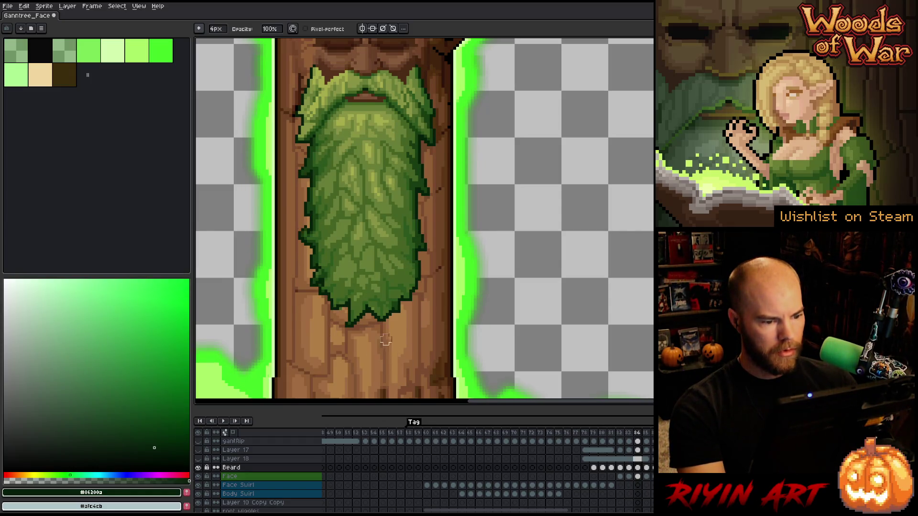
Flip between frames 84 and 85, toggling the Beard layer to compare the beards.
key(Right)
key(Left)
key(Left)
key(Right)
key(Right)
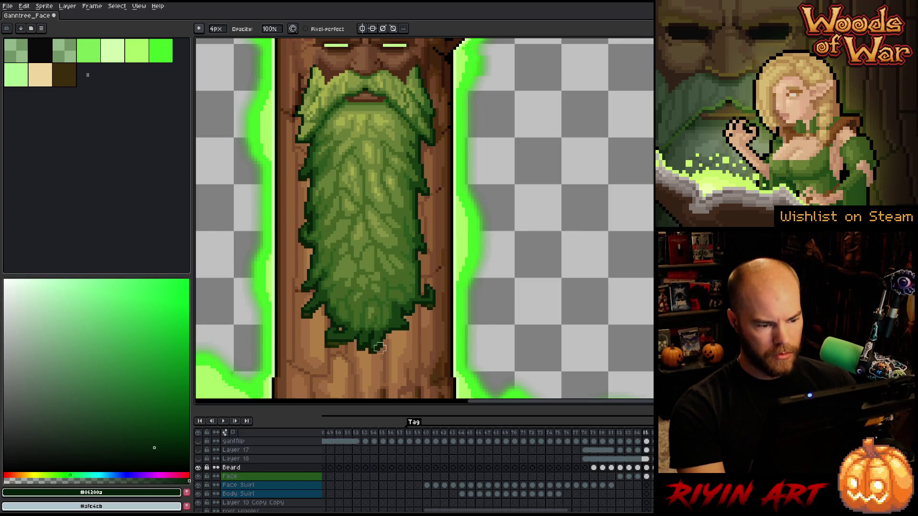
click(198, 468)
key(Left)
key(Left)
key(Left)
key(Right)
key(Right)
key(Right)
click(200, 468)
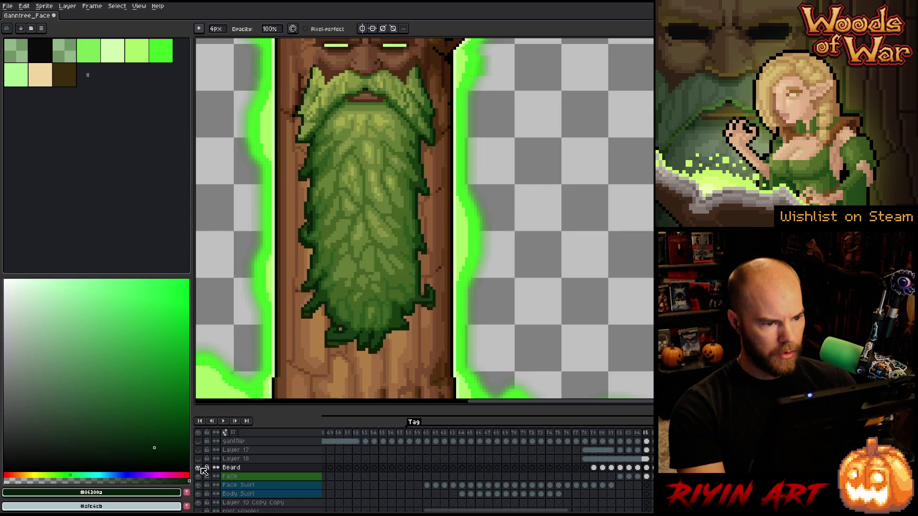
key(Return)
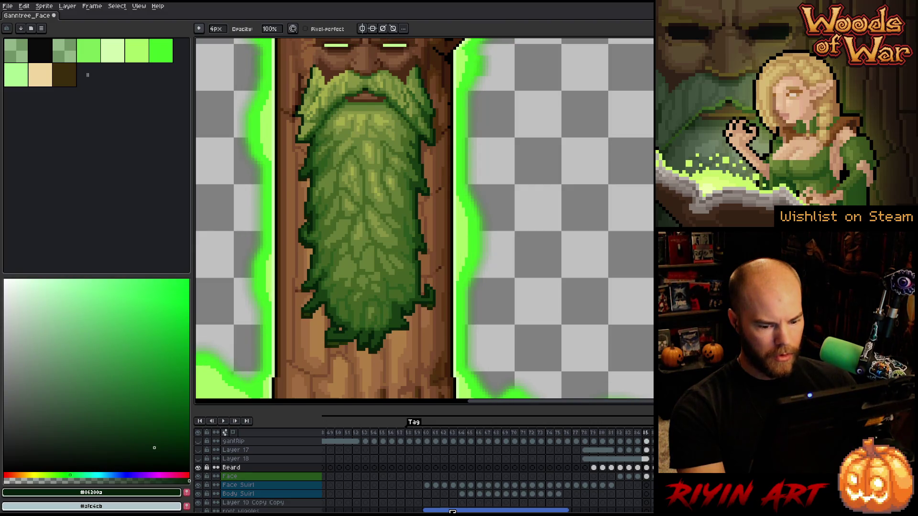
click(646, 476)
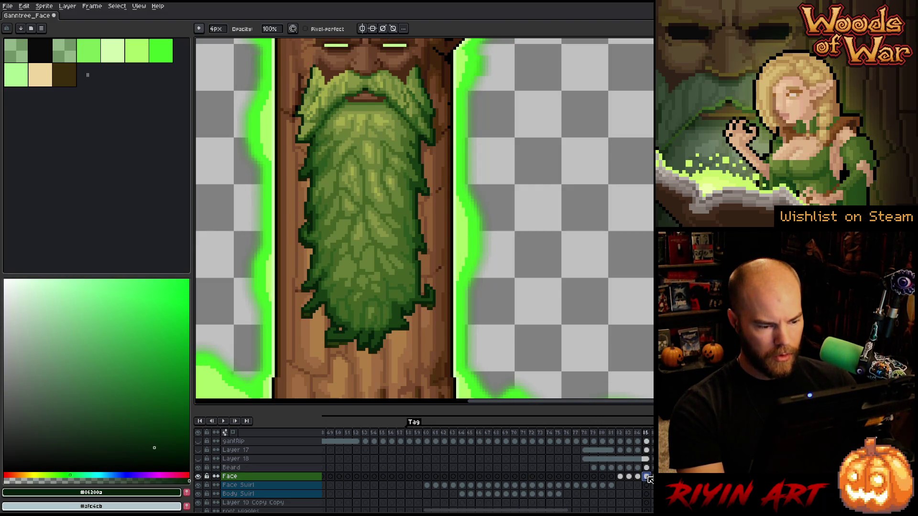
Check the beard at frames 14–15, then return to the Beard cel at frame 85.
click(646, 468)
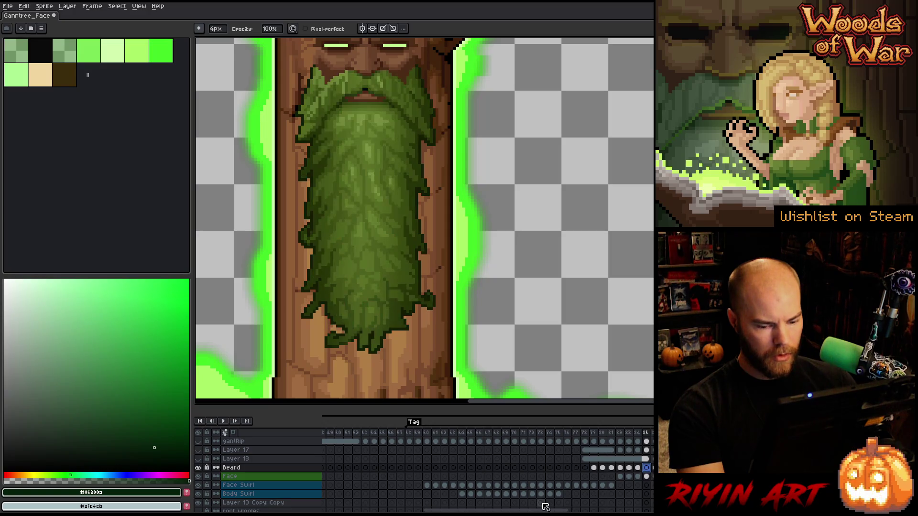
drag(543, 510, 434, 512)
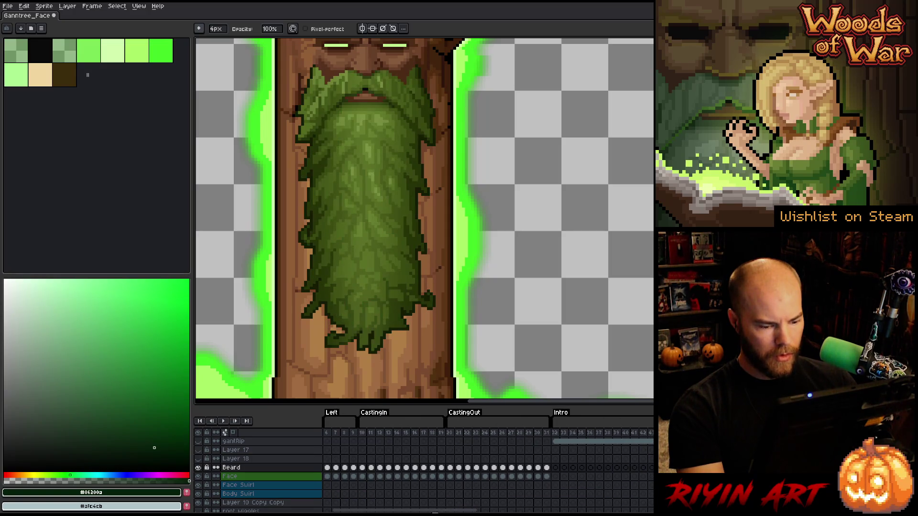
click(405, 433)
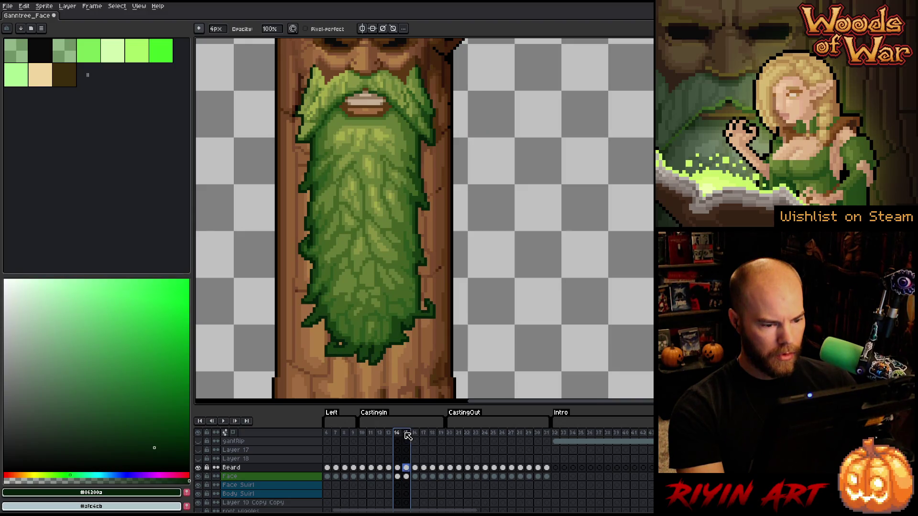
click(398, 468)
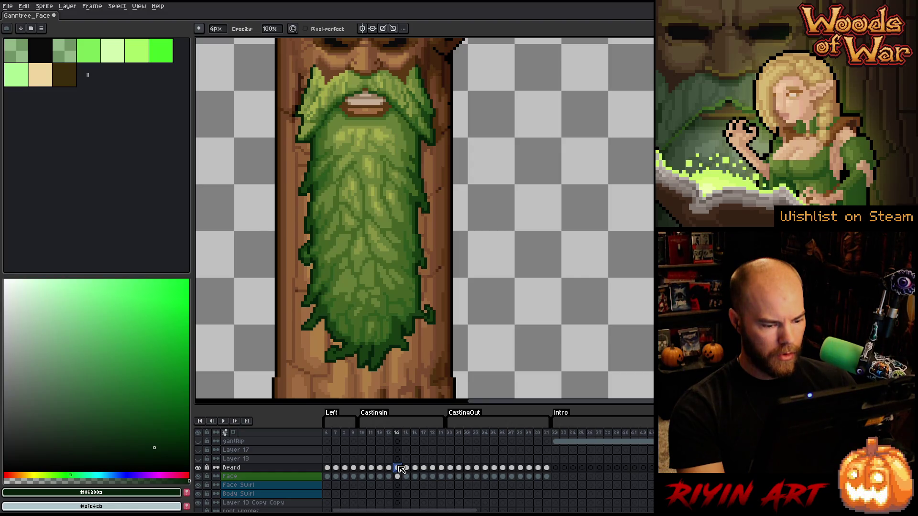
drag(410, 511, 528, 510)
click(533, 467)
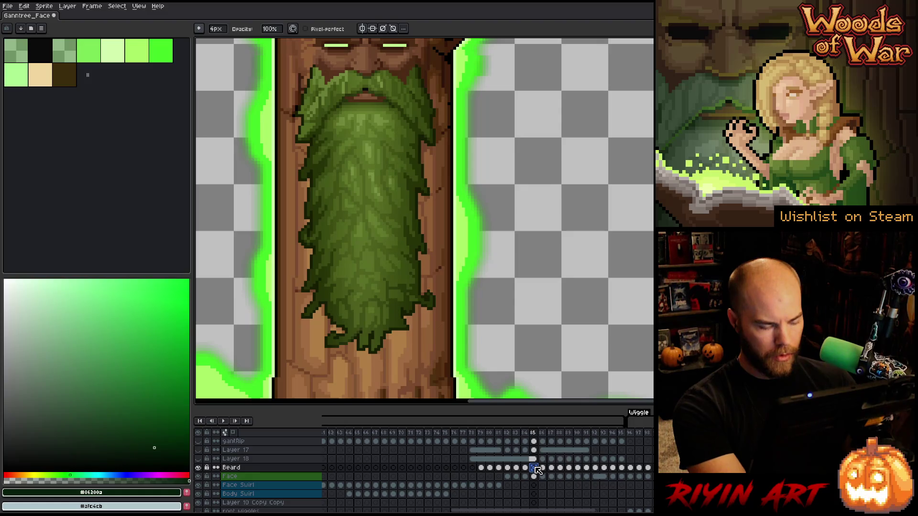
key(ctrl+z)
Add a new empty layer above Beard and compare beards at frames 14, 26 and 28–30.
key(shift+n)
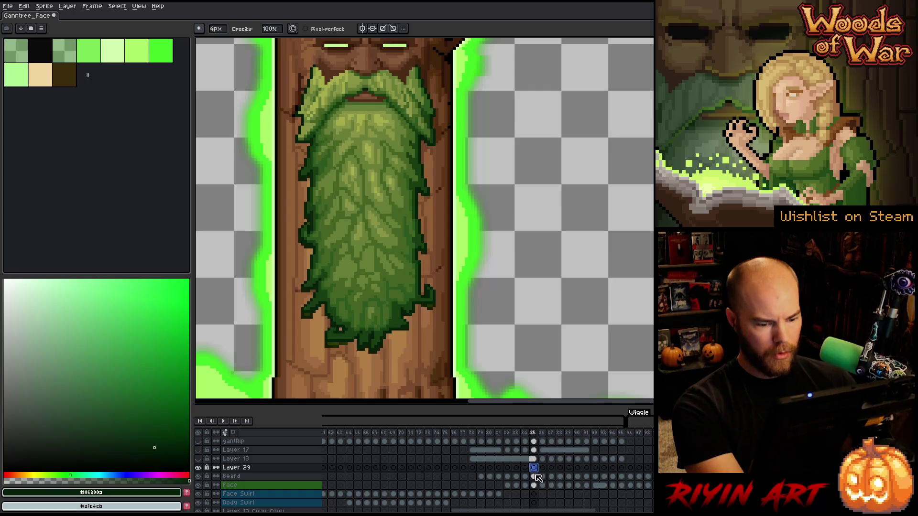
drag(526, 511, 397, 511)
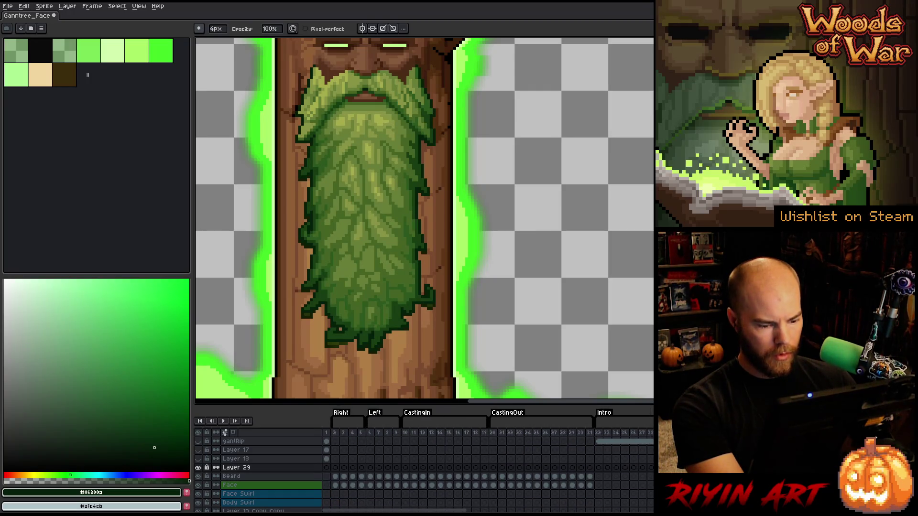
click(440, 477)
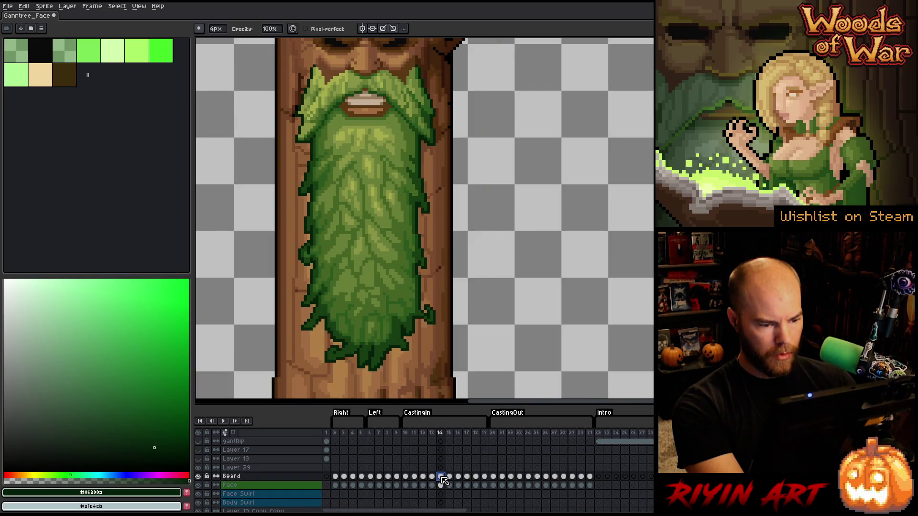
click(545, 477)
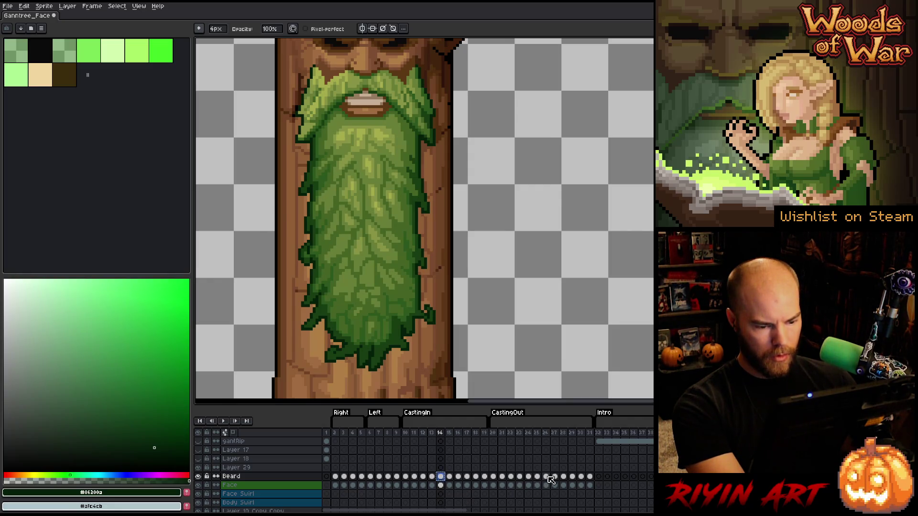
click(575, 477)
click(581, 477)
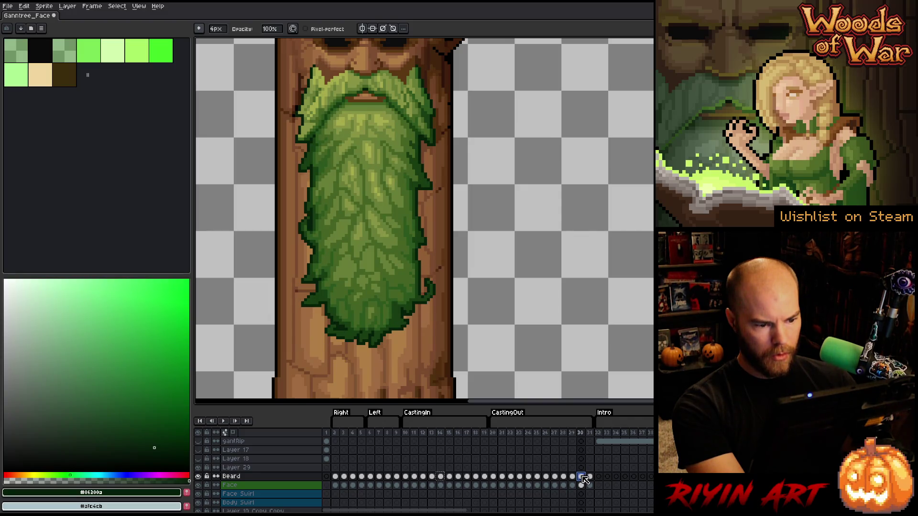
click(563, 477)
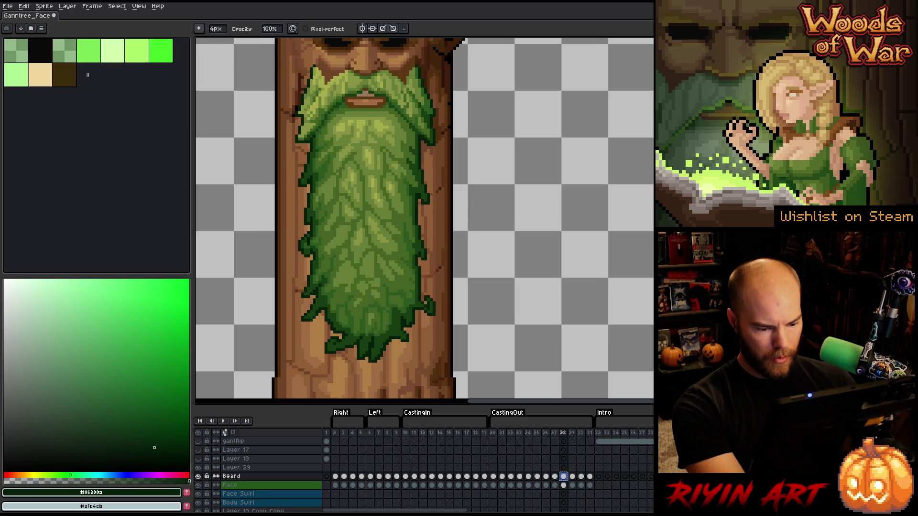
Return to Layer 29's cel at frame 85.
drag(453, 511, 591, 511)
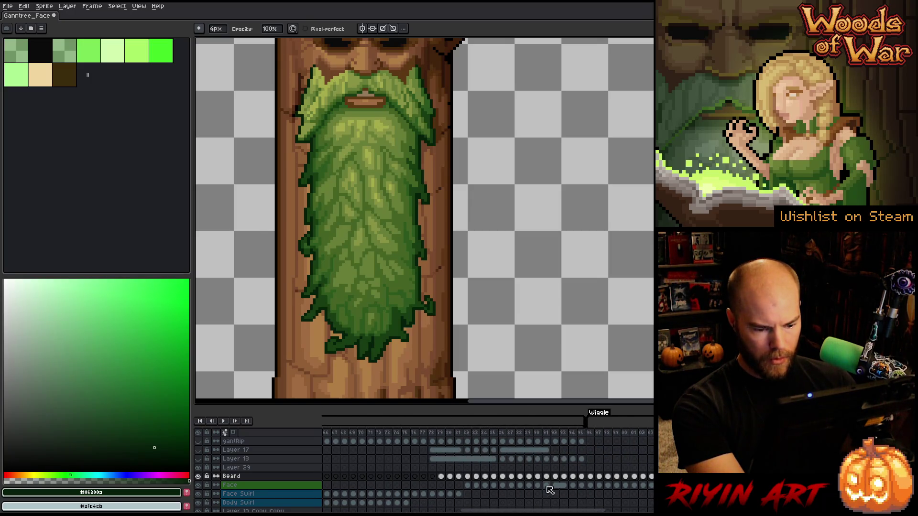
click(519, 468)
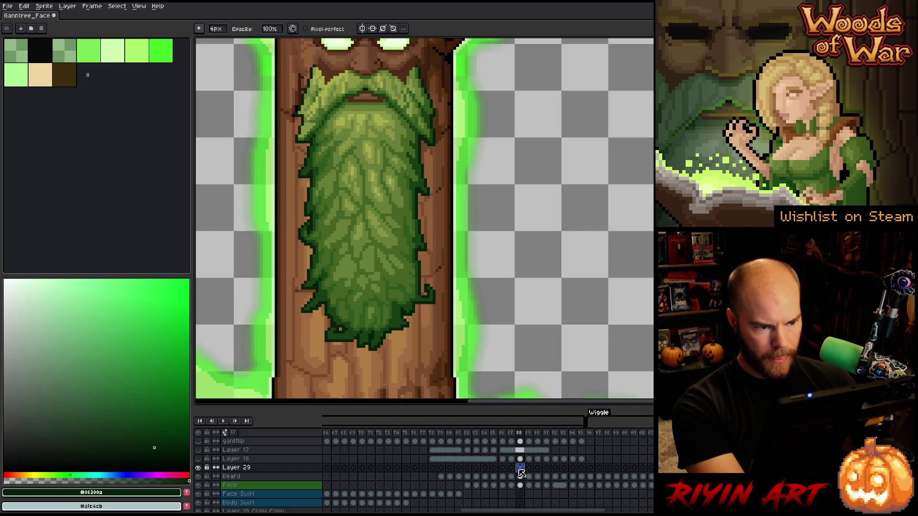
click(511, 468)
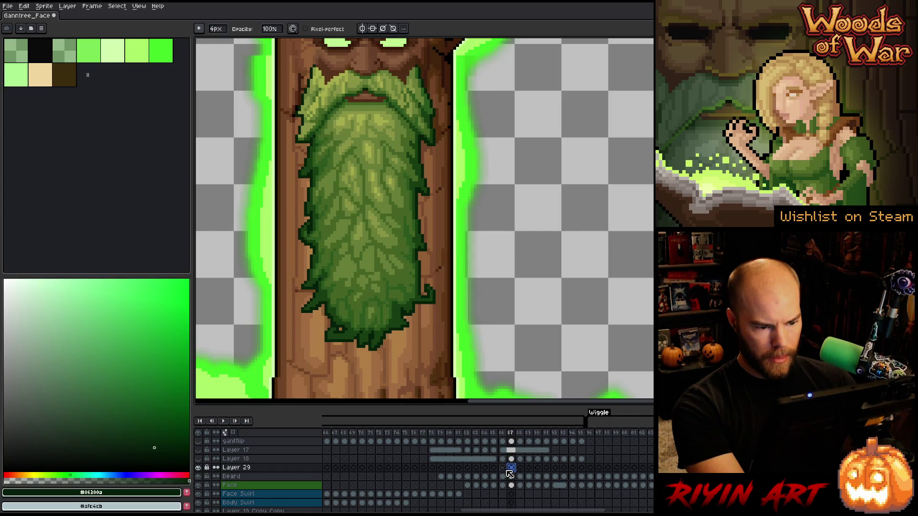
click(502, 467)
click(494, 469)
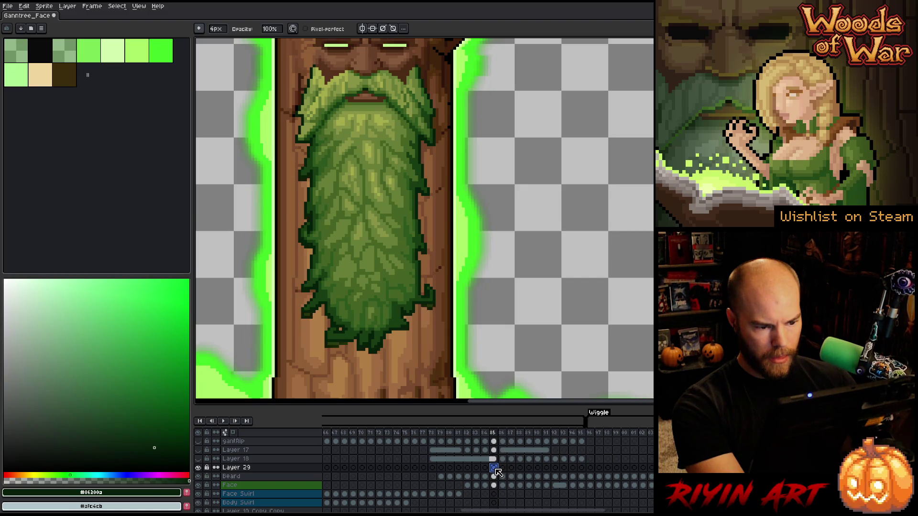
Paste the beard copy onto Layer 29 and commit its transform.
key(ctrl+z)
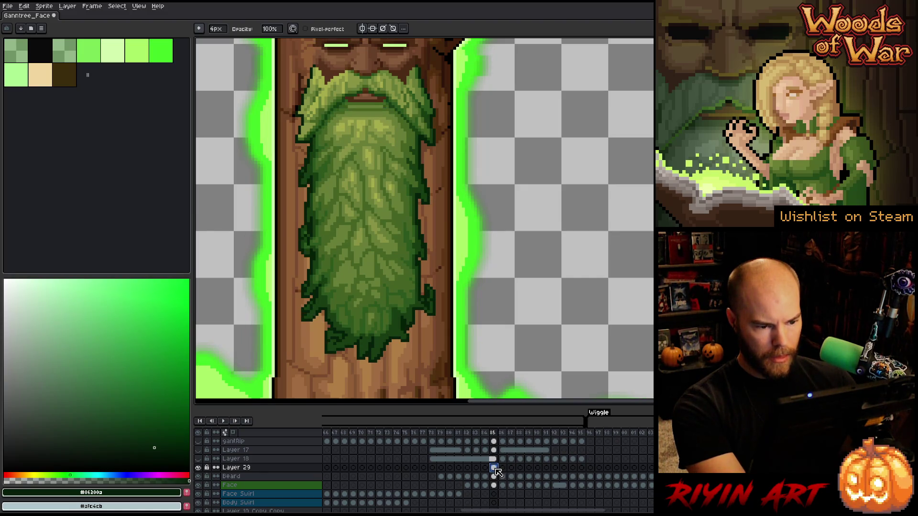
key(ctrl+t)
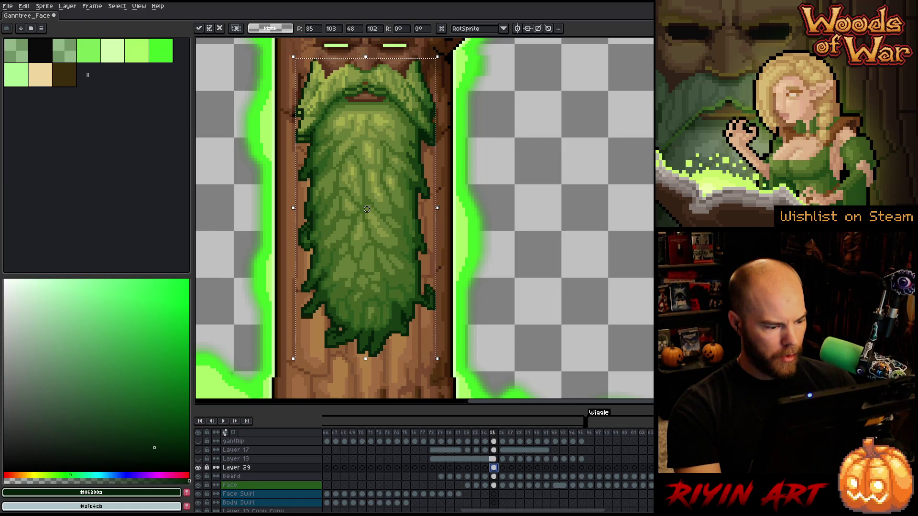
key(Return)
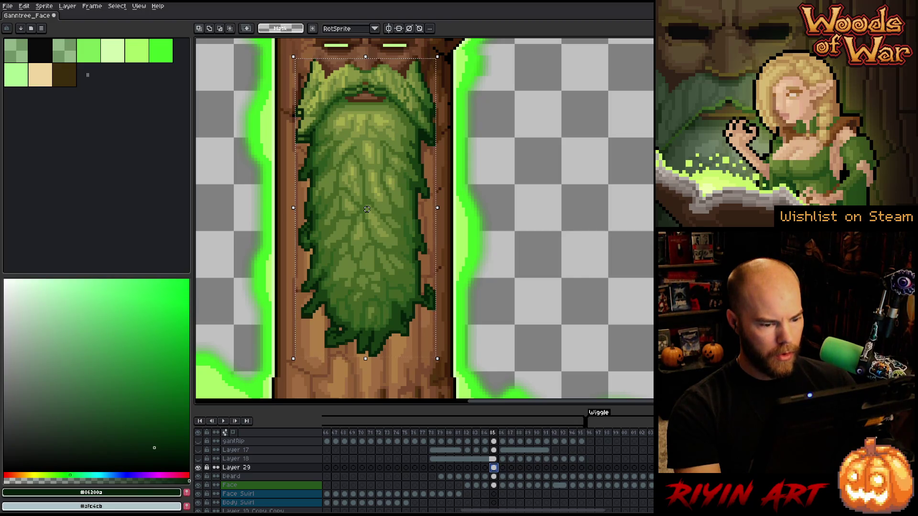
Marquee-select the beard area on the Beard layer, then the mustache area on Layer 29.
key(alt+Down)
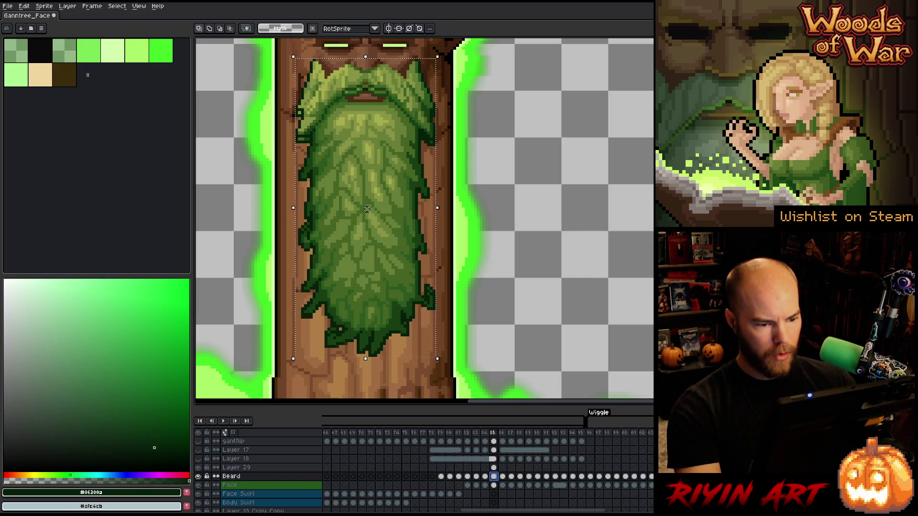
key(ctrl+d)
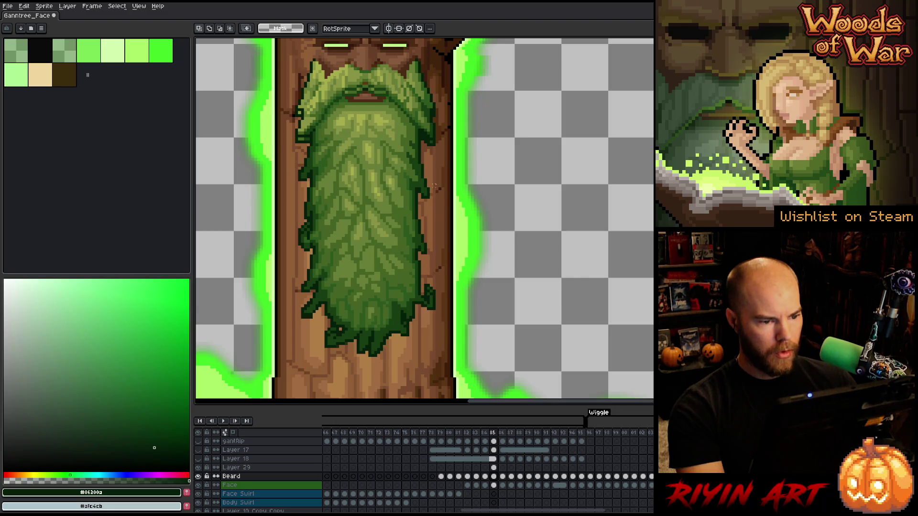
mouse_move(449, 157)
mouse_down()
mouse_move(311, 358)
mouse_move(267, 376)
mouse_up()
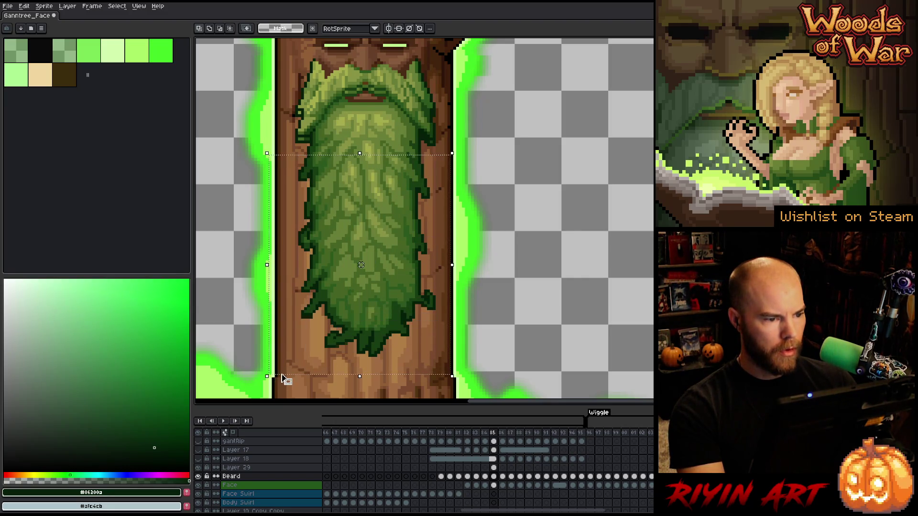
key(alt+Up)
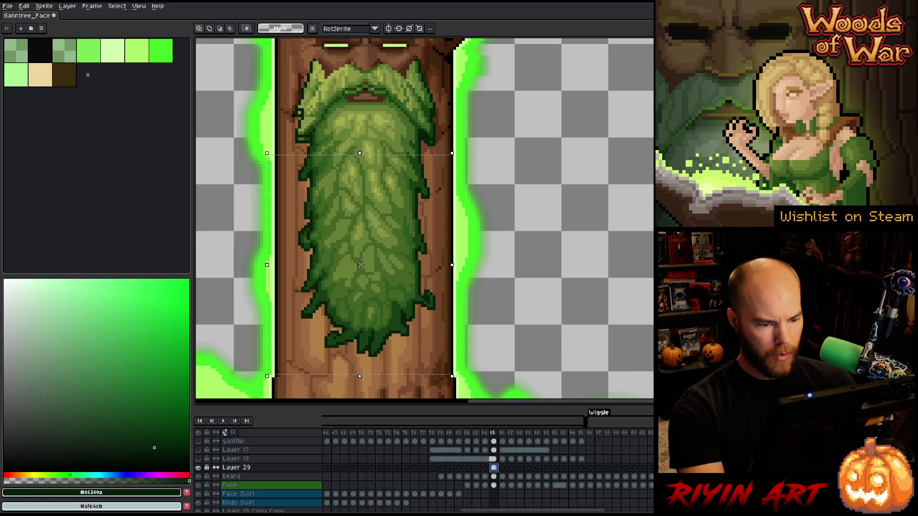
mouse_move(475, 42)
mouse_down()
mouse_move(420, 92)
mouse_move(249, 144)
mouse_up()
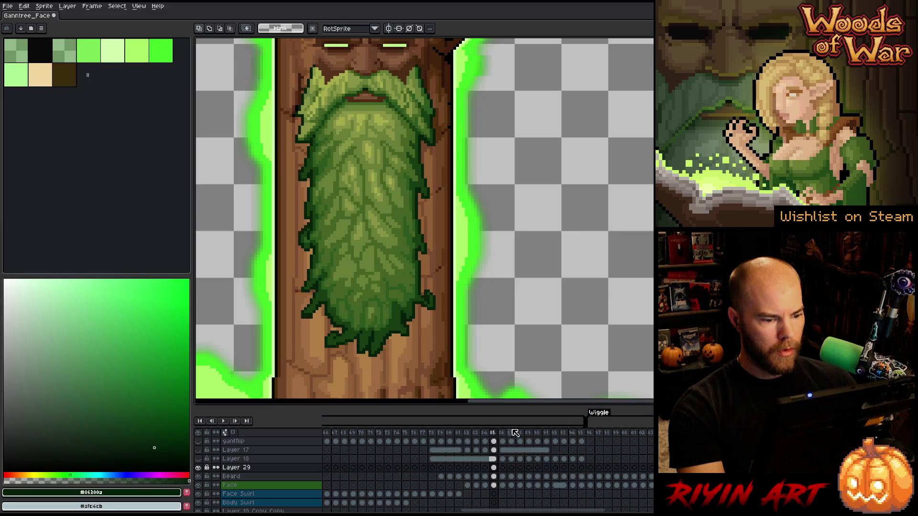
Play frames 84–89 as an animation preview, then stop playback.
click(484, 433)
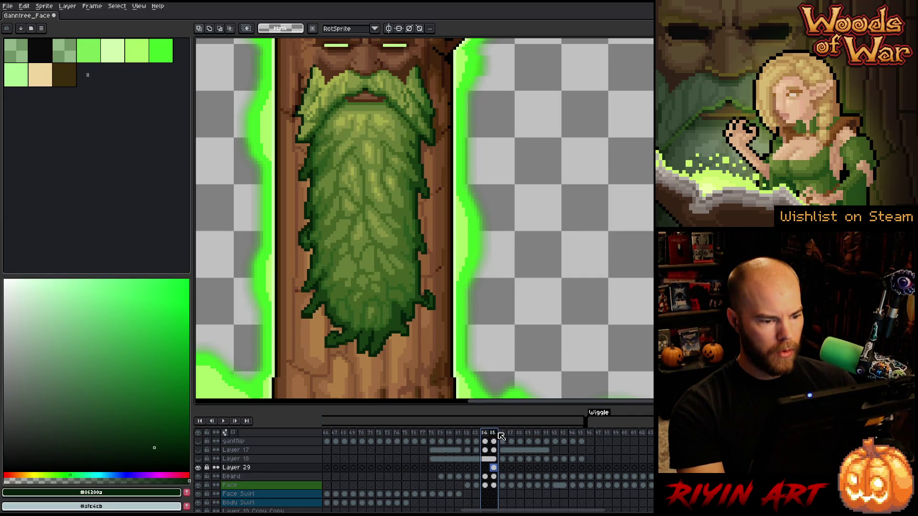
shift+click(529, 434)
key(Return)
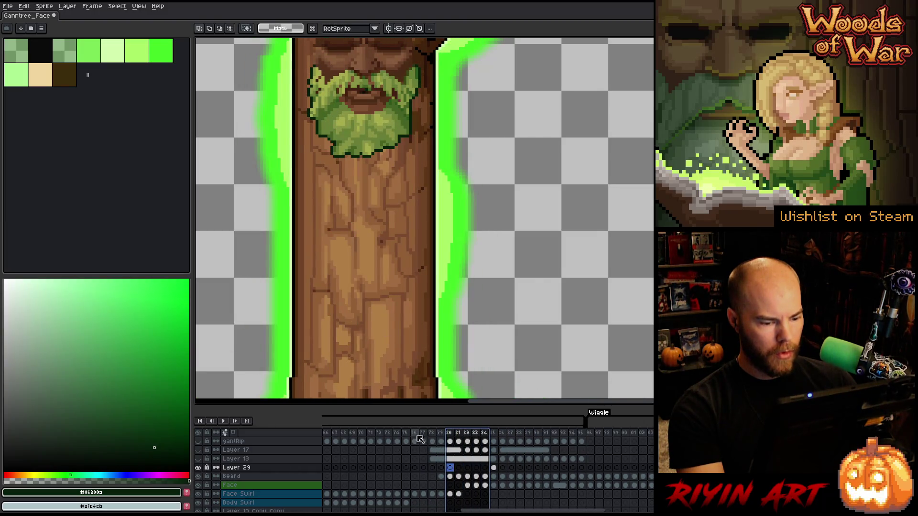
key(Return)
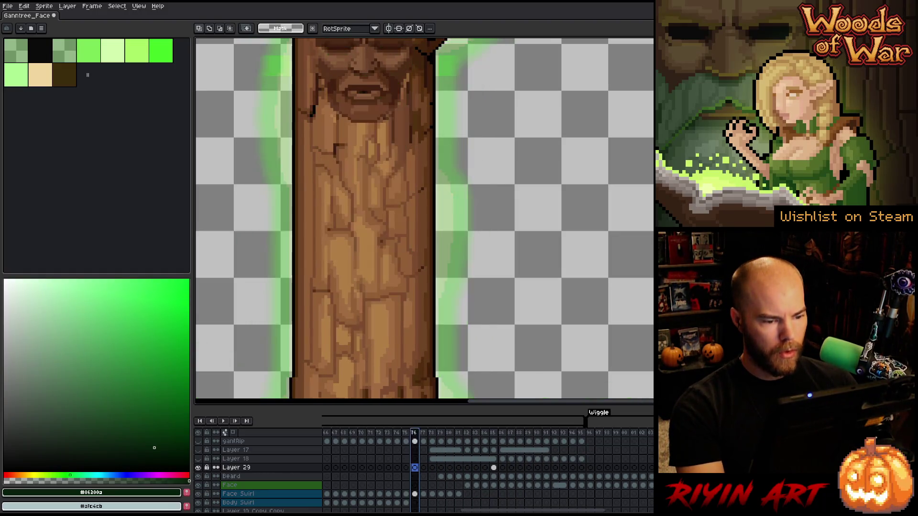
click(415, 433)
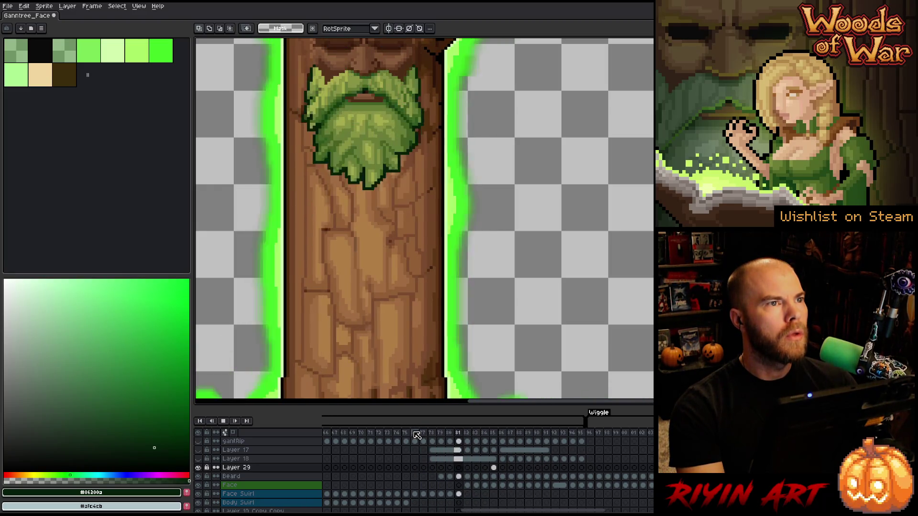
key(Return)
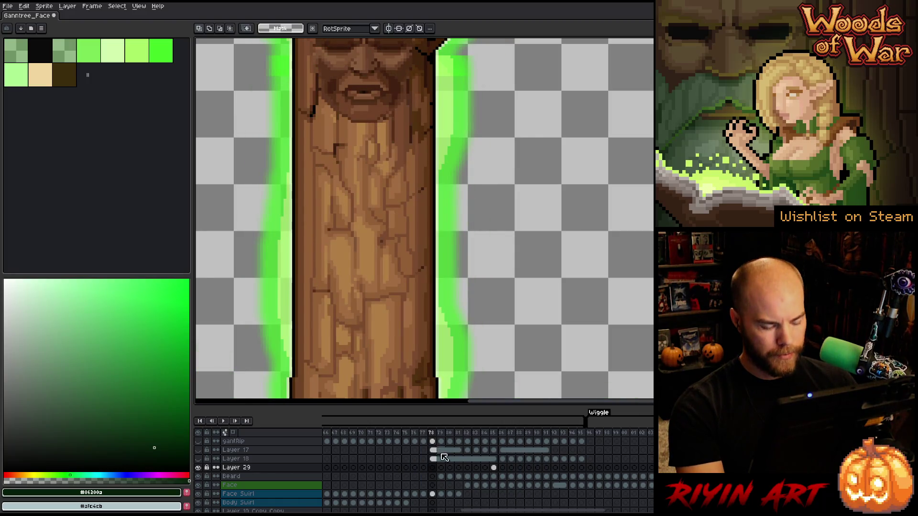
Go to frame 80 of the Beard layer and delete Layer 29.
click(441, 477)
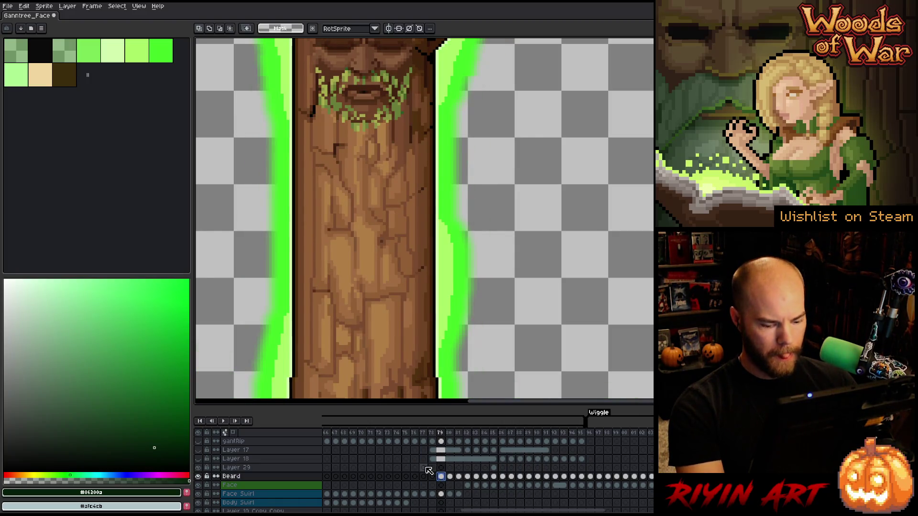
key(Right)
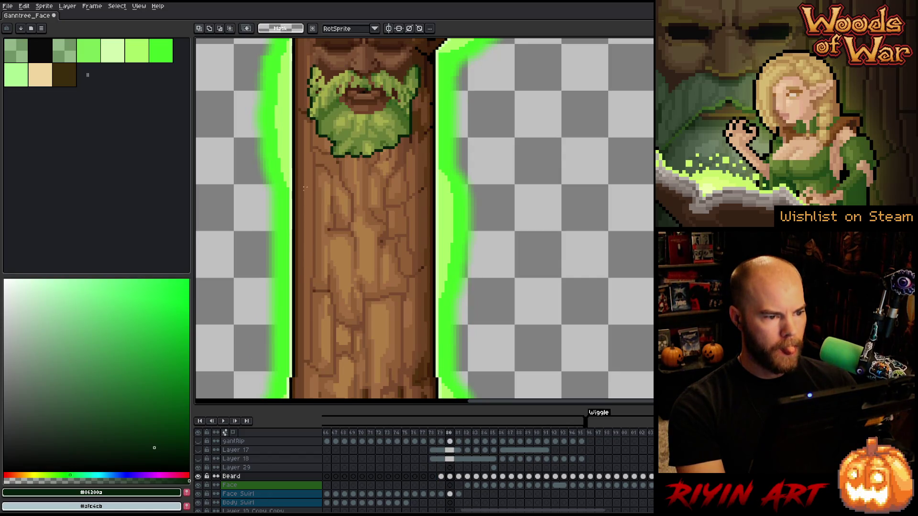
scroll(347, 79, down, 2)
scroll(347, 79, up, 4)
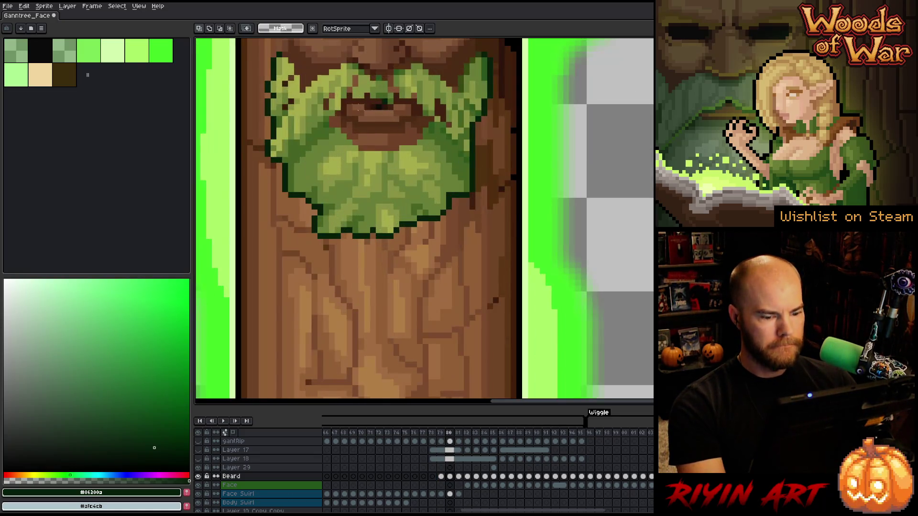
click(249, 468)
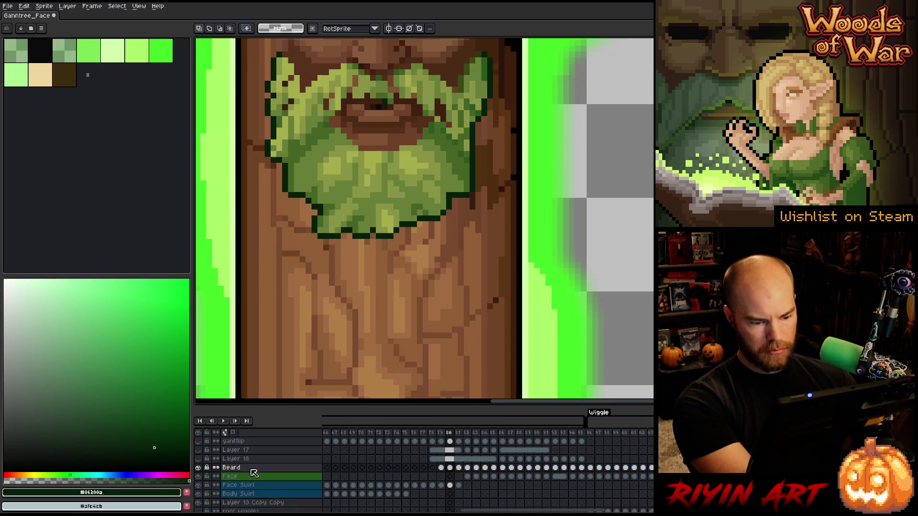
key(ctrl+e)
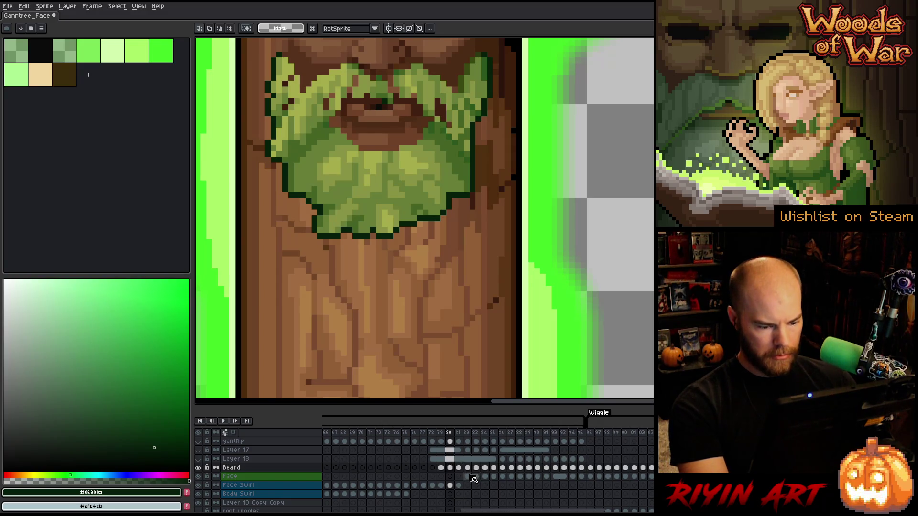
click(468, 477)
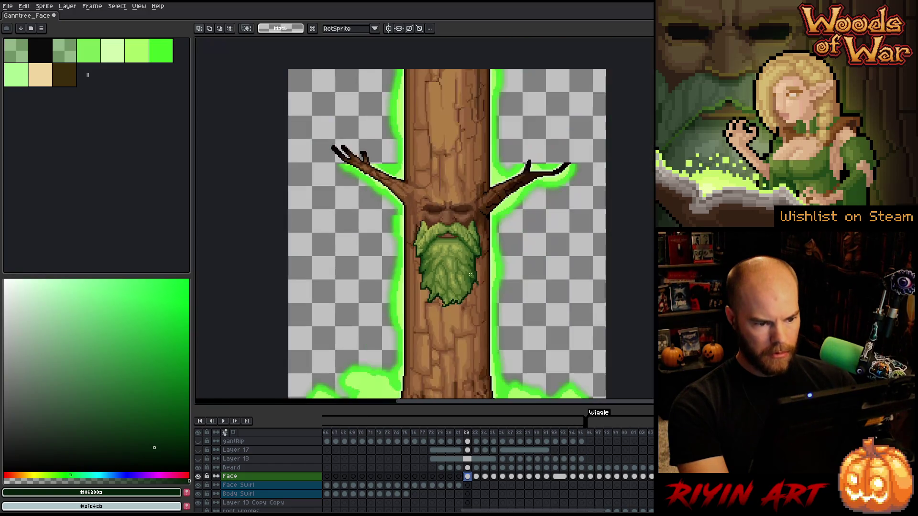
Zoom to fit the tree and select Face and Face Swirl cels from frames 79–95.
key(3)
key(plus)
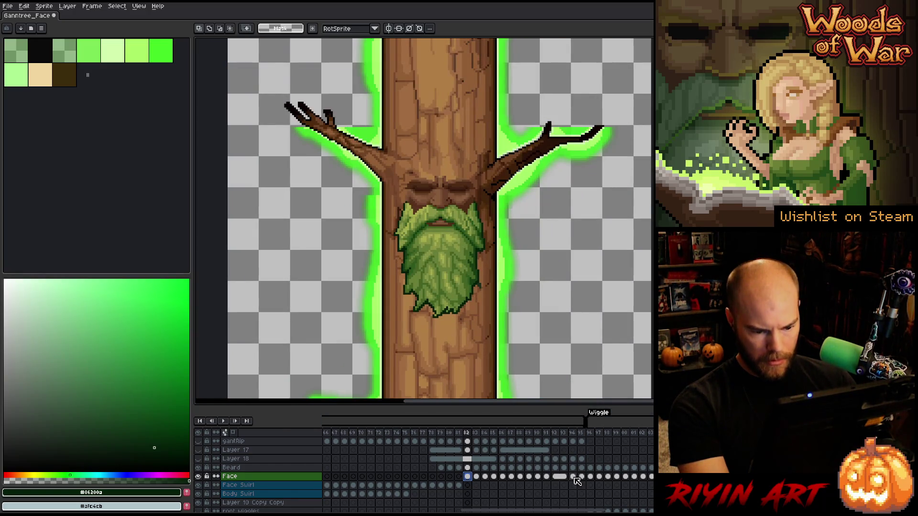
mouse_move(581, 477)
mouse_down()
mouse_move(444, 486)
mouse_move(457, 487)
mouse_up()
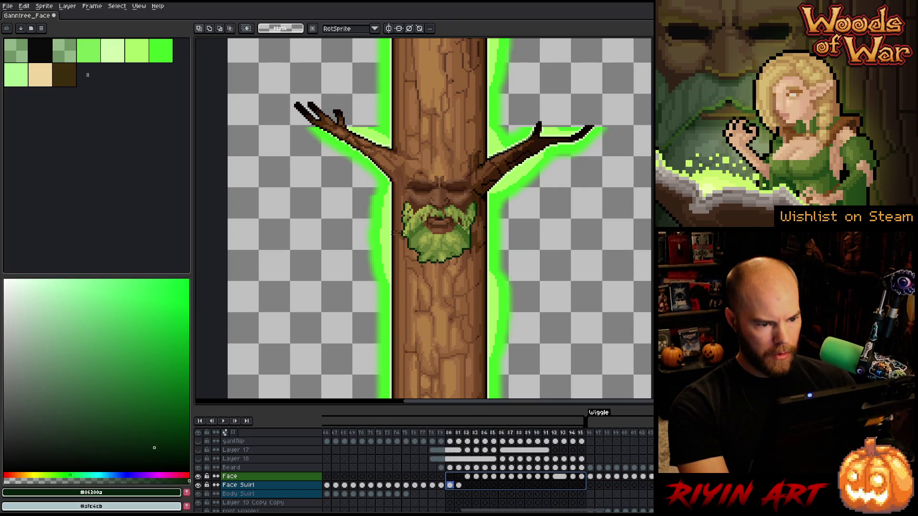
mouse_move(388, 233)
mouse_down()
mouse_move(502, 401)
mouse_move(500, 376)
mouse_up()
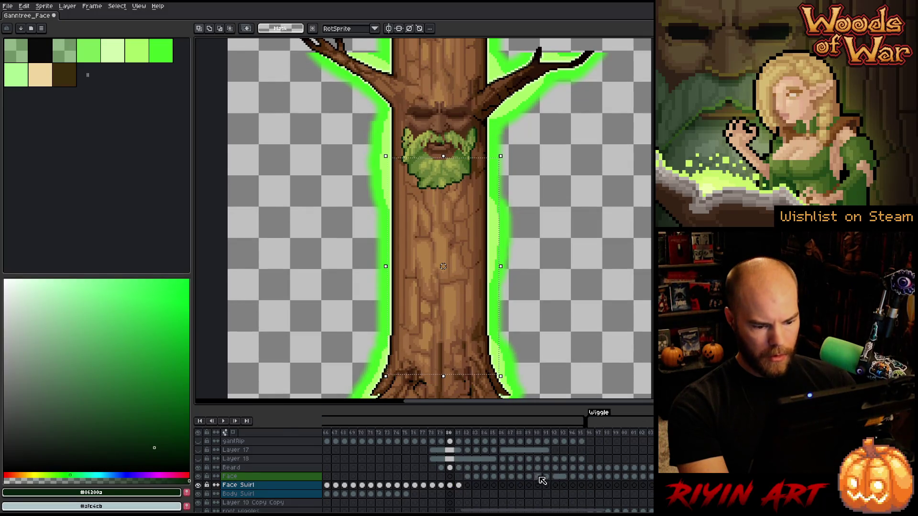
click(581, 476)
drag(582, 480, 445, 488)
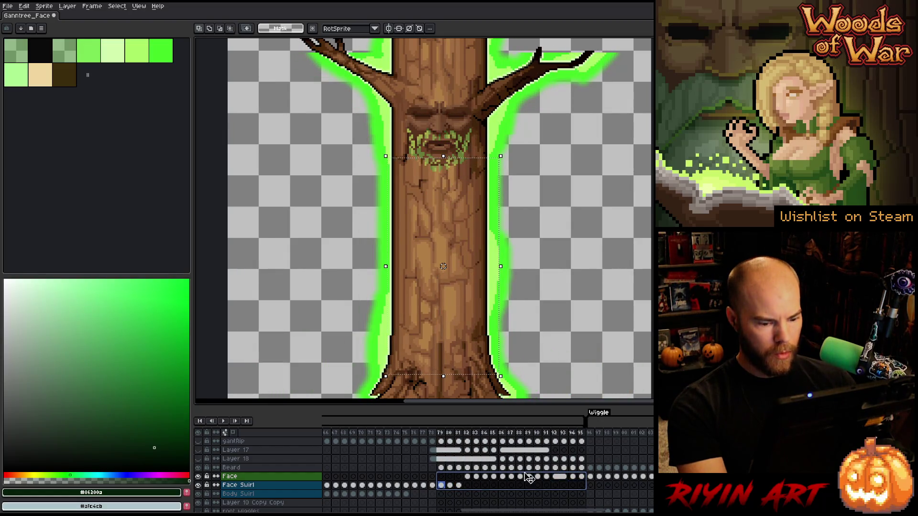
mouse_move(581, 476)
mouse_down()
mouse_move(445, 496)
mouse_move(455, 488)
mouse_up()
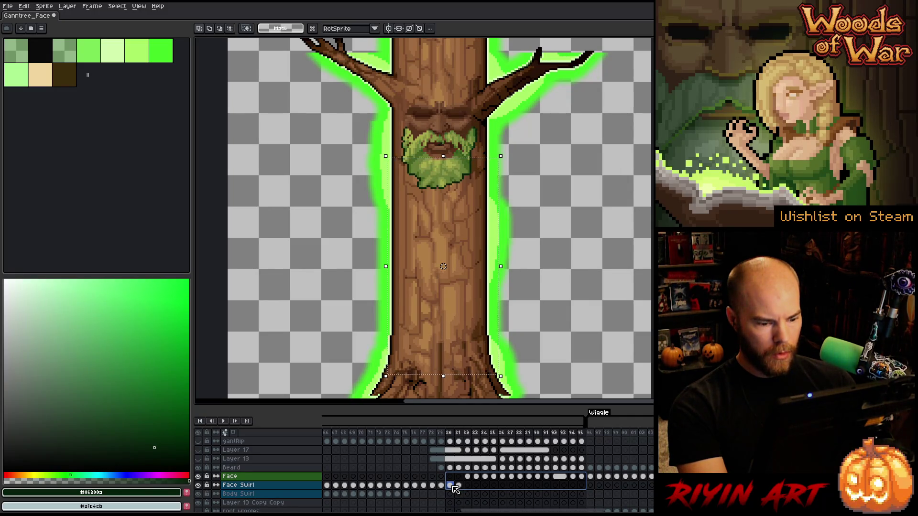
Scrub frames 78–85 to watch the beard lengthen, ending on Beard frame 79.
mouse_move(431, 434)
mouse_down()
mouse_move(495, 437)
mouse_move(442, 437)
mouse_move(451, 439)
mouse_up()
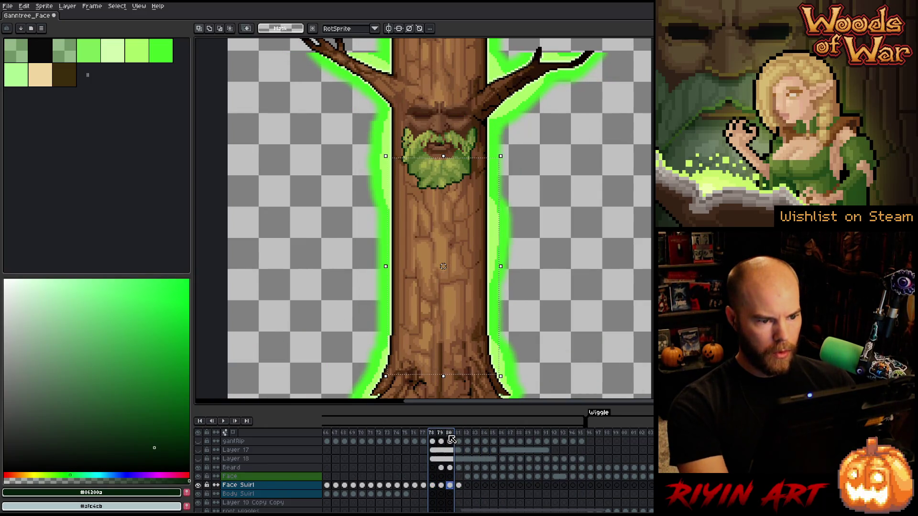
drag(450, 485, 572, 479)
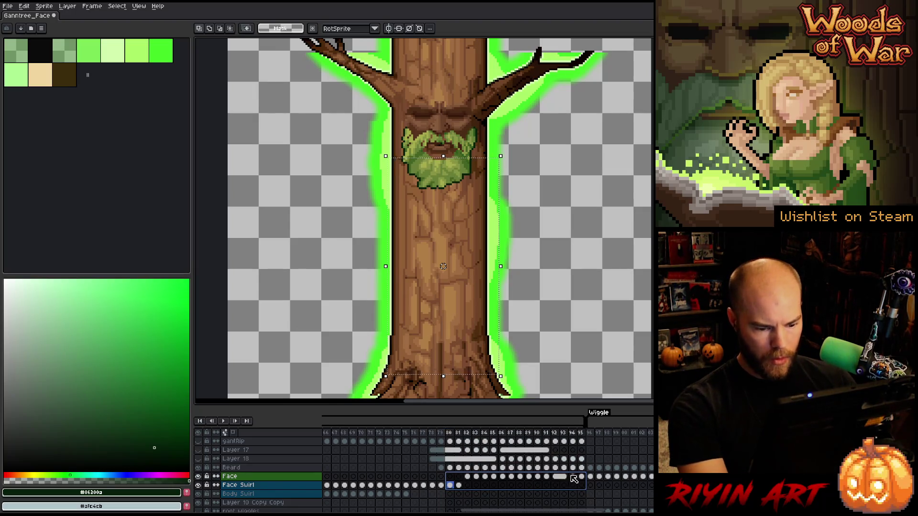
drag(585, 479, 460, 486)
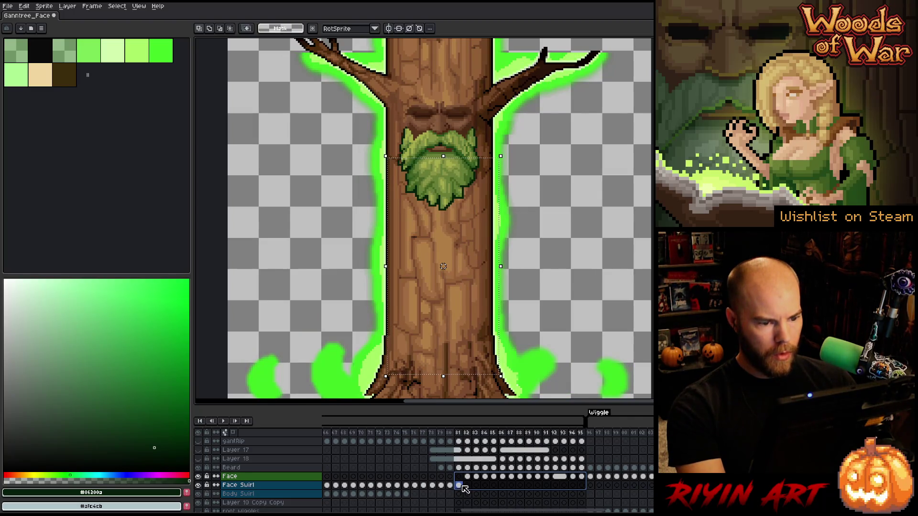
mouse_move(437, 436)
mouse_down()
mouse_move(495, 439)
mouse_move(478, 439)
mouse_up()
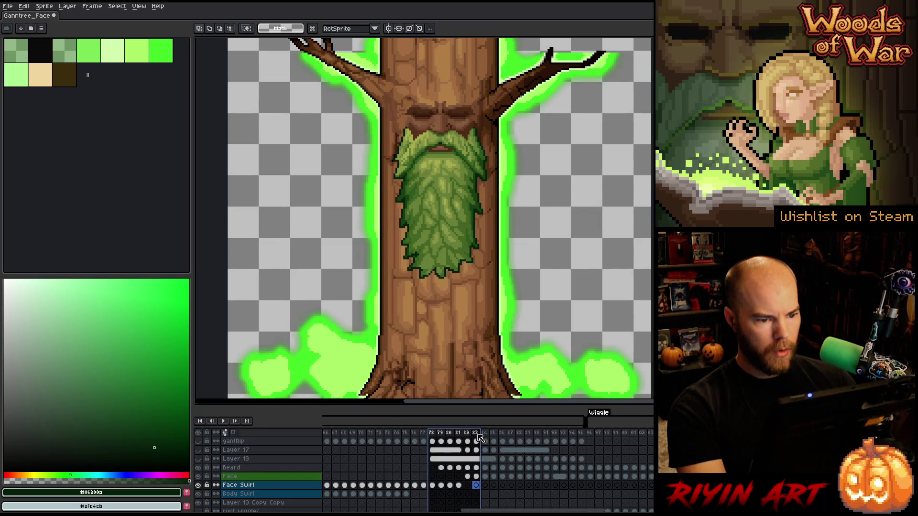
click(440, 467)
scroll(404, 162, up, 1)
Zoom into the beard, sample its greens, and add a dark-green pixel at its right edge on frame 80.
scroll(405, 162, up, 1)
key(period)
scroll(436, 291, up, 1)
drag(437, 291, 424, 299)
alt+click(424, 299)
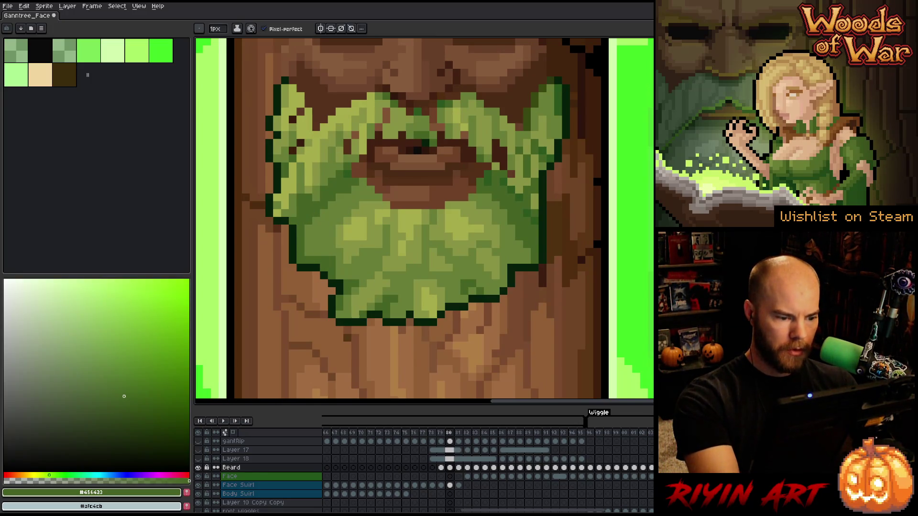
alt+click(364, 308)
alt+click(379, 282)
alt+click(402, 316)
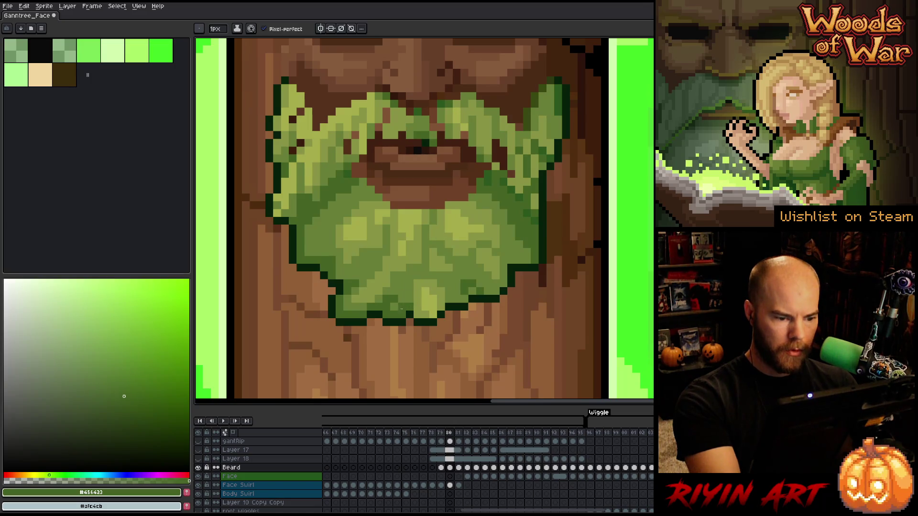
alt+click(456, 284)
key(alt)
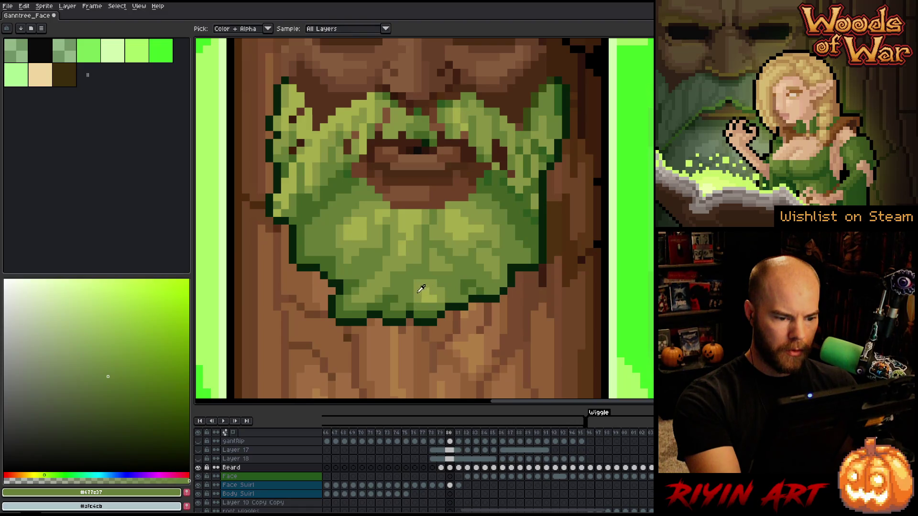
alt+click(426, 305)
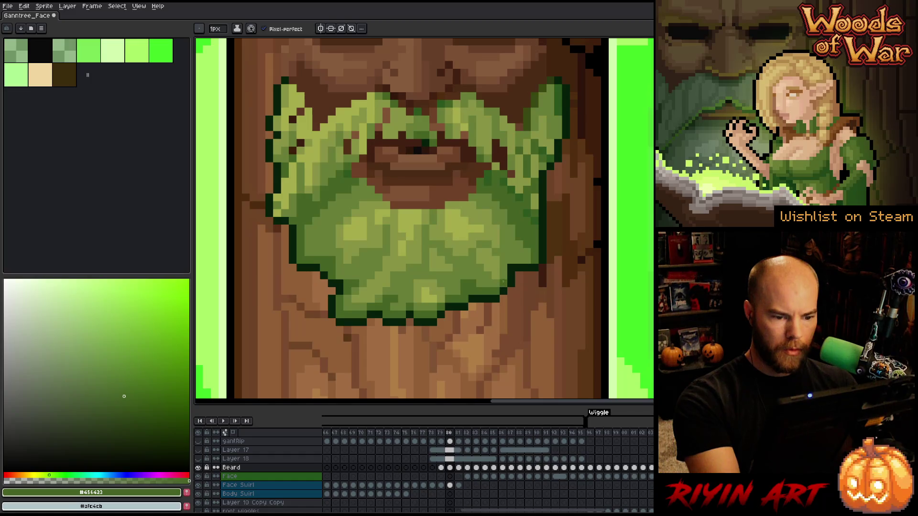
click(565, 236)
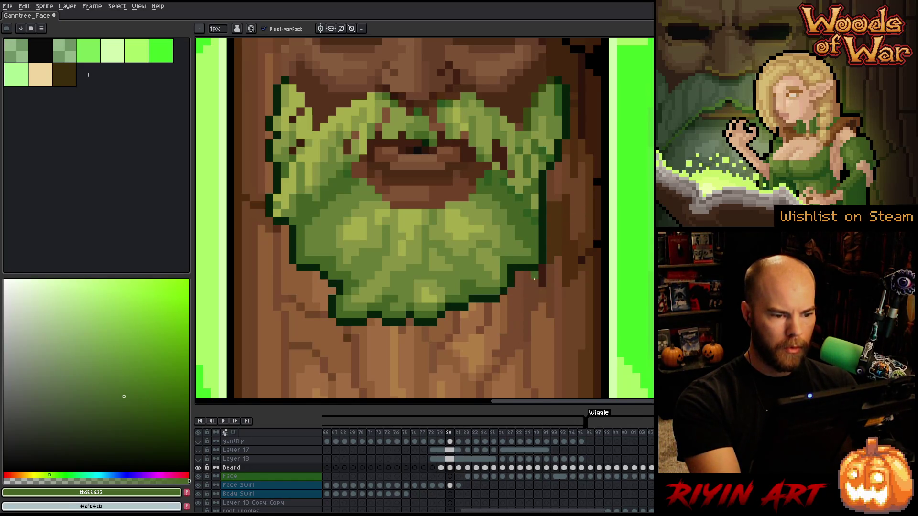
Advance to frame 81, sample the outline greens, and move on to frame 82.
key(.)
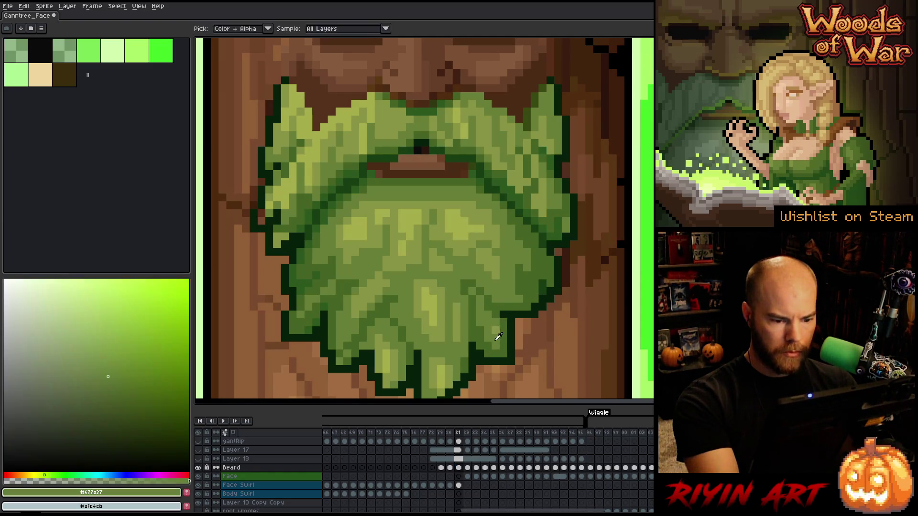
mouse_move(473, 357)
mouse_down()
mouse_move(488, 322)
mouse_move(511, 302)
mouse_up()
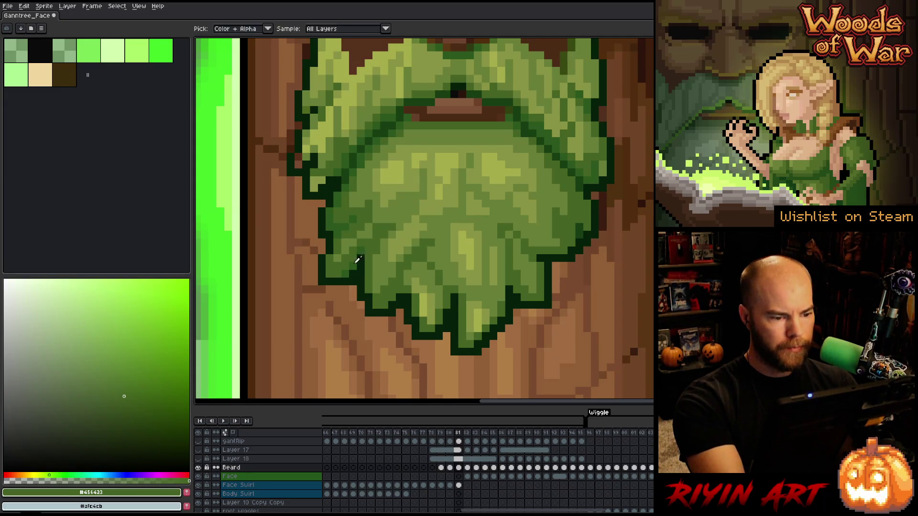
alt+click(485, 180)
alt+click(502, 292)
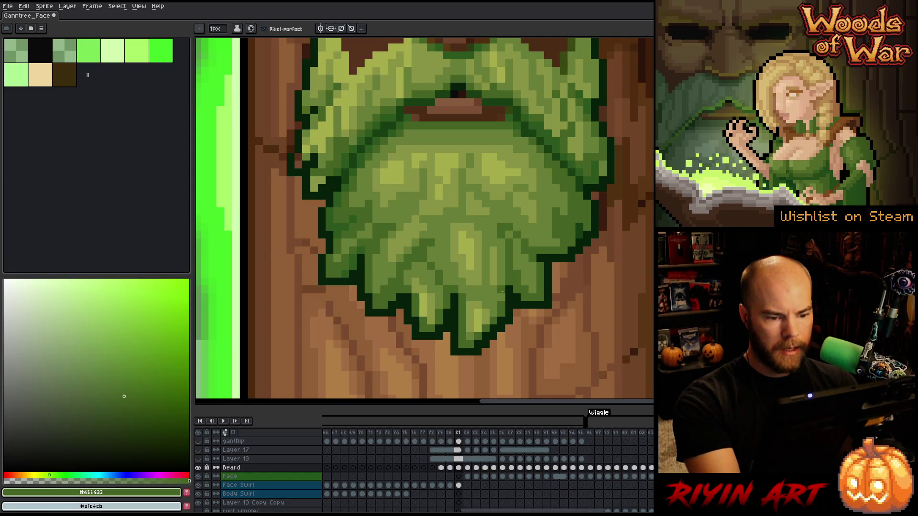
key(alt)
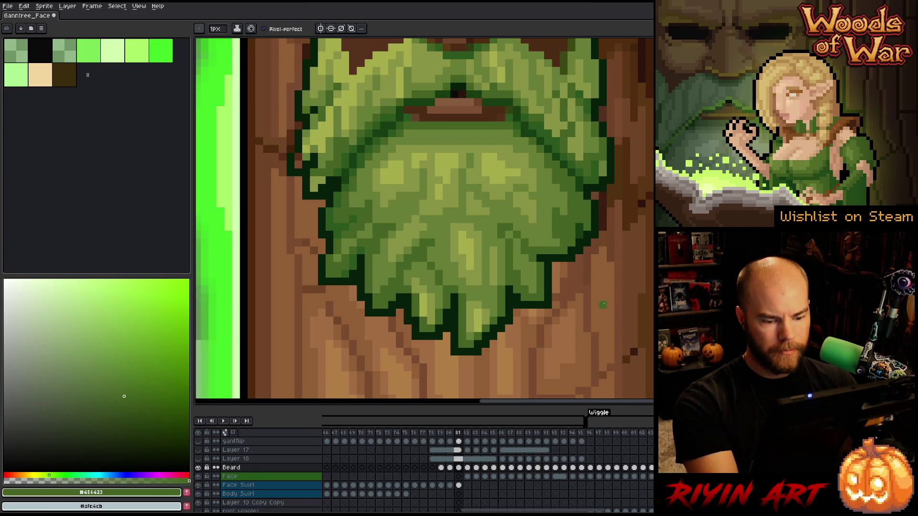
click(467, 468)
mouse_move(589, 250)
mouse_down()
mouse_move(576, 230)
mouse_move(532, 277)
mouse_up()
Sample #173e12 and pencil the beard's lower-right, bottom and left outlines, lightening the lower notch.
alt+click(543, 236)
click(524, 293)
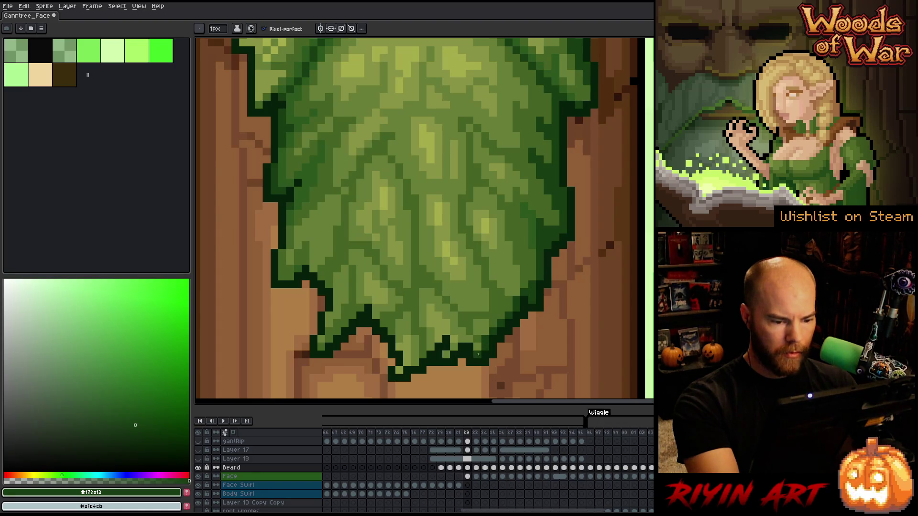
drag(467, 337, 458, 340)
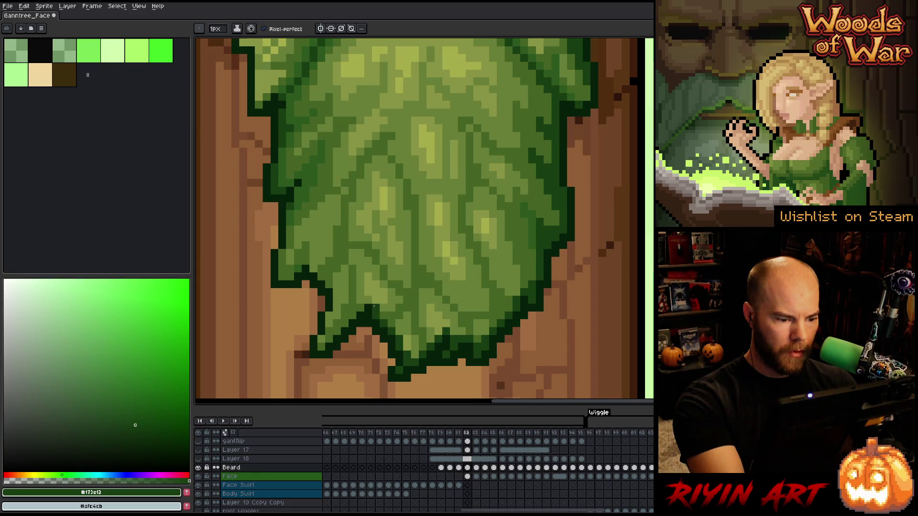
mouse_move(362, 299)
mouse_down()
mouse_move(322, 342)
mouse_move(332, 288)
mouse_up()
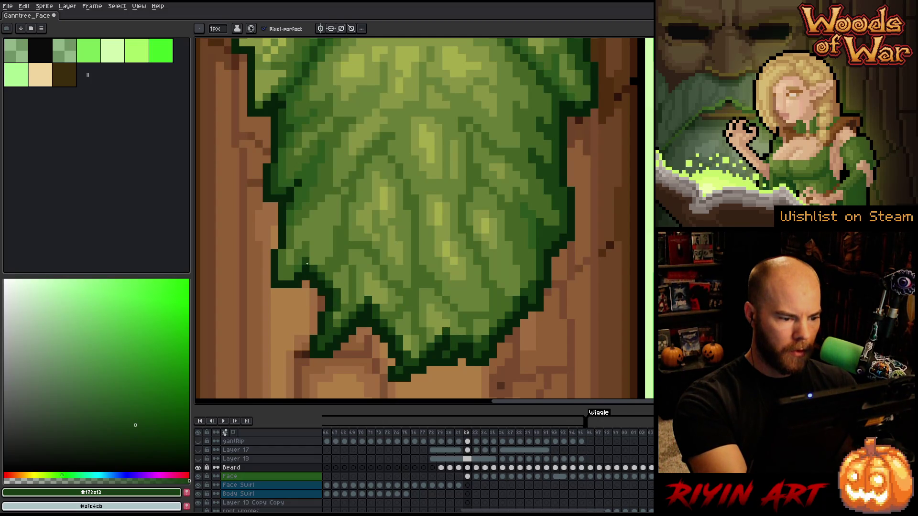
drag(289, 254, 304, 168)
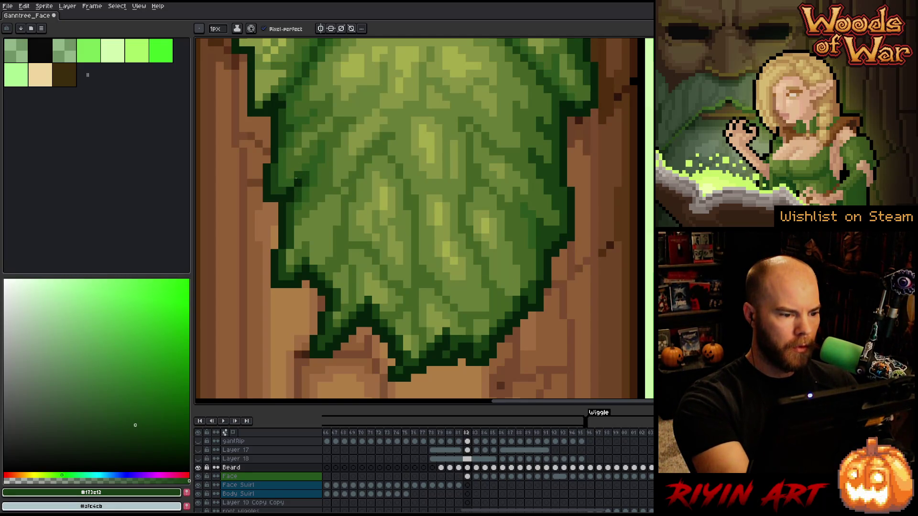
Zoom out to check frame 82, then advance to frame 83 with the pencil ready.
scroll(392, 163, down, 4)
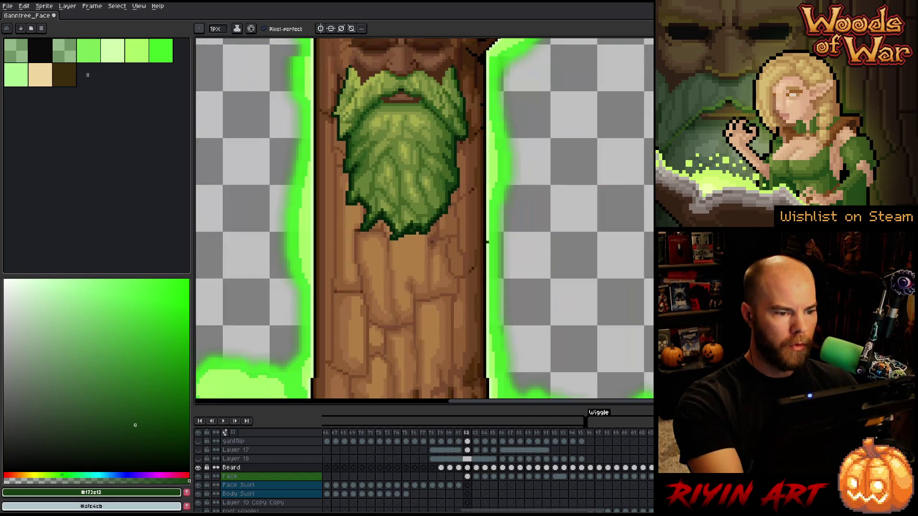
scroll(497, 243, up, 1)
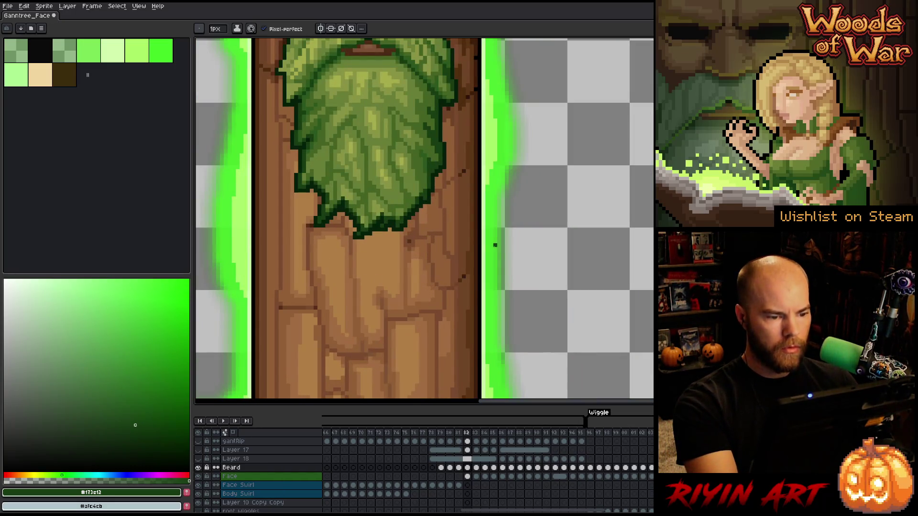
key(period)
key(i)
key(b)
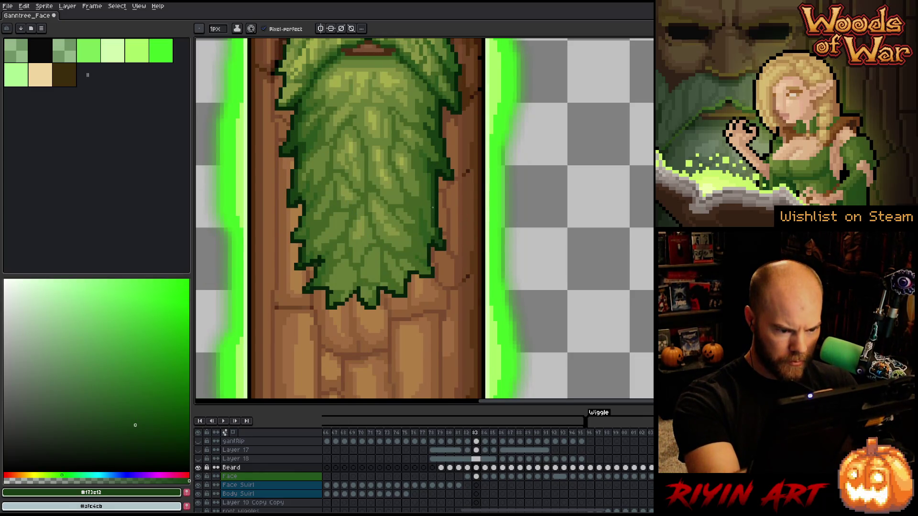
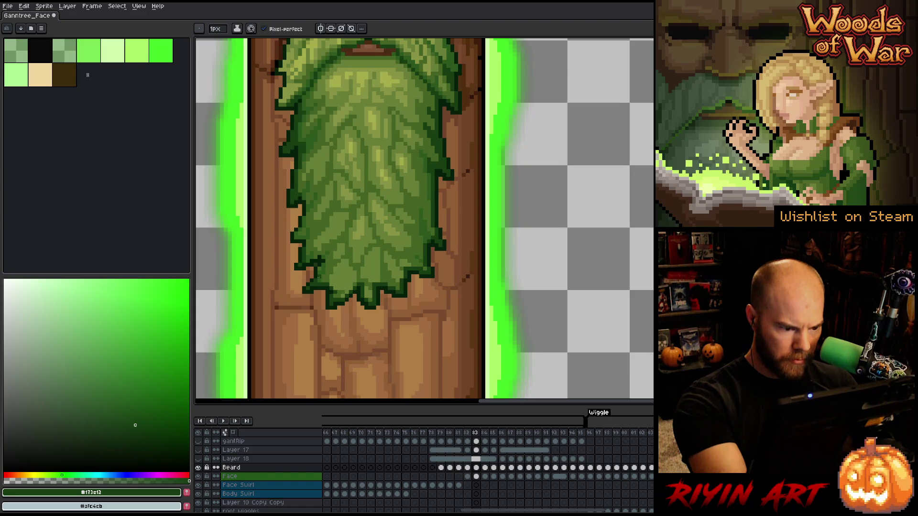
Fix beard outline pixels on frame 83, alternating the eraser and pixel-perfect pencil.
key(e)
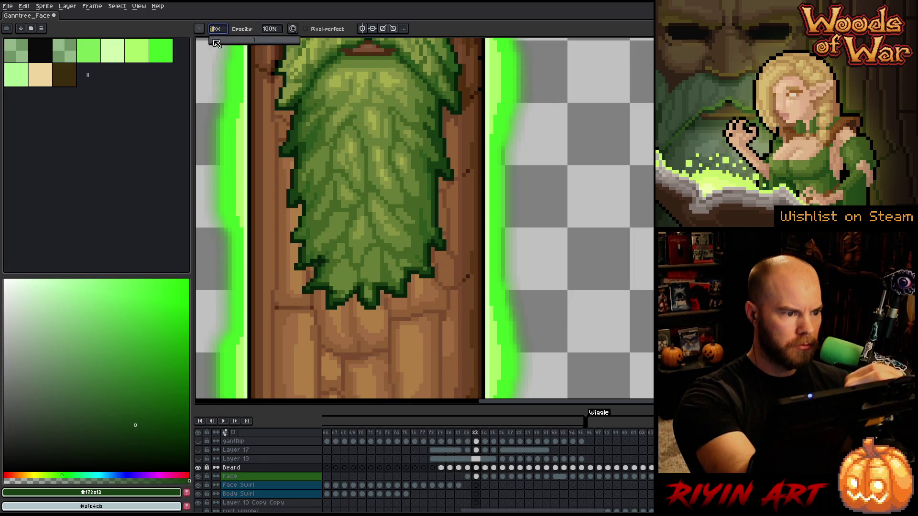
key(b)
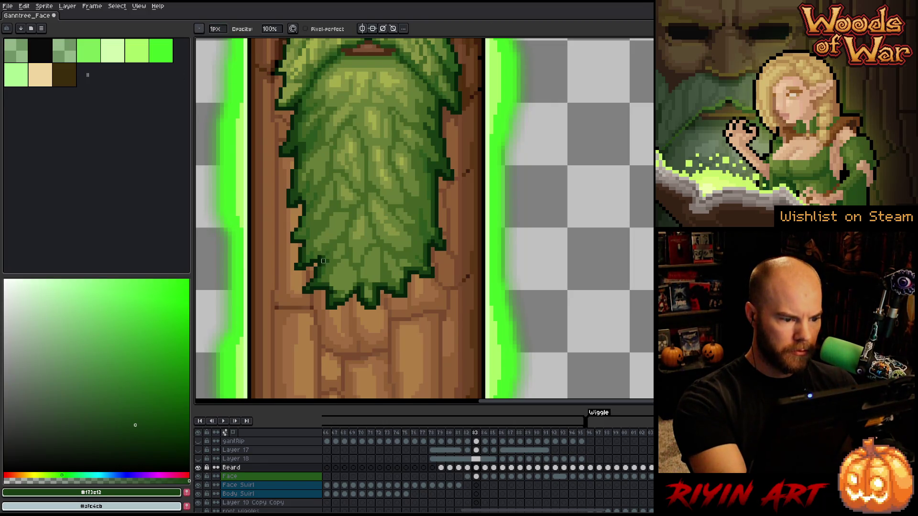
key(b)
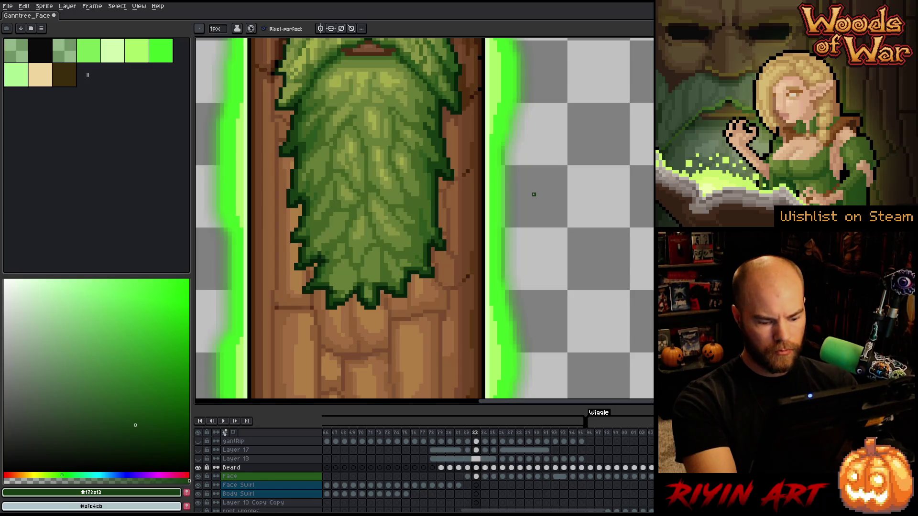
On frame 84, touch up the beard's edge pixels with the pencil and eraser.
key(Right)
alt+click(285, 210)
alt+click(287, 227)
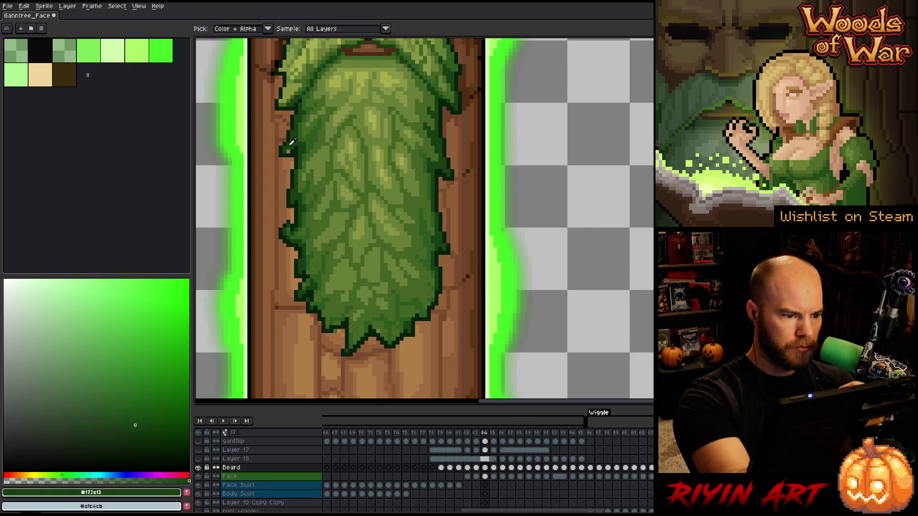
alt+click(310, 286)
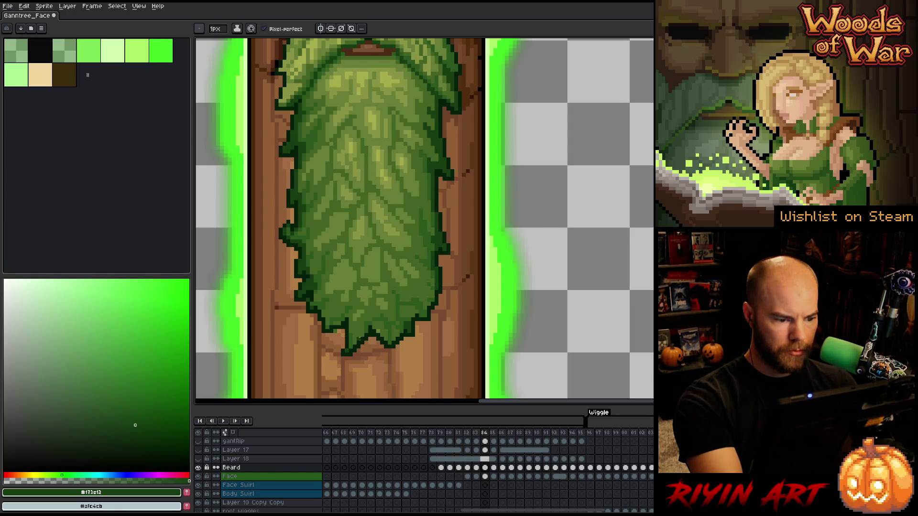
alt+click(328, 319)
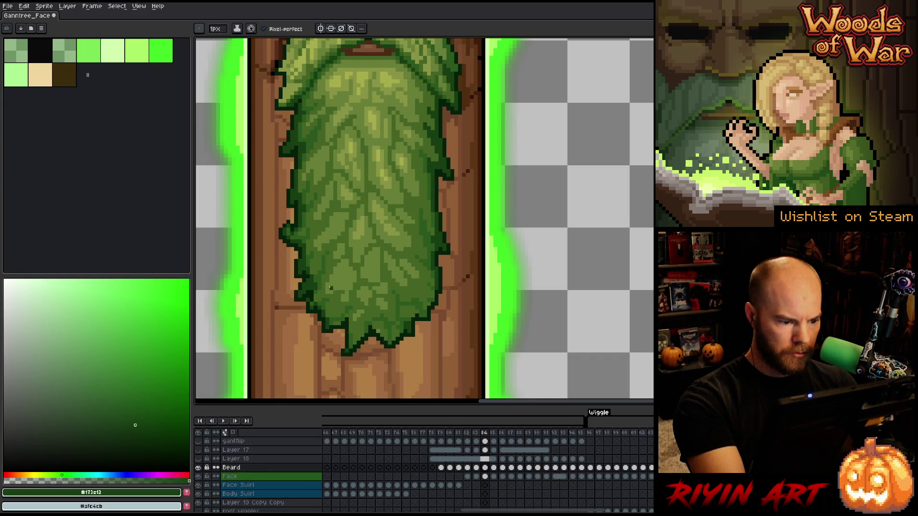
key(l)
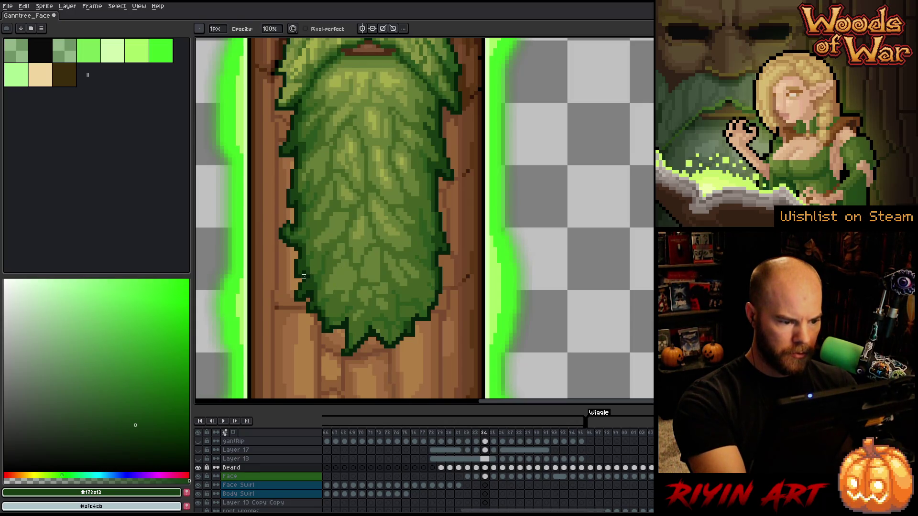
key(b)
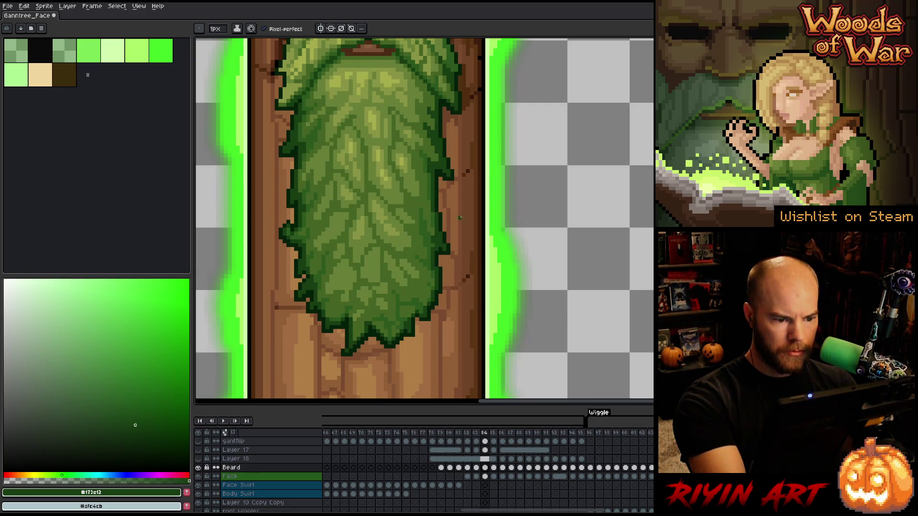
key(b)
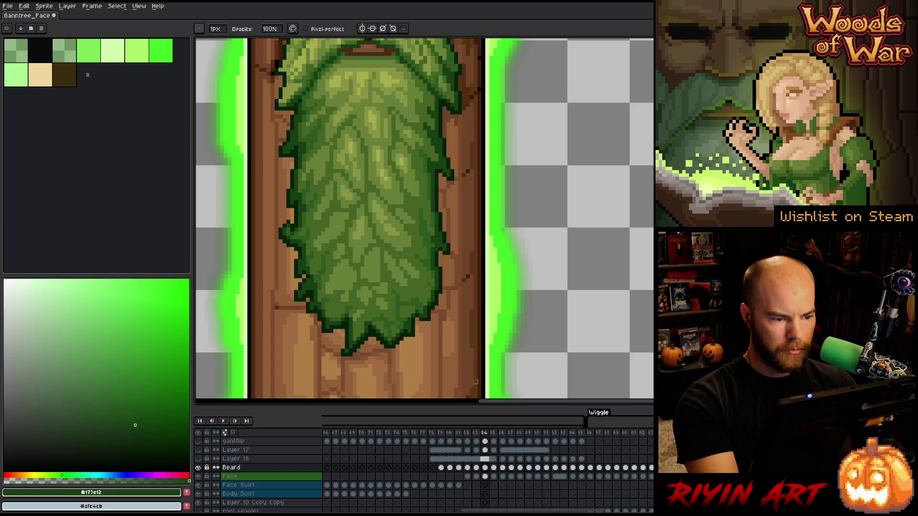
key(b)
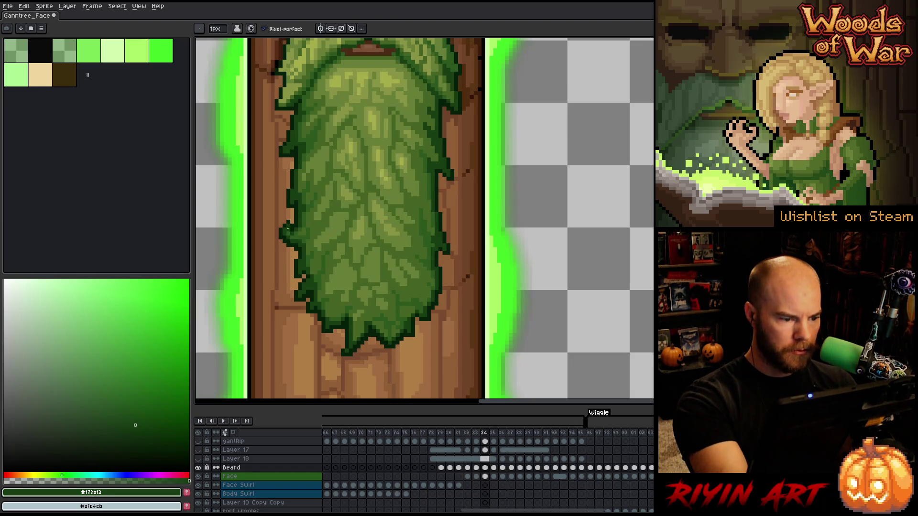
Check beard frames 85 and 86, then play the animation from frame 78.
click(493, 468)
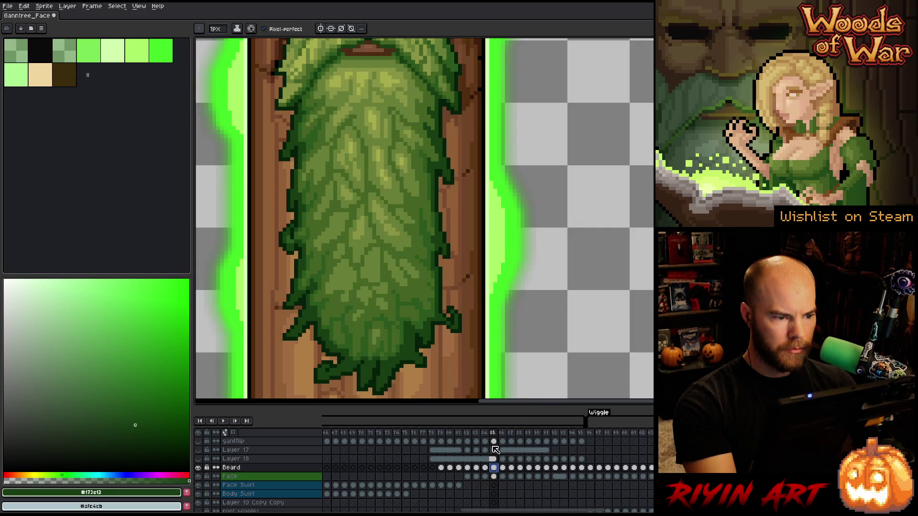
click(502, 468)
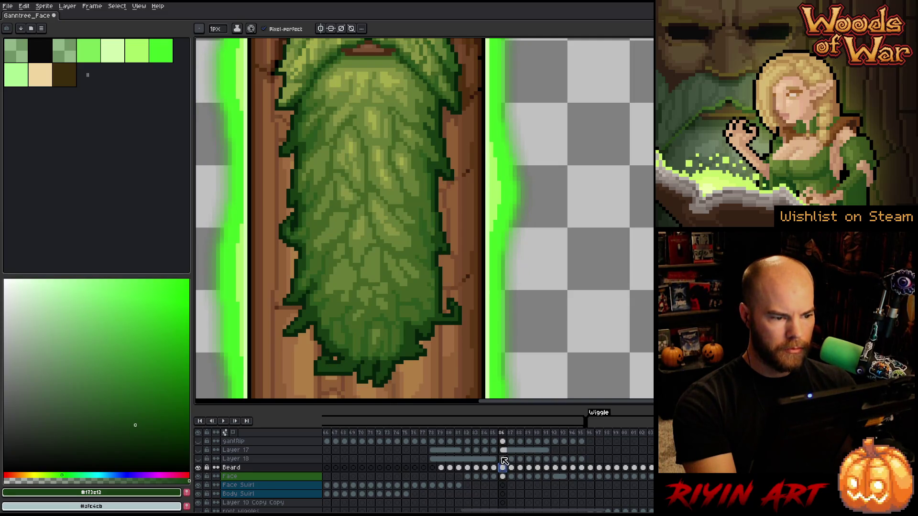
click(424, 433)
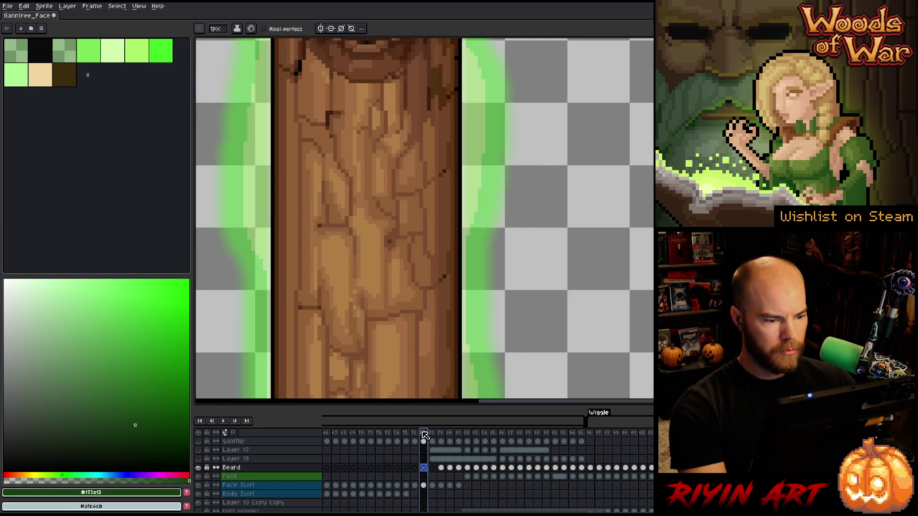
scroll(373, 293, down, 4)
key(Return)
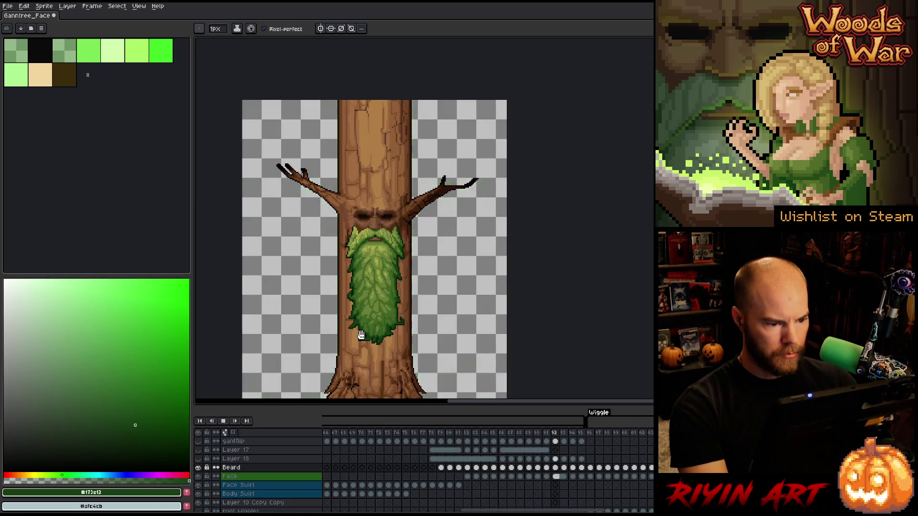
scroll(381, 302, up, 1)
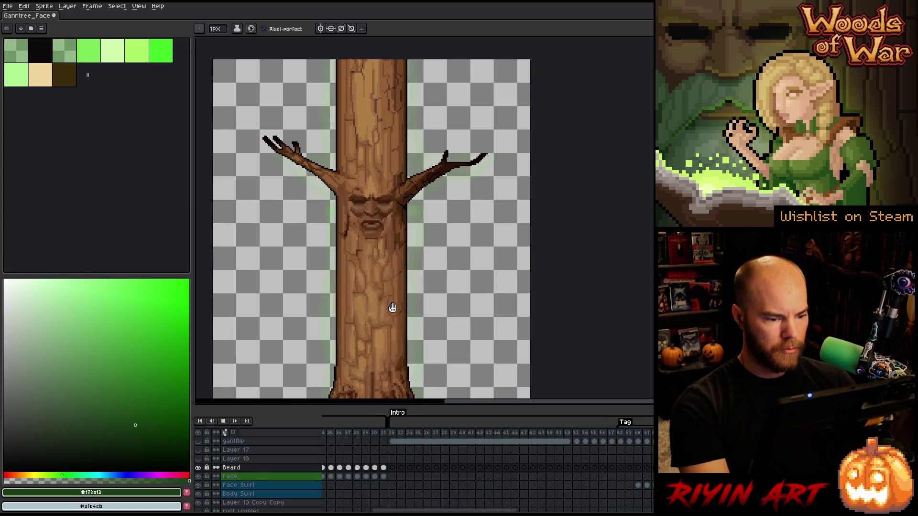
Save the sprite, replay the wiggle on the zoomed-out tree, and pick Face frame 82.
key(ctrl+s)
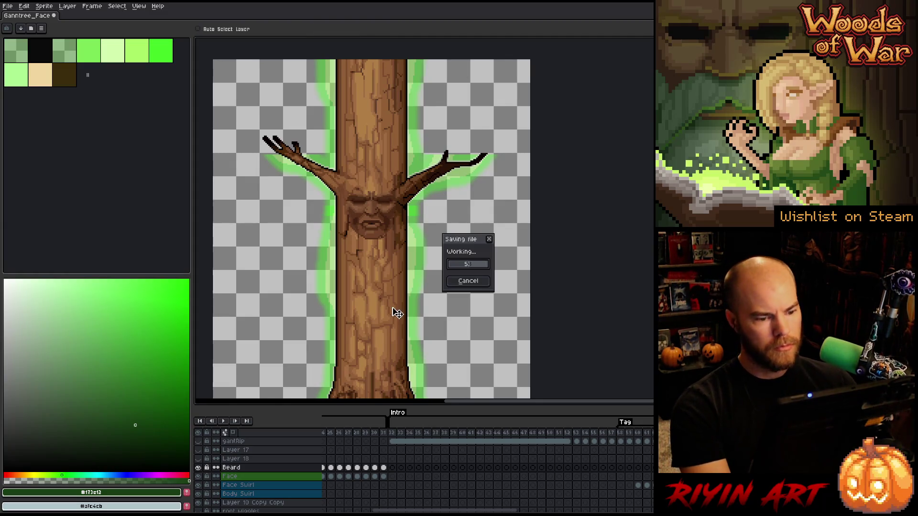
key(Return)
scroll(436, 243, up, 1)
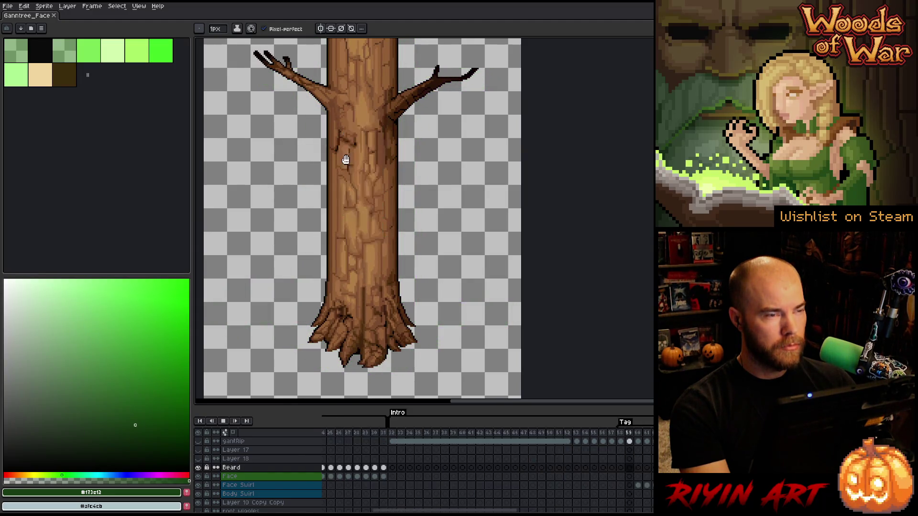
scroll(378, 132, up, 2)
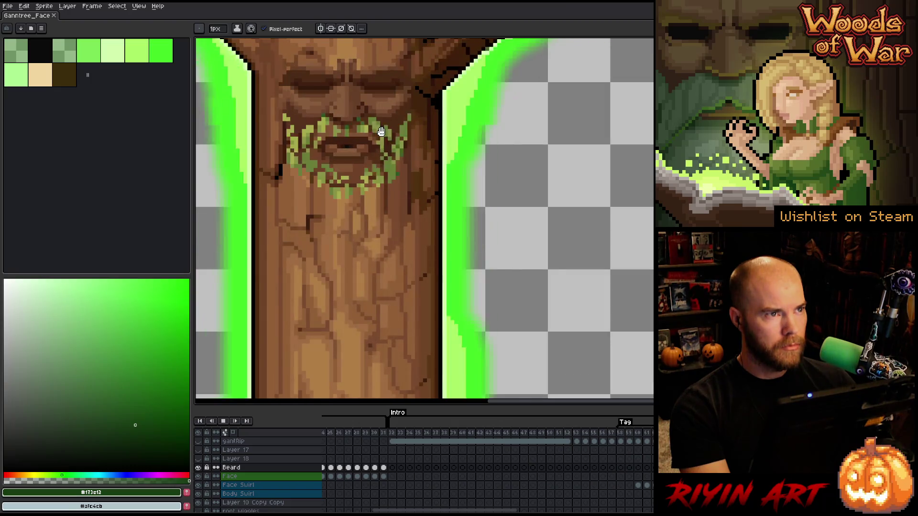
scroll(389, 215, down, 2)
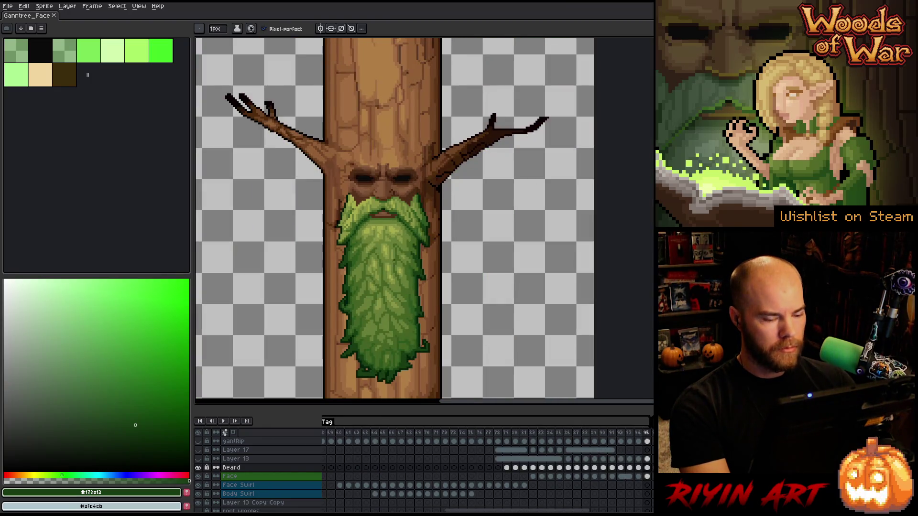
right_click(442, 233)
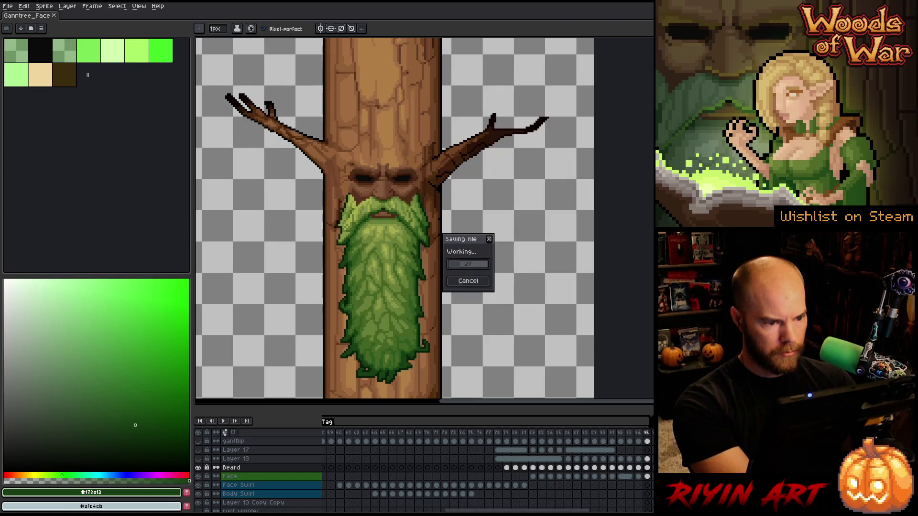
key(Escape)
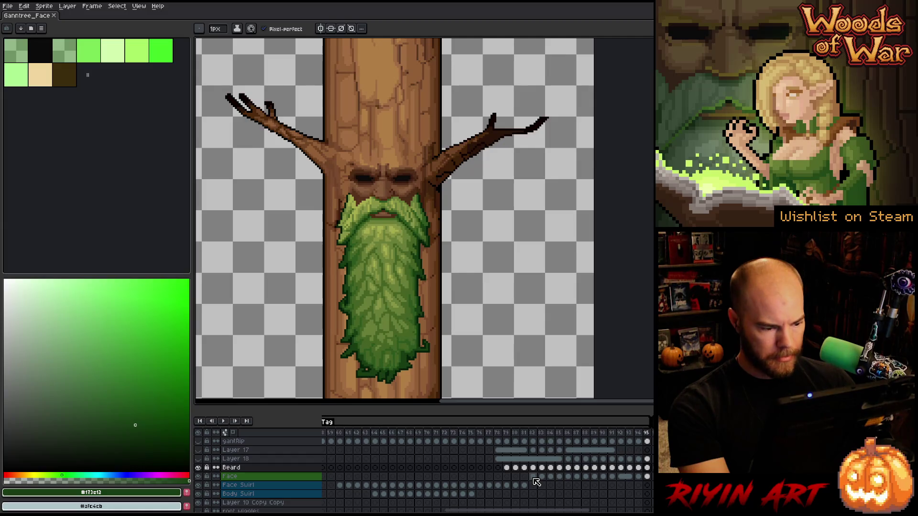
click(275, 474)
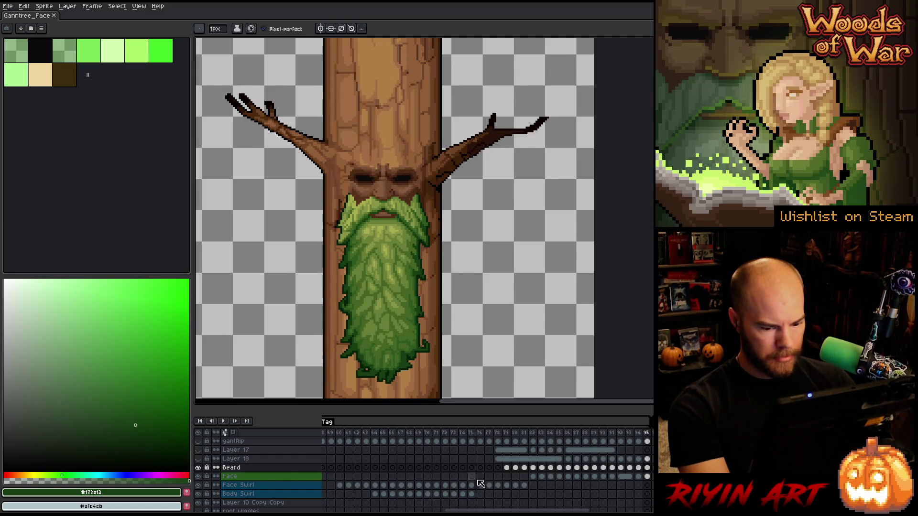
Drag the Face cels for frames 82–95 onto Face Swirl, toggling its visibility to compare.
drag(532, 476, 650, 479)
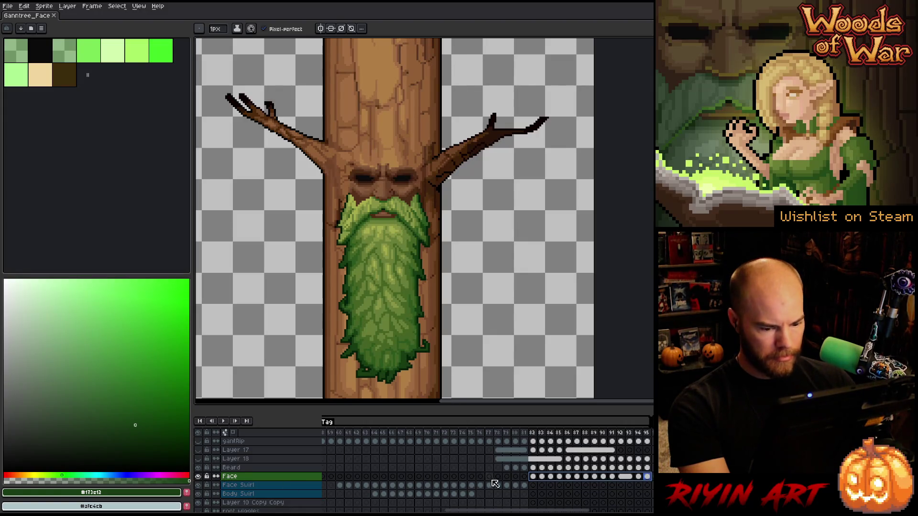
drag(547, 481, 548, 488)
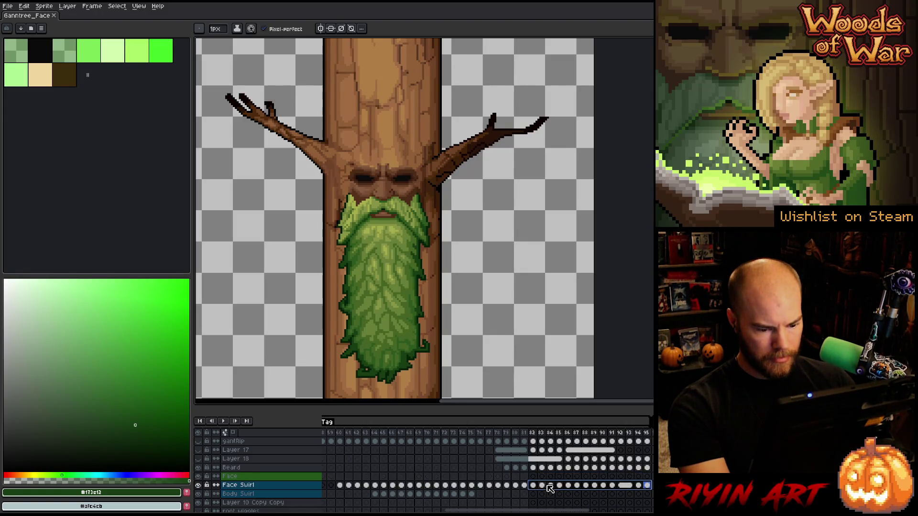
click(198, 484)
click(198, 485)
click(197, 484)
click(198, 485)
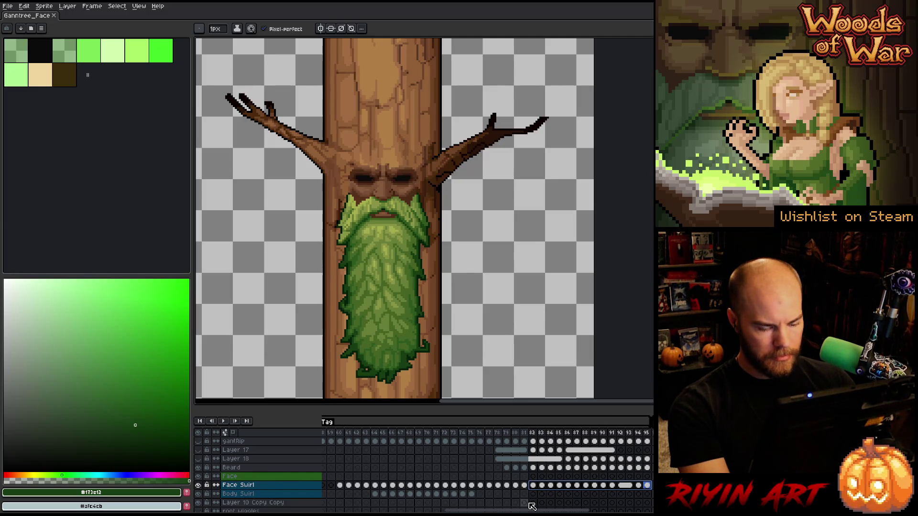
Select Face Swirl cels 82–86, then scroll the timeline back toward frame 1.
click(534, 487)
mouse_move(534, 487)
mouse_down()
mouse_move(603, 487)
mouse_move(595, 489)
mouse_up()
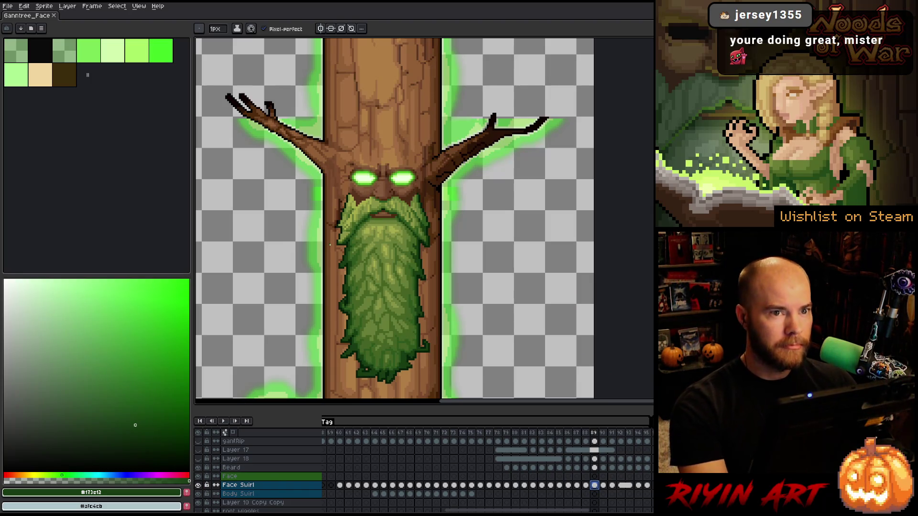
key(ctrl)
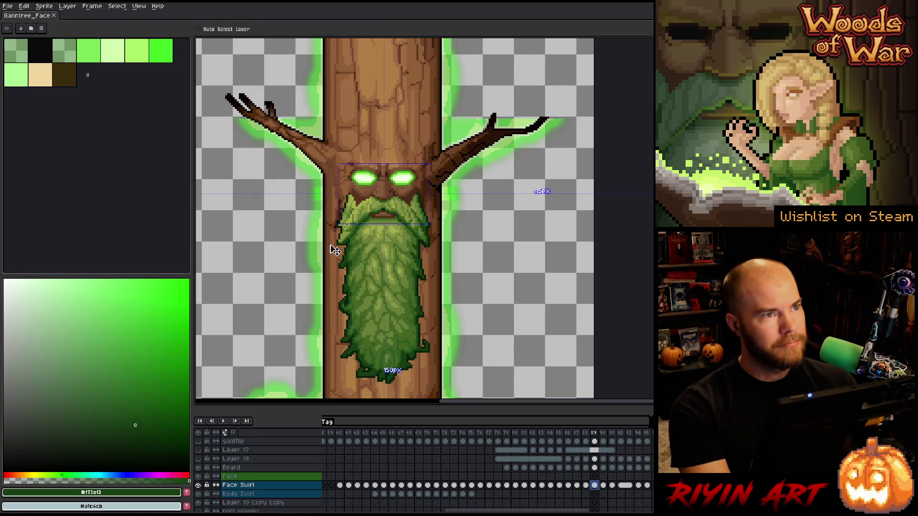
right_click(334, 250)
key(Escape)
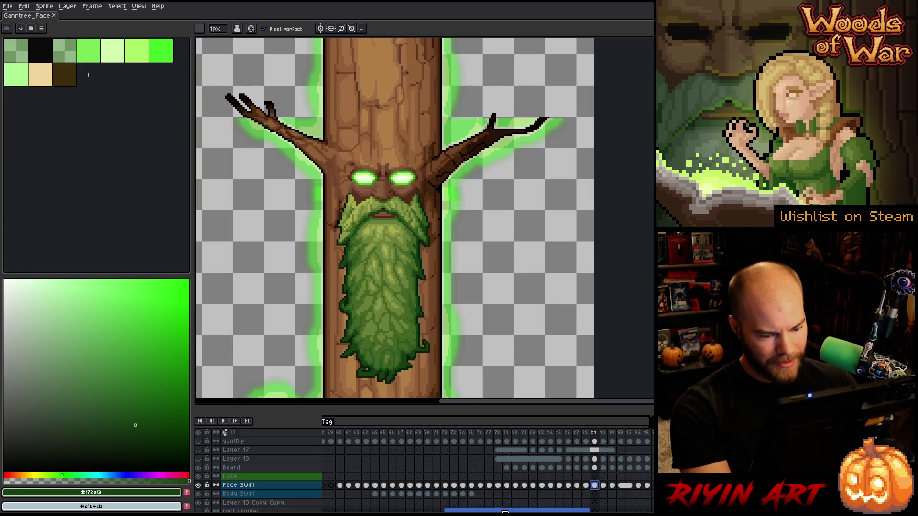
drag(504, 511, 383, 511)
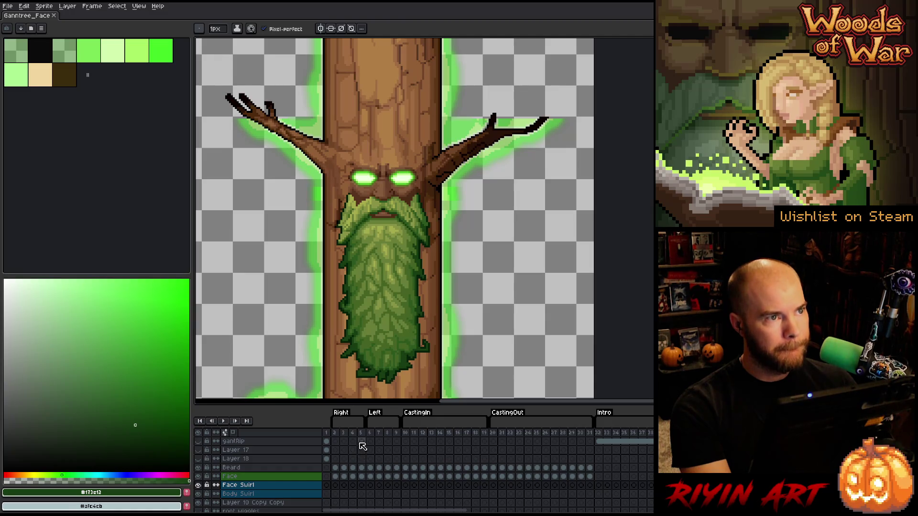
Pick the Face cel at frame 2, jump to frame 60, and play the tree animation.
click(336, 477)
drag(337, 478, 389, 477)
click(337, 478)
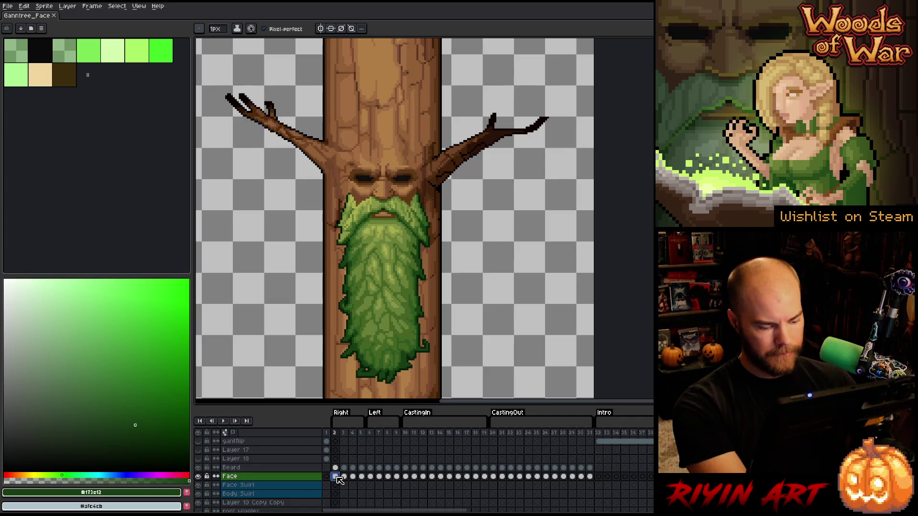
mouse_move(354, 510)
mouse_down()
mouse_move(500, 510)
mouse_move(461, 508)
mouse_up()
click(398, 476)
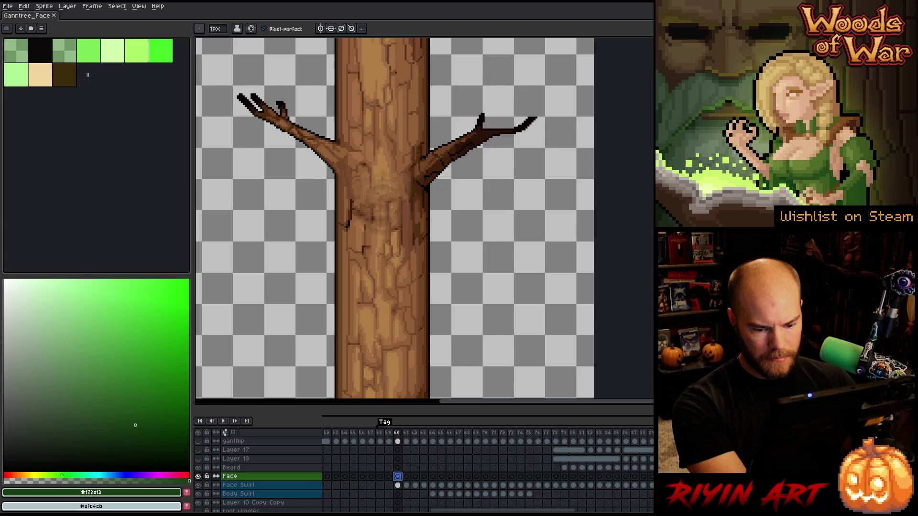
key(Return)
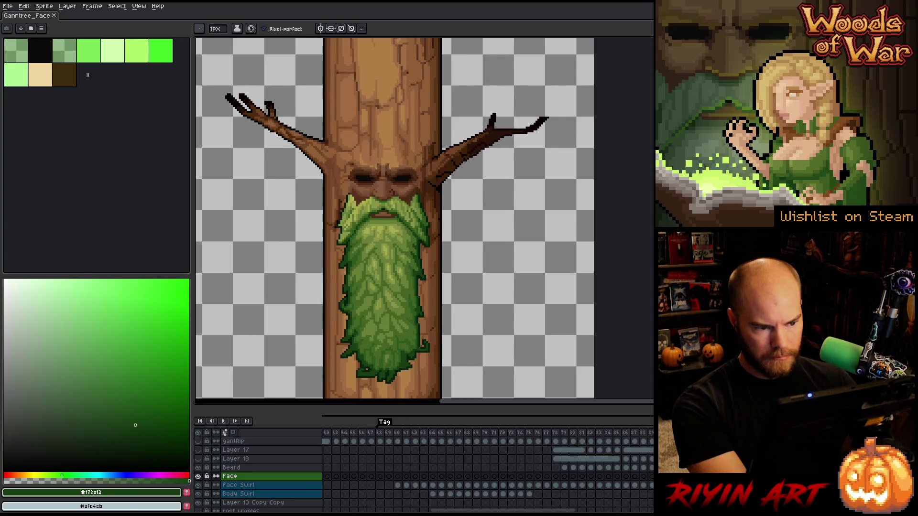
key(ctrl+z)
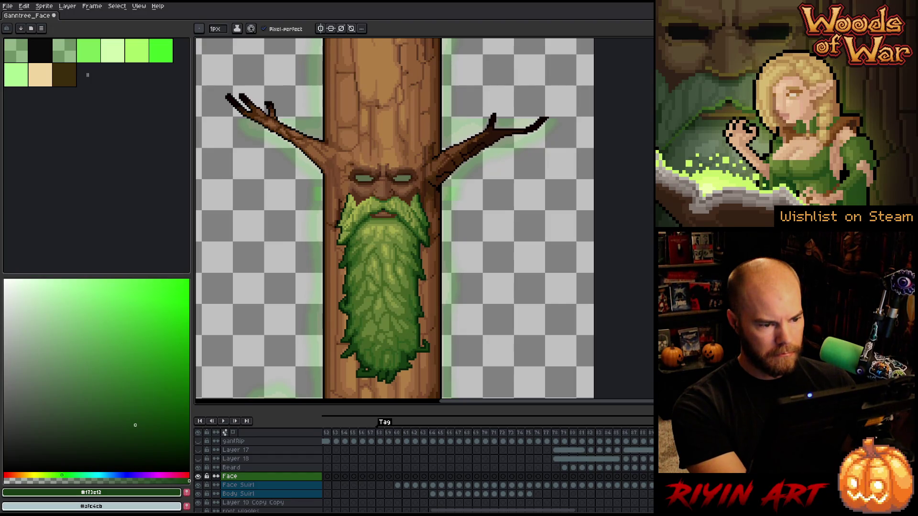
Flip between Face frames 86 to 89 to compare the glowing eyes.
click(238, 485)
click(230, 476)
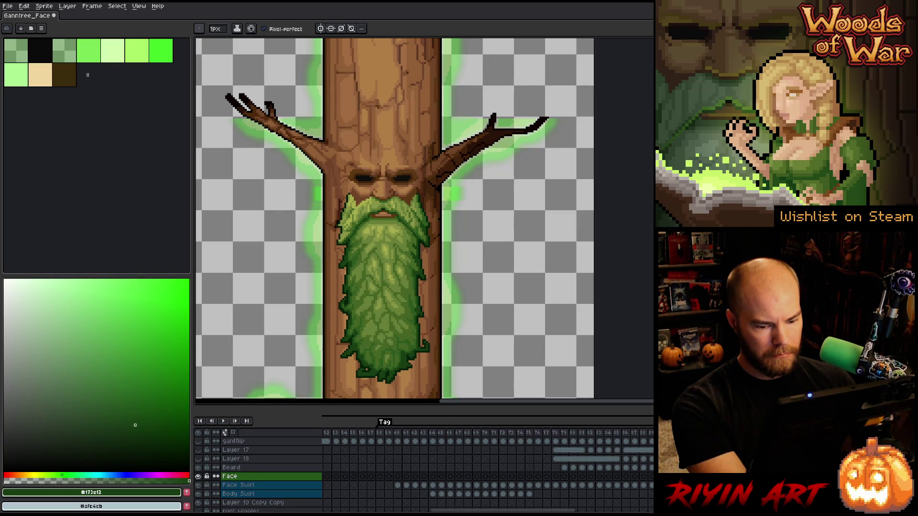
click(651, 476)
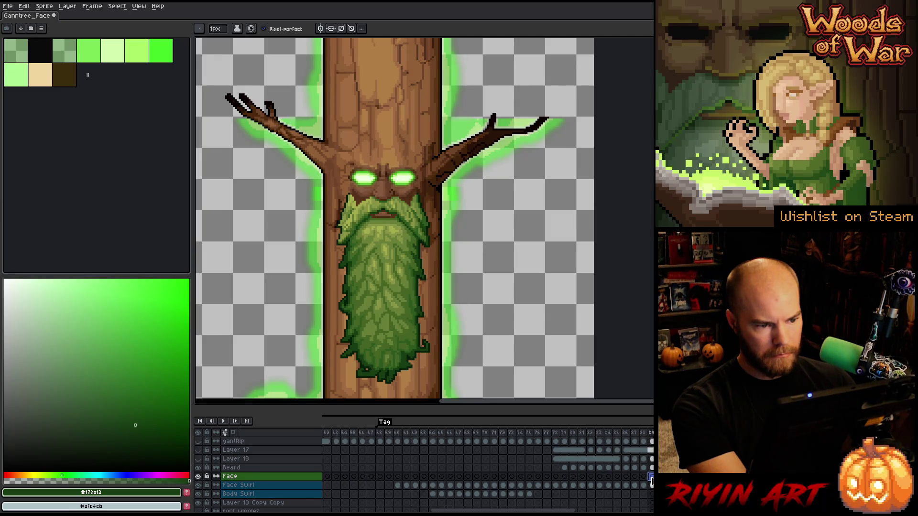
click(643, 476)
click(651, 477)
click(643, 477)
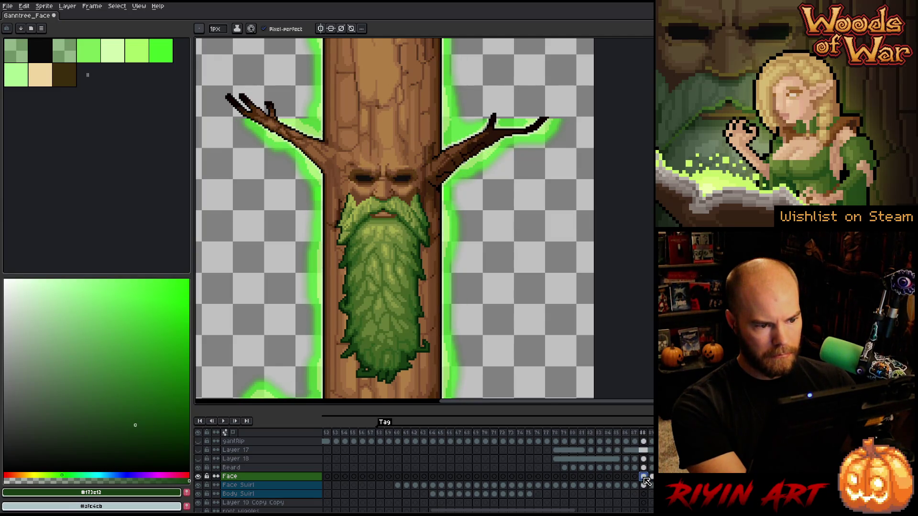
click(634, 477)
click(635, 477)
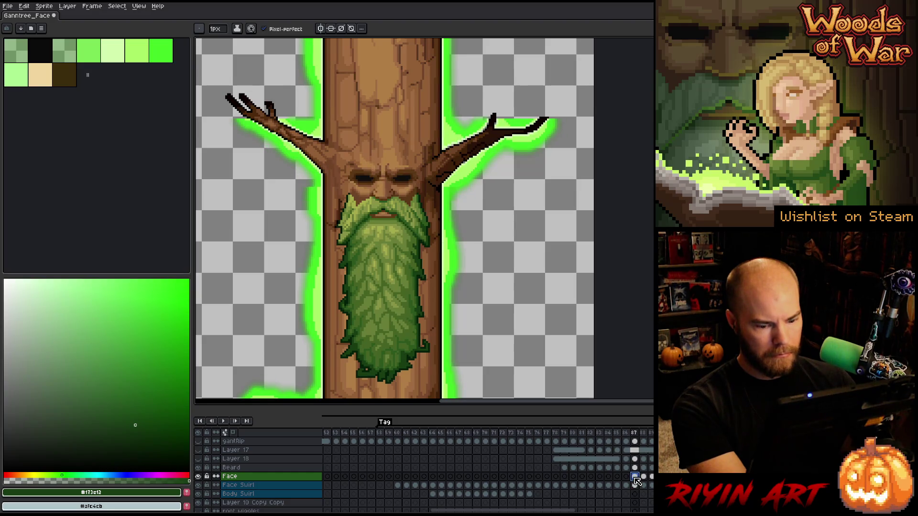
click(626, 477)
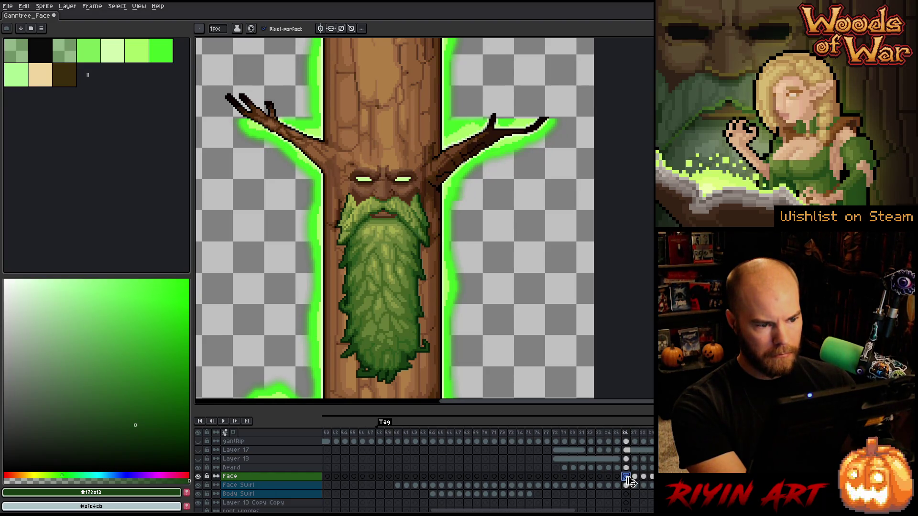
click(634, 477)
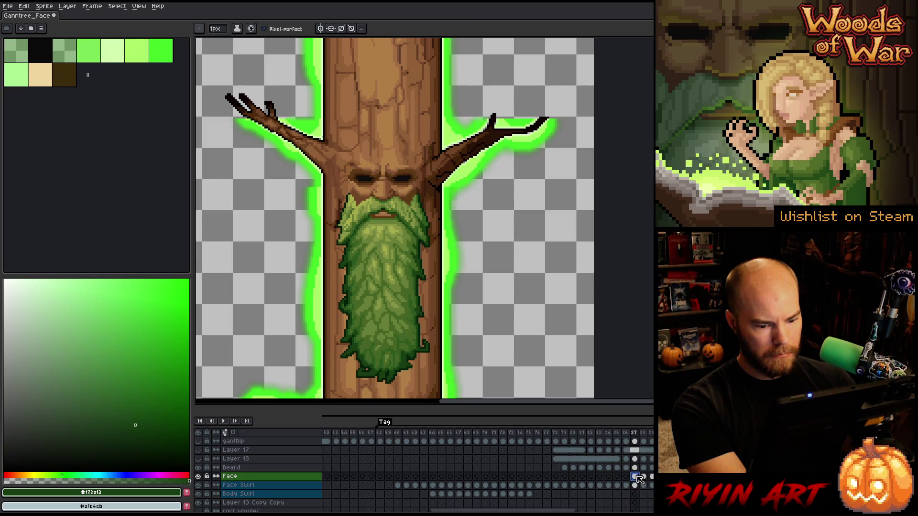
click(627, 477)
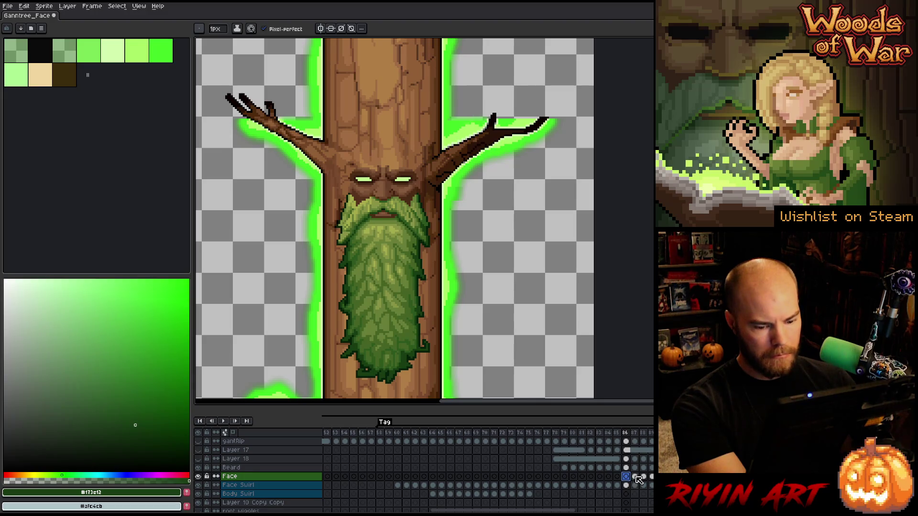
click(634, 477)
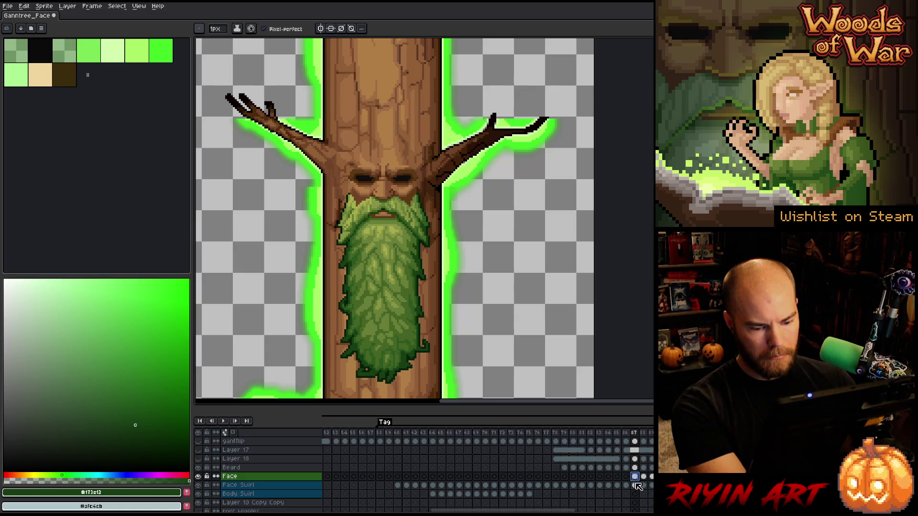
Hide the Face layer and magic-wand both eye glows on Face Swirl frame 87.
click(198, 477)
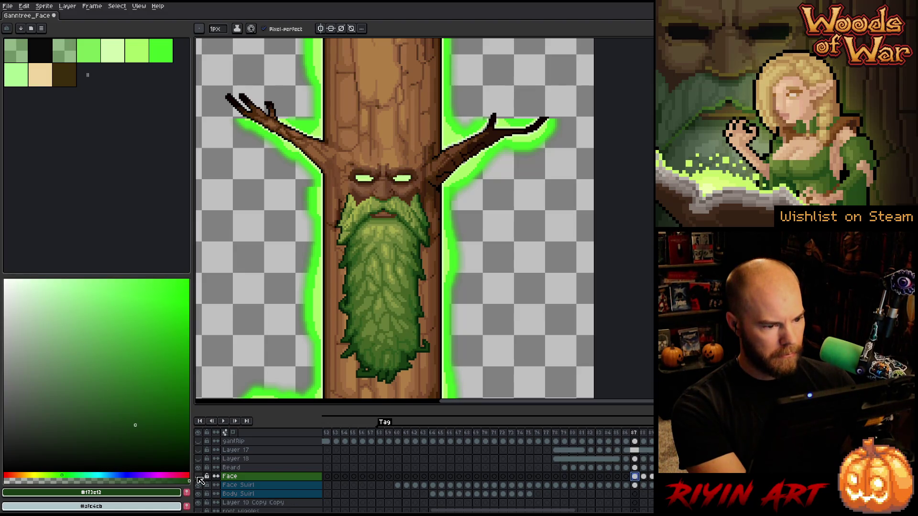
key(w)
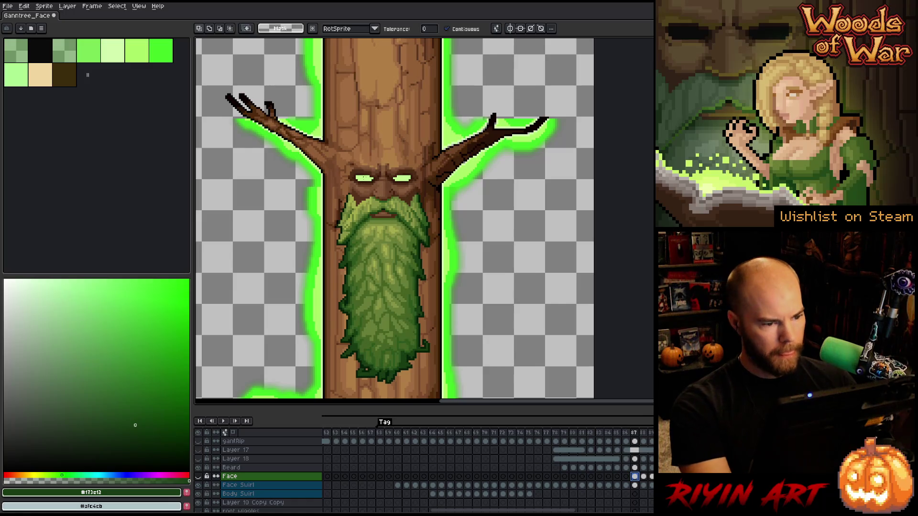
click(635, 485)
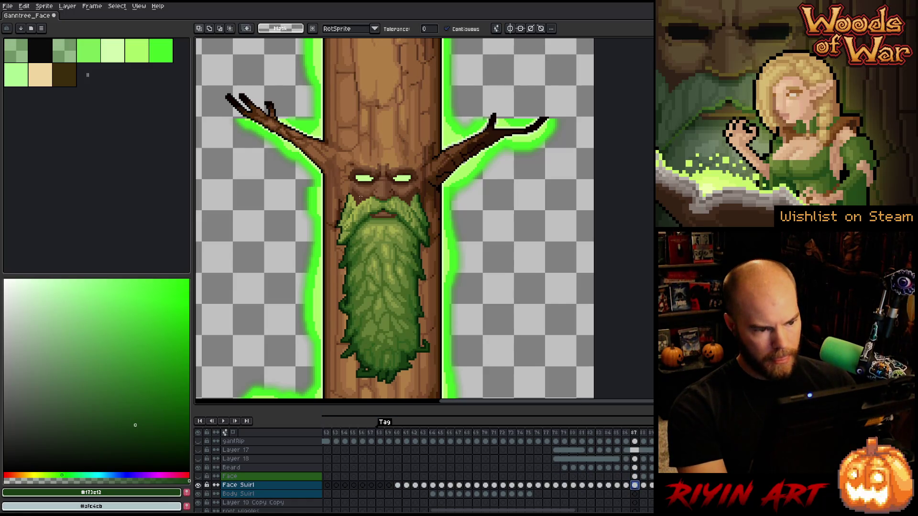
click(364, 179)
scroll(369, 135, up, 3)
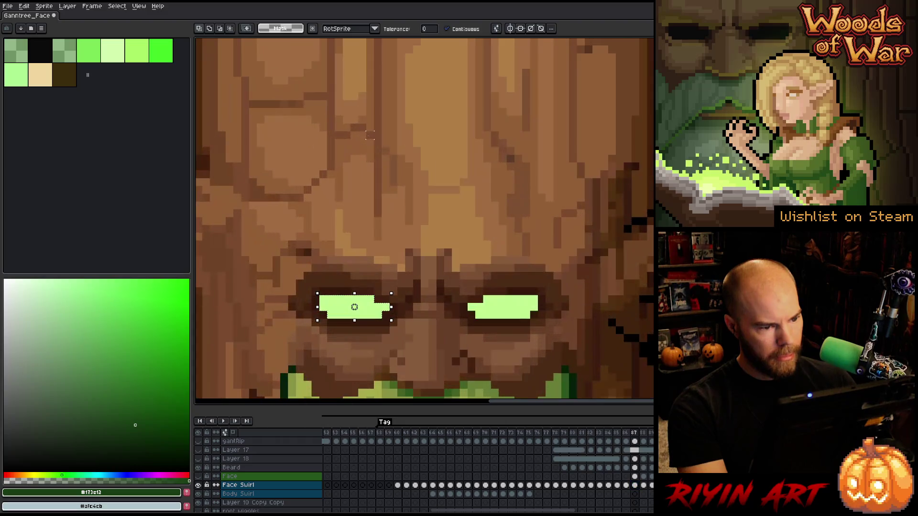
shift+click(477, 310)
key(h)
drag(478, 323, 451, 232)
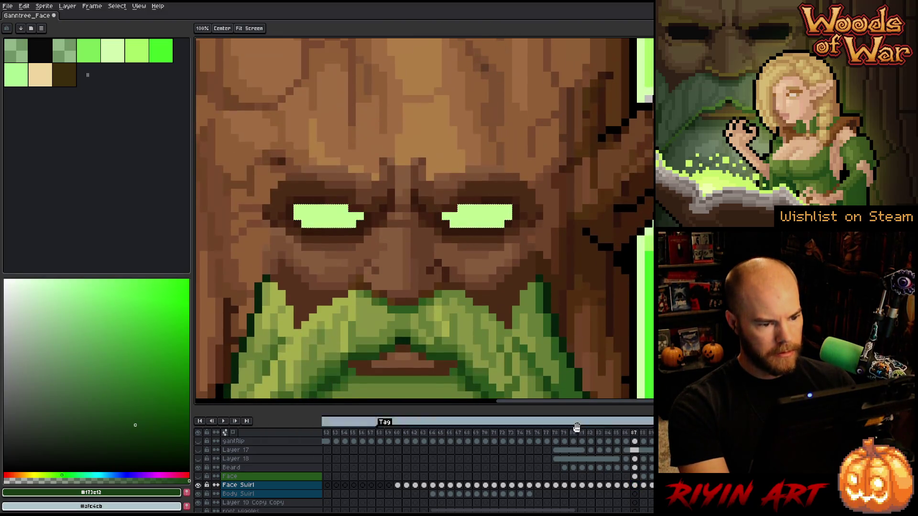
On Face Swirl frame 88, stretch the selected eye glows vertically to make them taller.
click(198, 476)
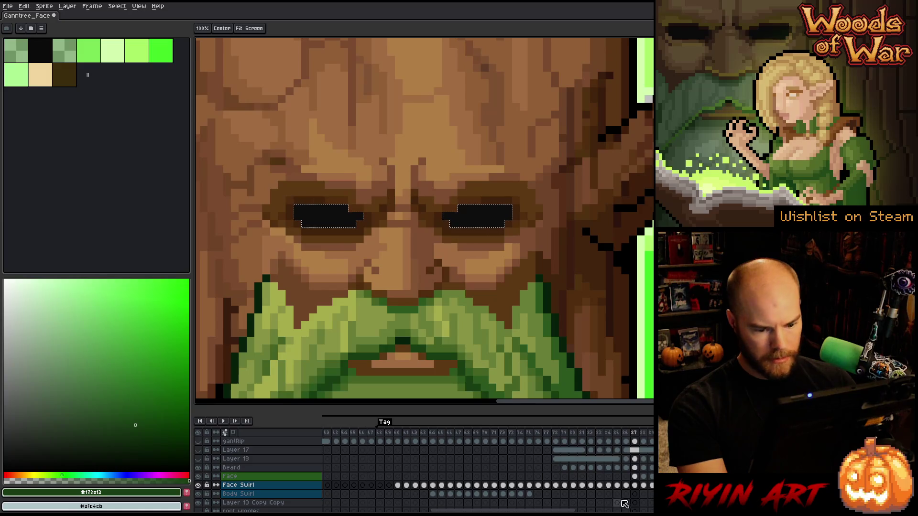
click(635, 476)
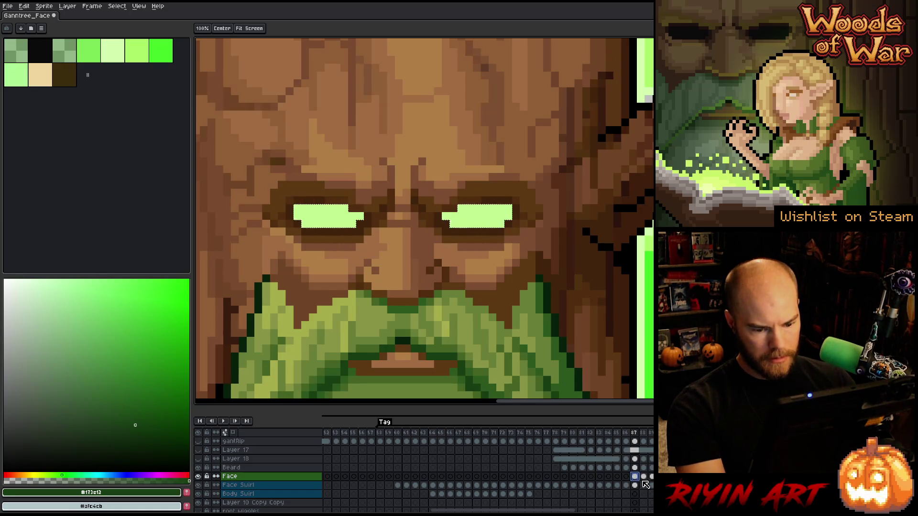
click(644, 485)
click(199, 476)
key(w)
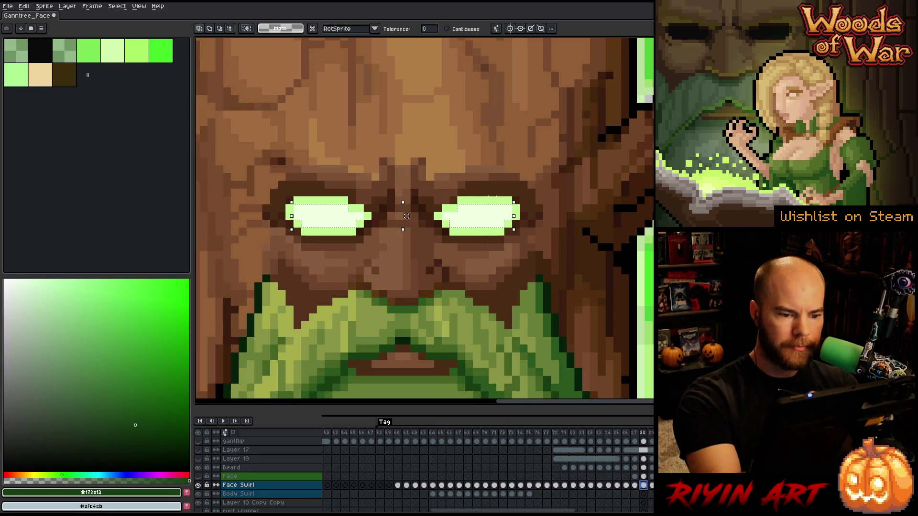
key(ctrl+z)
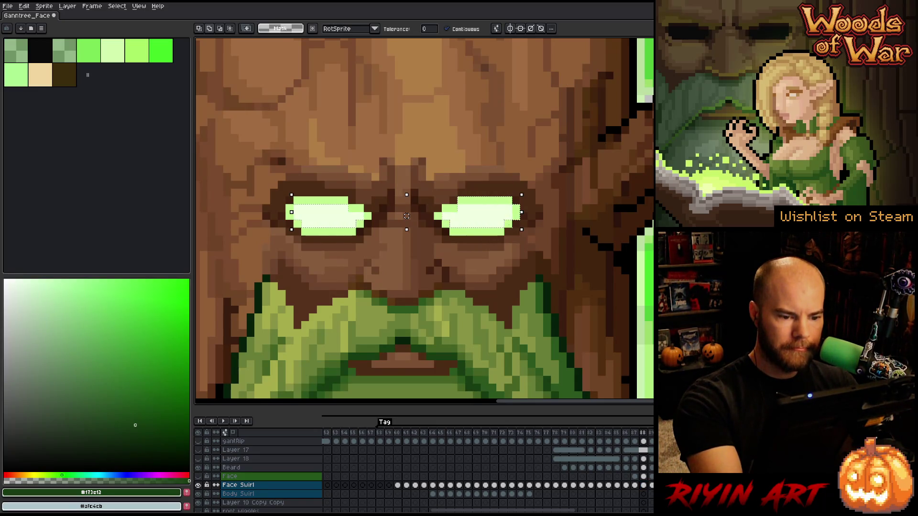
key(ctrl+z)
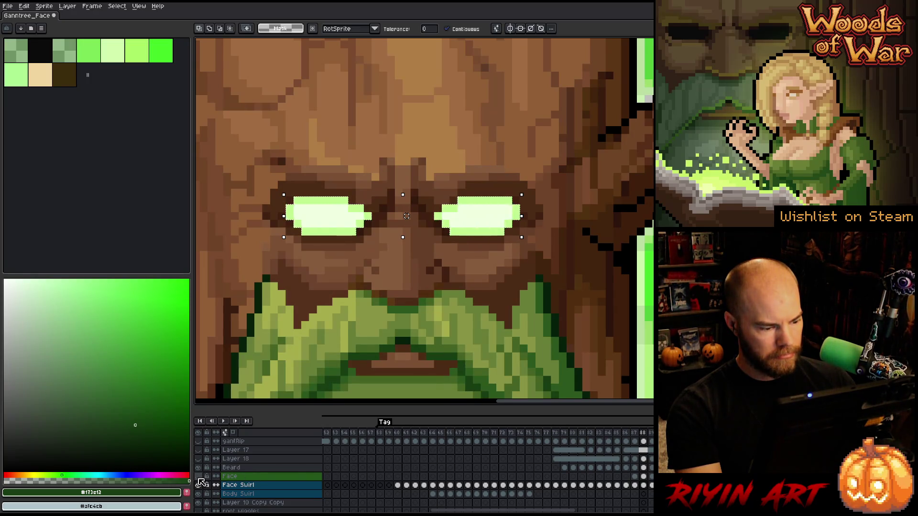
Show the Face layer, compare frames 87 and 88, and play the animation.
click(199, 476)
click(645, 478)
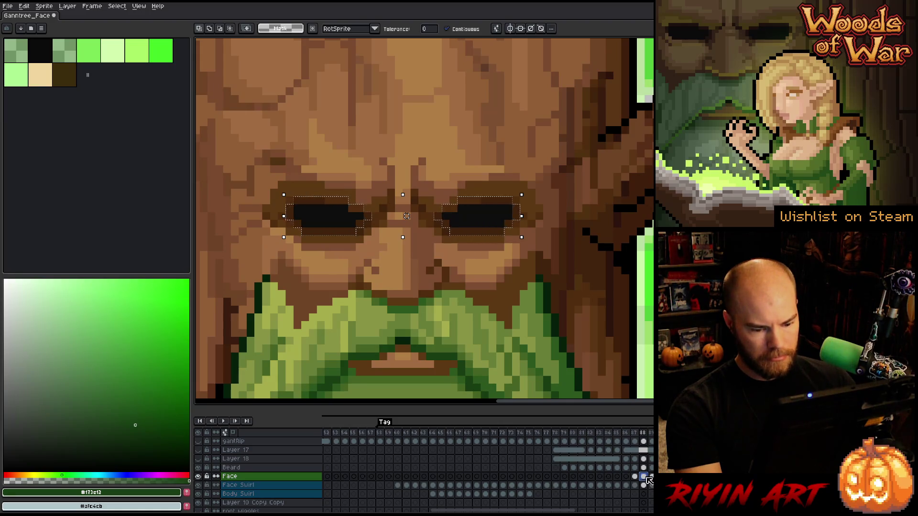
key(Left)
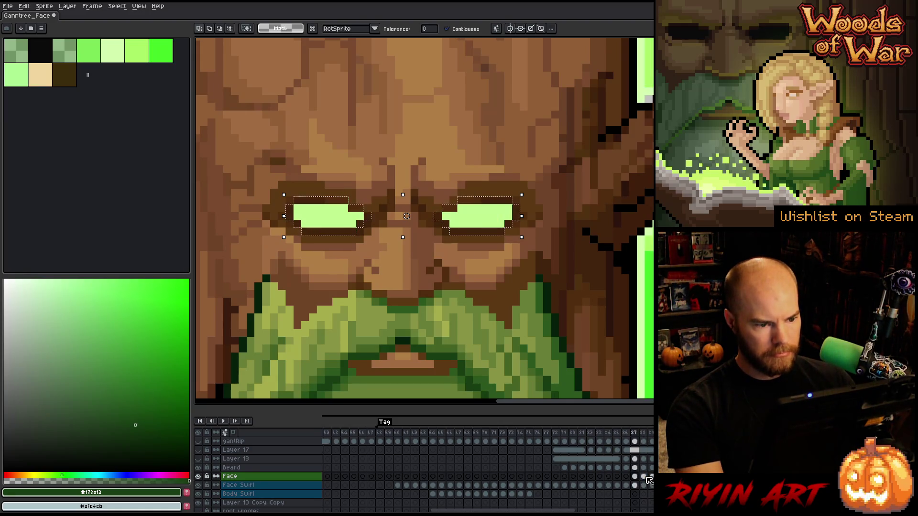
key(Right)
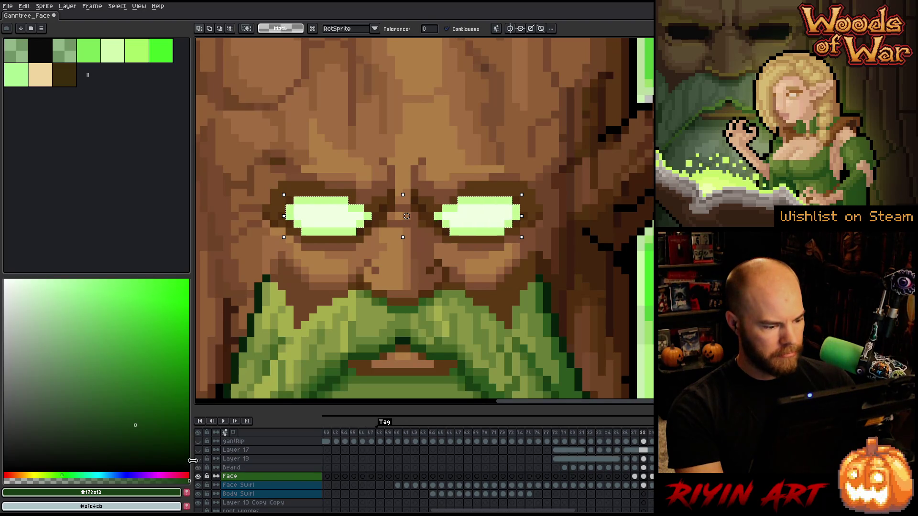
key(Return)
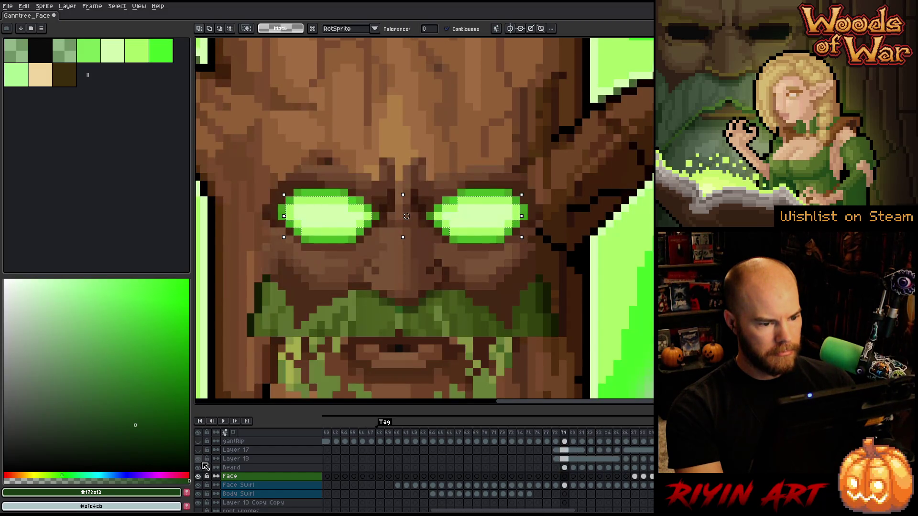
Toggle Layer 17, Beard and Face visibility, then pencil a dark line atop the right eye.
click(198, 449)
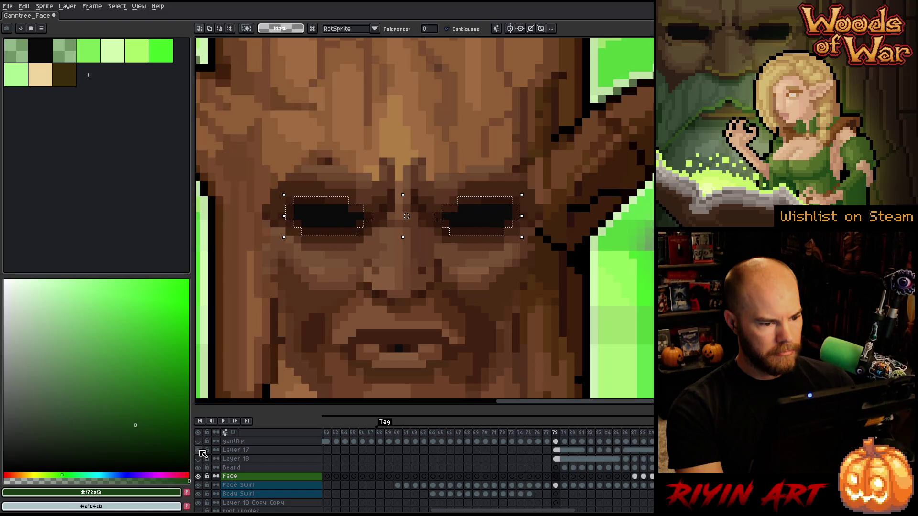
click(198, 467)
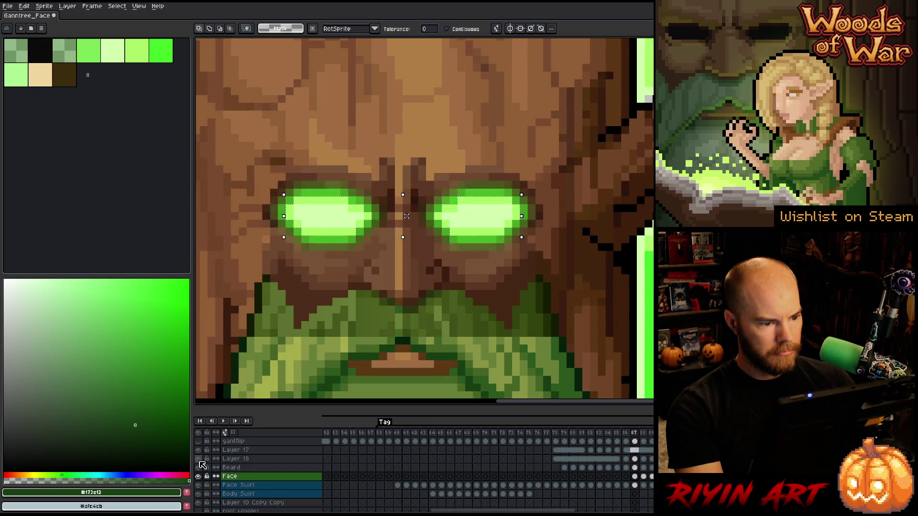
click(199, 462)
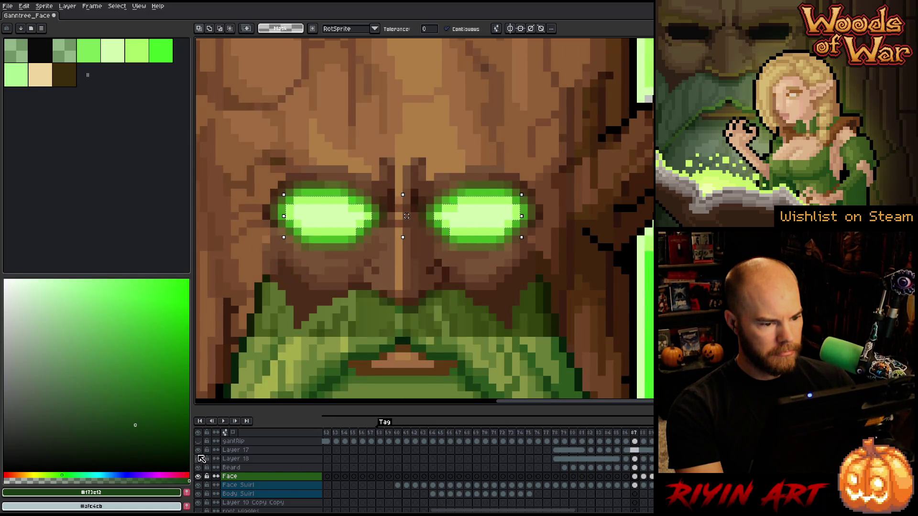
click(198, 450)
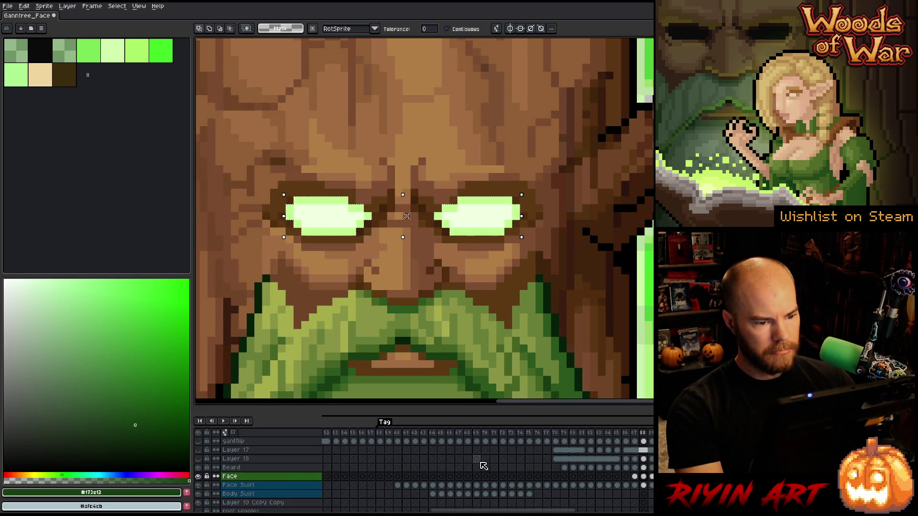
click(198, 476)
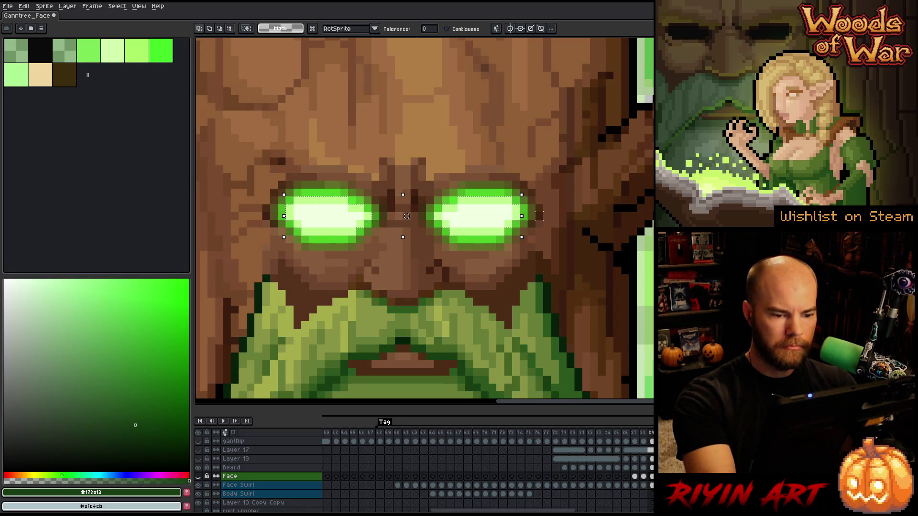
key(b)
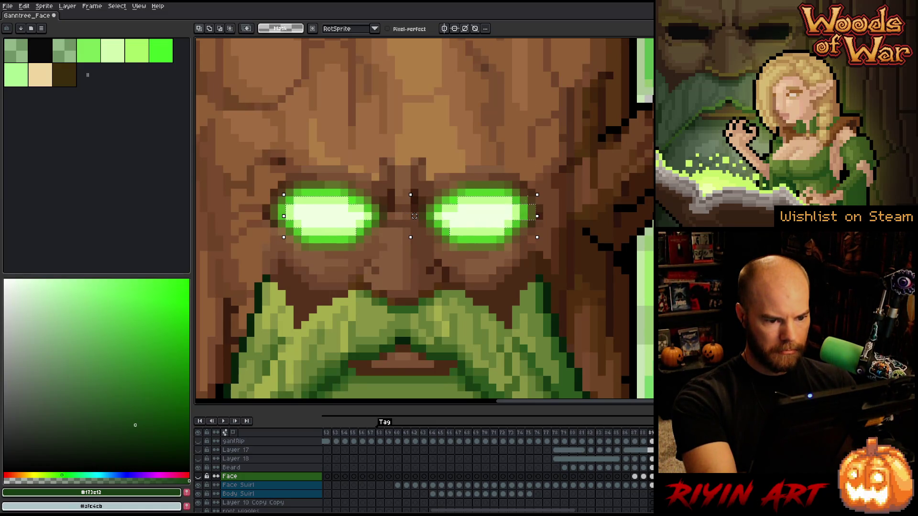
mouse_move(515, 192)
mouse_down()
mouse_move(453, 193)
mouse_move(491, 131)
mouse_up()
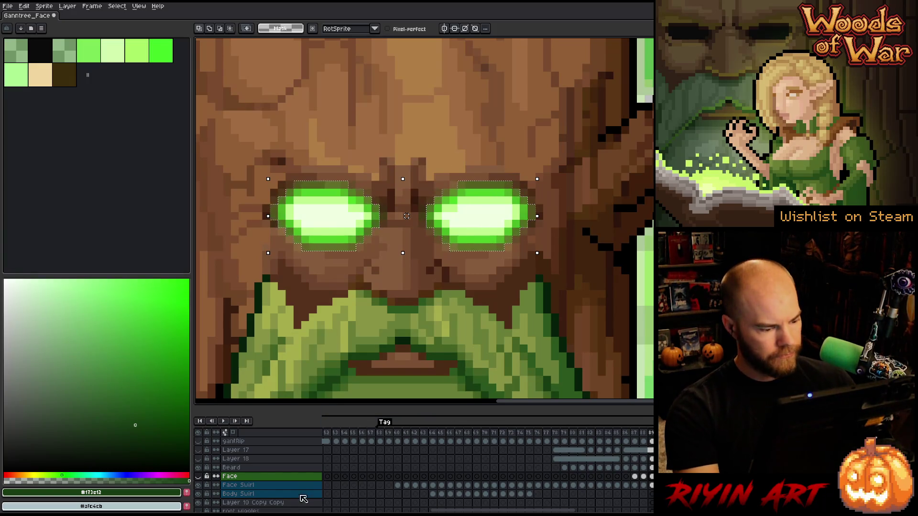
Check a later Face frame, hide the Face layer again, and select Face Swirl.
click(198, 476)
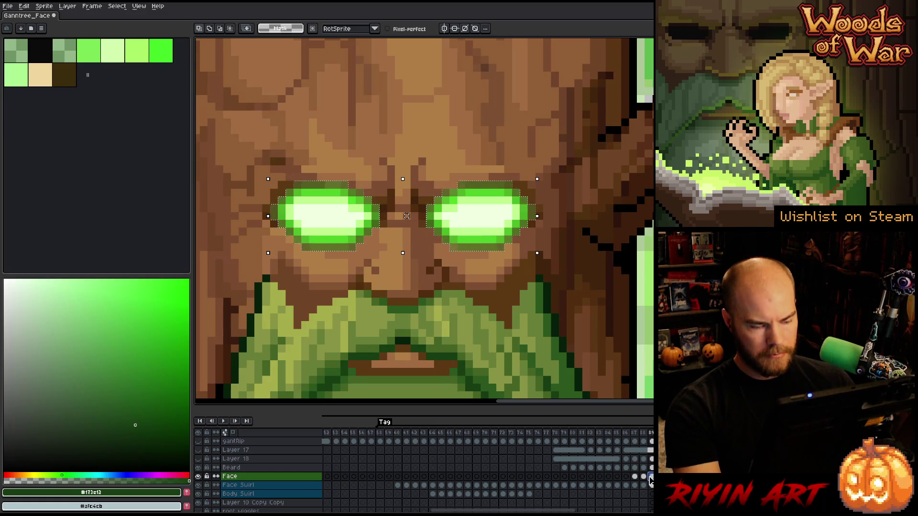
click(650, 476)
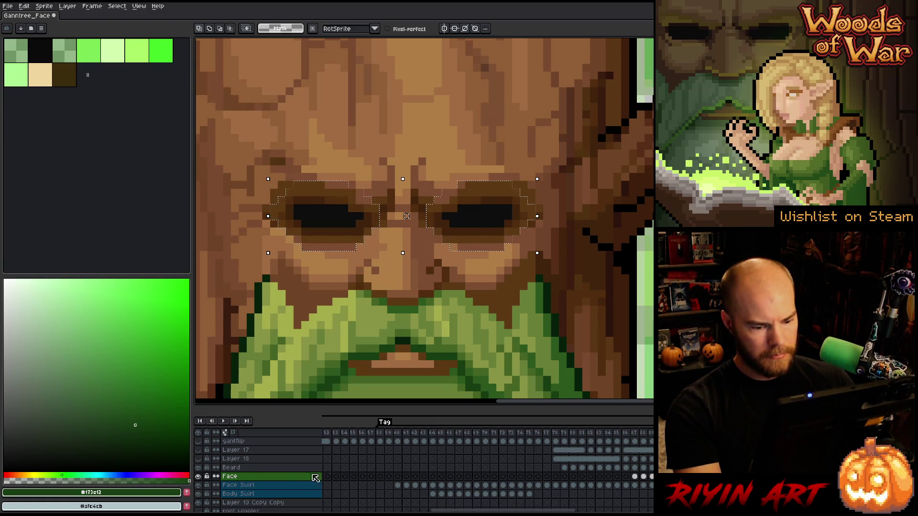
click(198, 476)
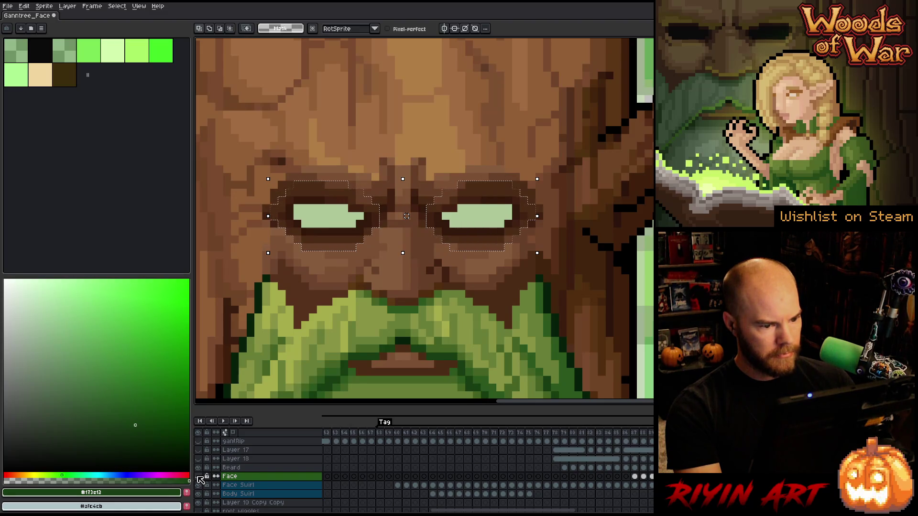
click(238, 485)
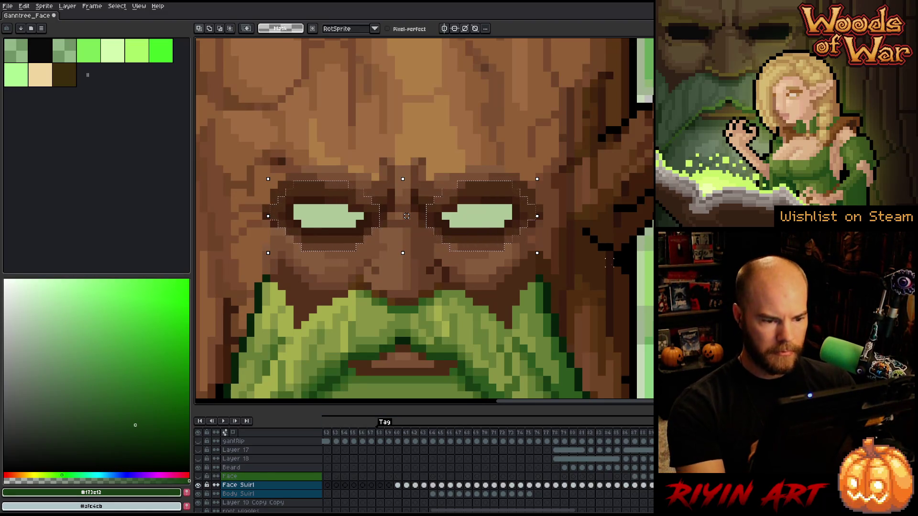
Magic-wand select both eye shapes and revert the selected eye areas to black.
key(w)
key(ctrl+d)
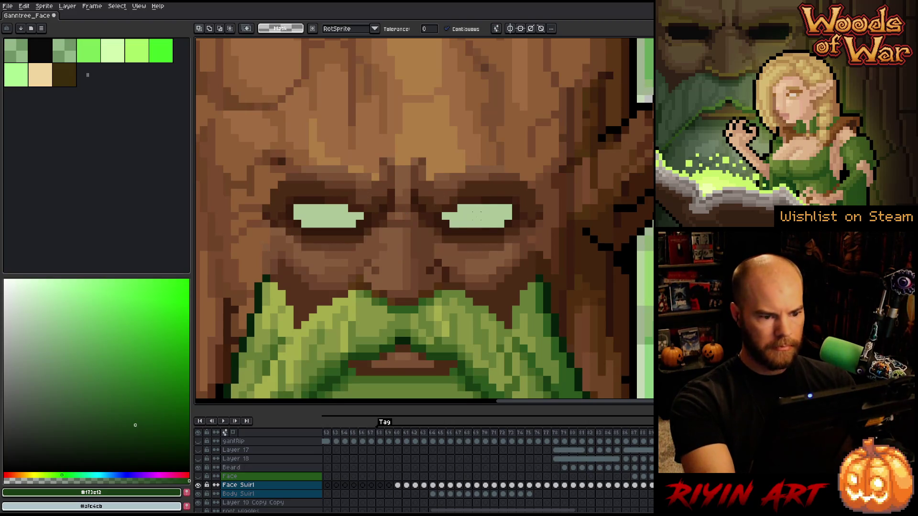
shift+click(328, 215)
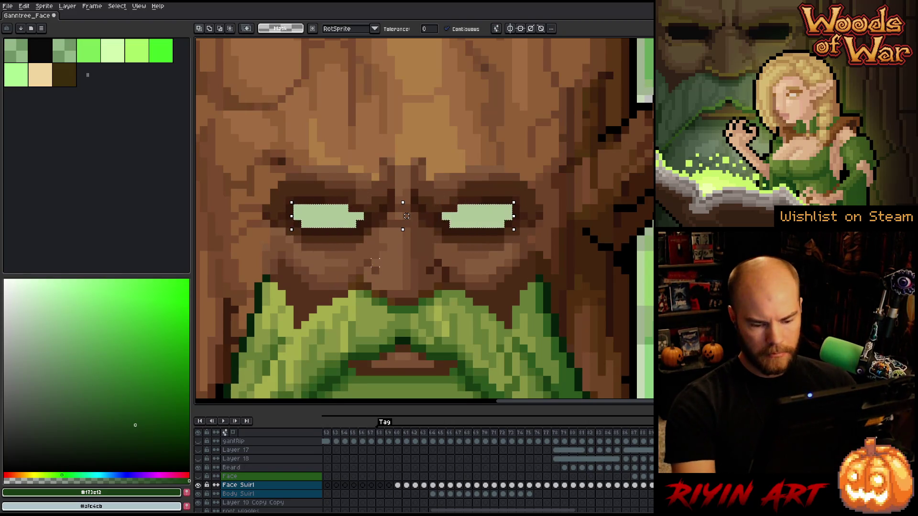
click(201, 476)
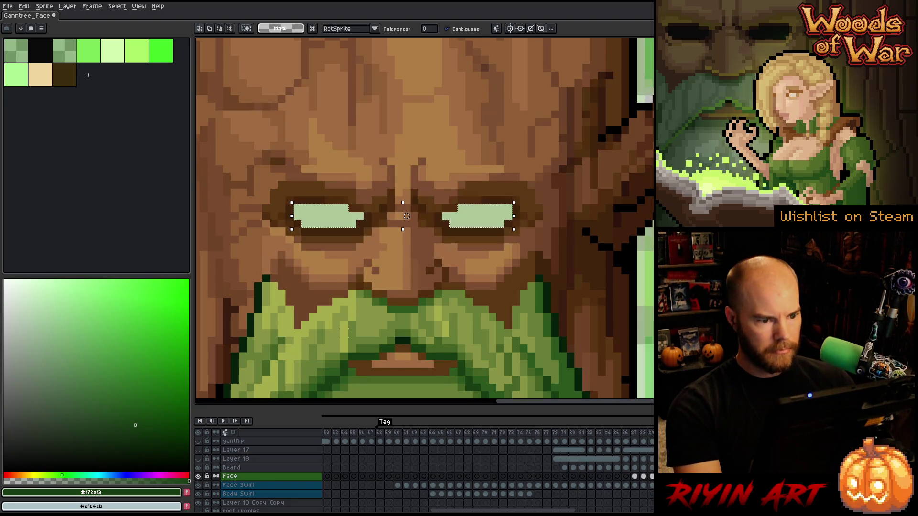
key(ctrl+z)
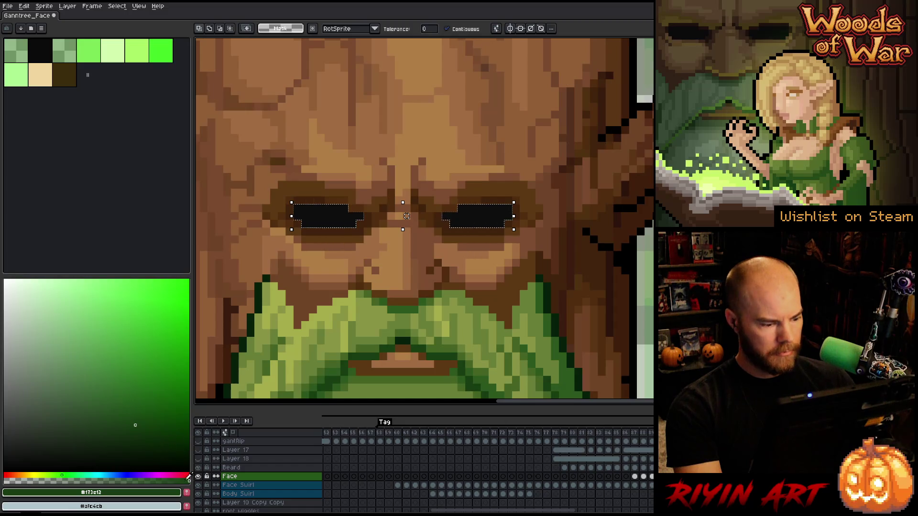
Toggle the Face layer repeatedly to compare the eyes, then play from frame 73.
click(199, 477)
click(199, 477)
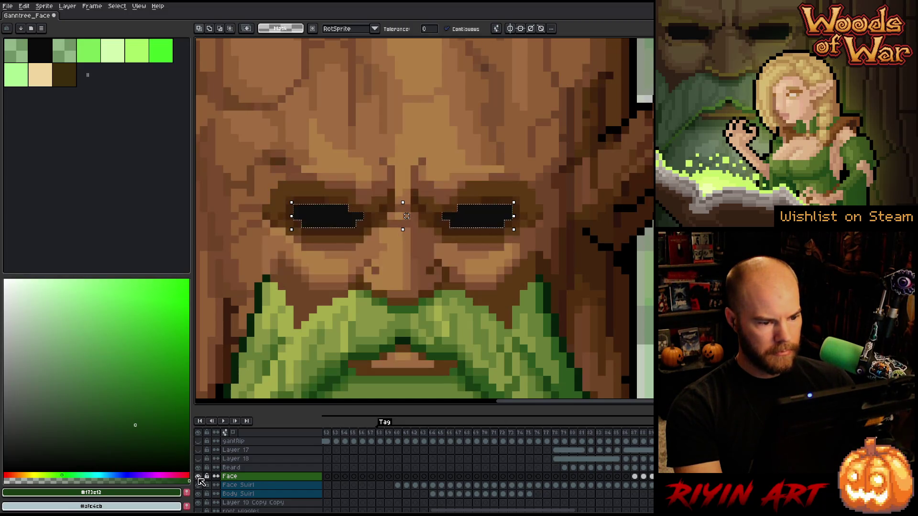
click(199, 476)
click(199, 477)
click(199, 477)
click(199, 477)
click(198, 477)
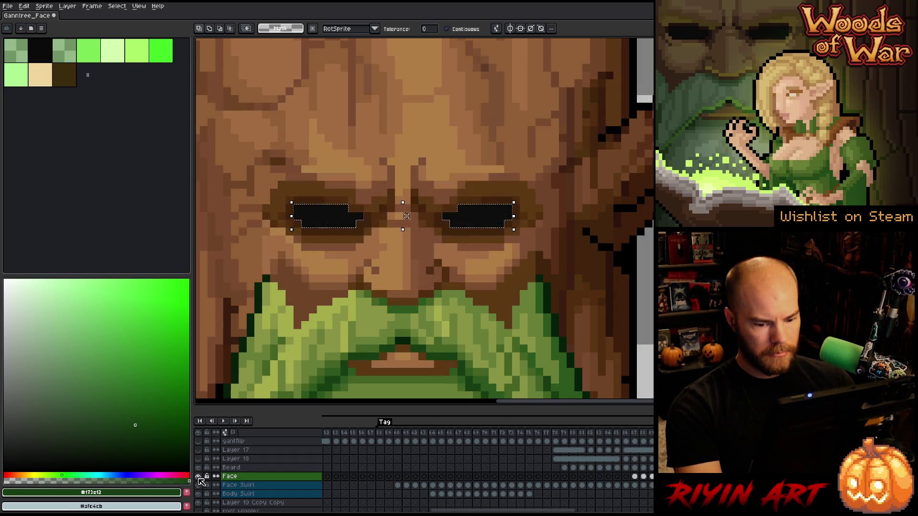
click(511, 430)
key(Return)
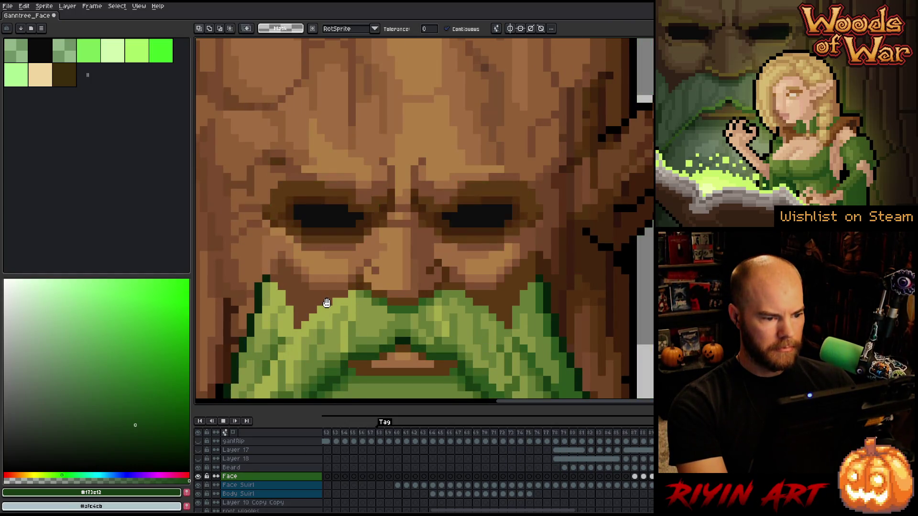
Switch back to the Magic Wand and stop the animation playback.
scroll(322, 306, down, 1)
scroll(337, 346, up, 1)
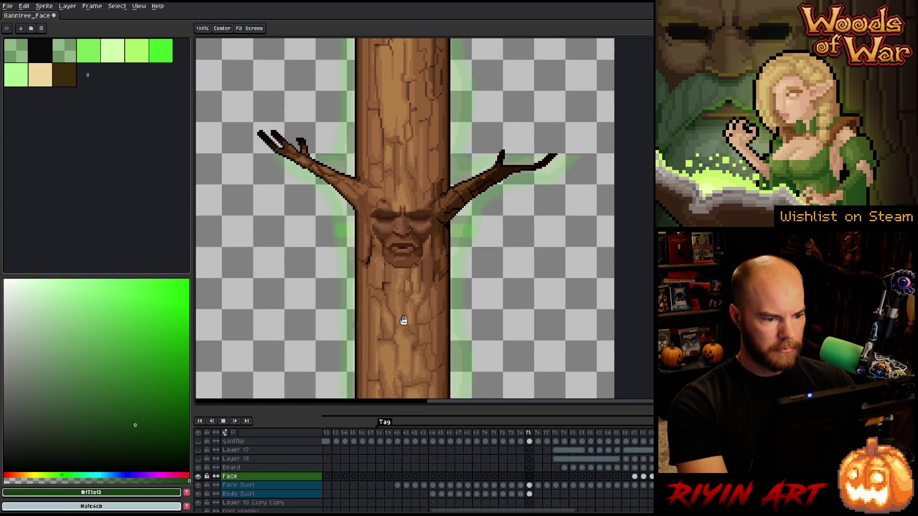
key(w)
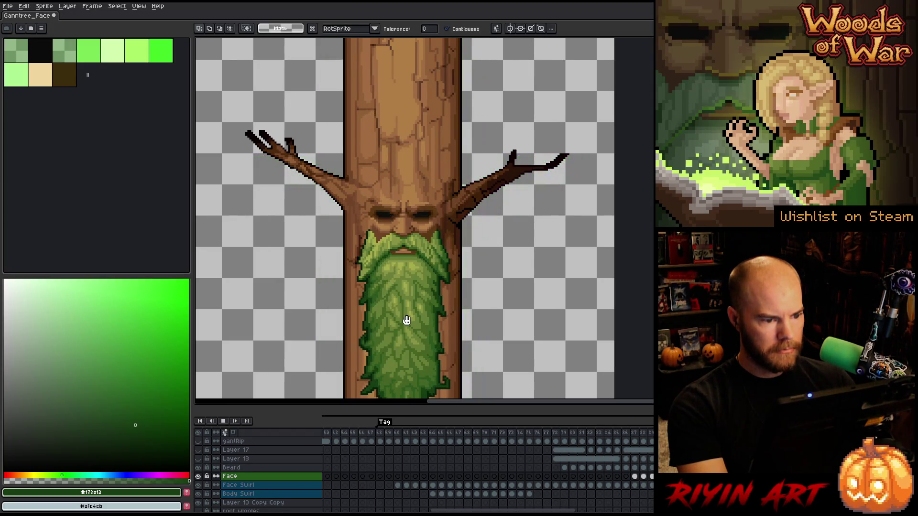
scroll(419, 311, up, 1)
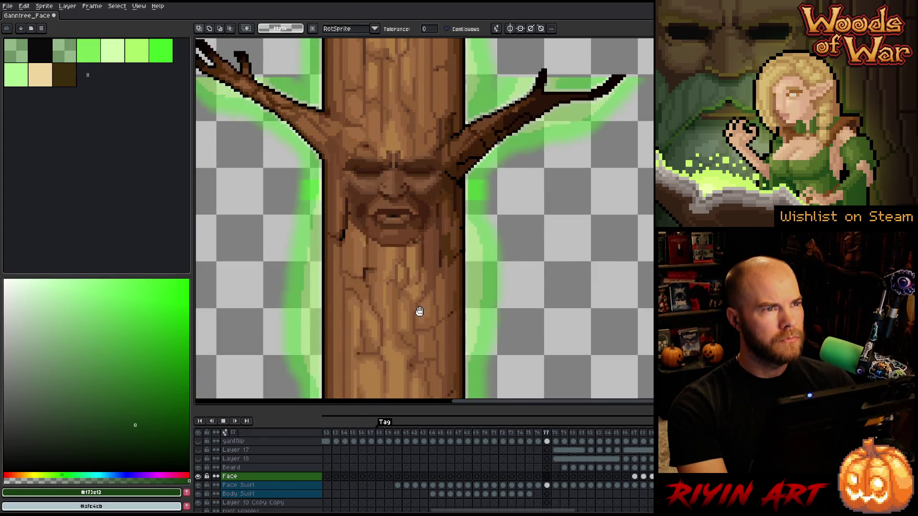
scroll(419, 311, up, 1)
scroll(415, 311, down, 1)
key(Return)
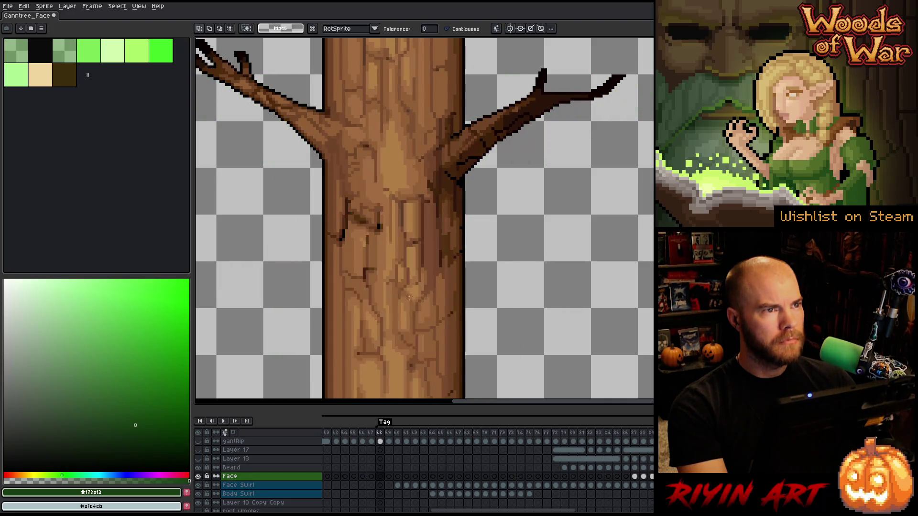
On Face frame 86, shift the brow pixels into place with the Move tool.
click(635, 476)
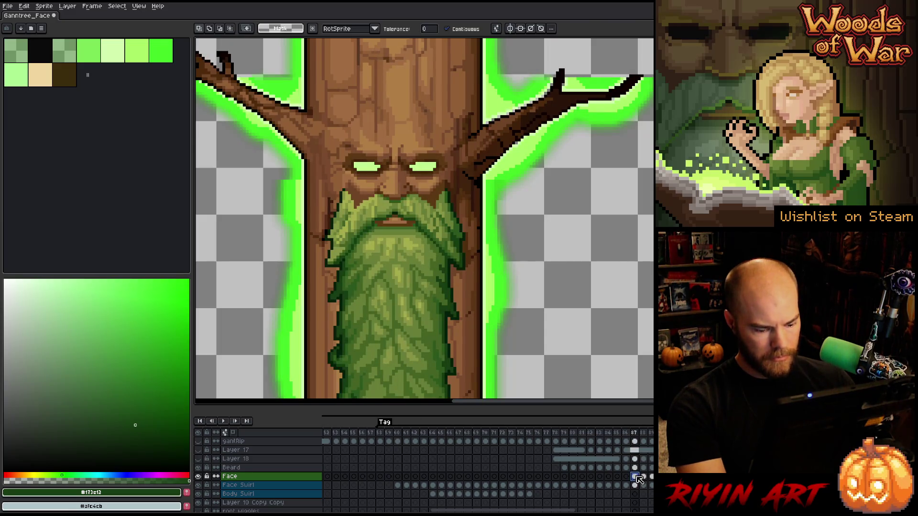
click(625, 477)
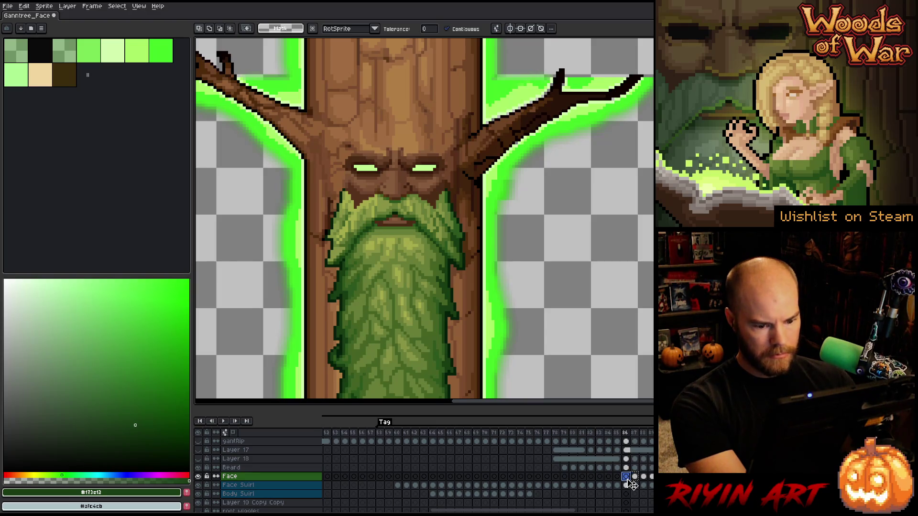
key(ctrl+z)
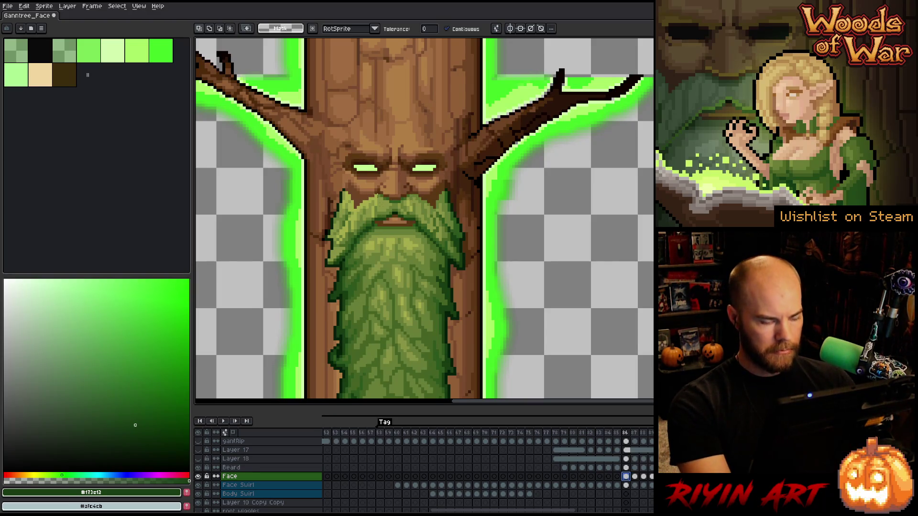
key(v)
drag(365, 189, 562, 195)
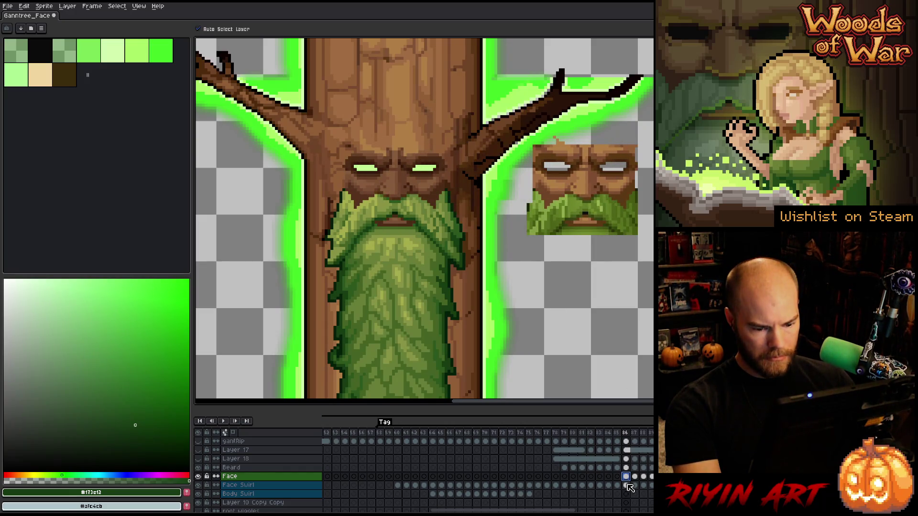
Select Face Swirl frames 71 through 86 in the timeline.
click(521, 485)
click(495, 486)
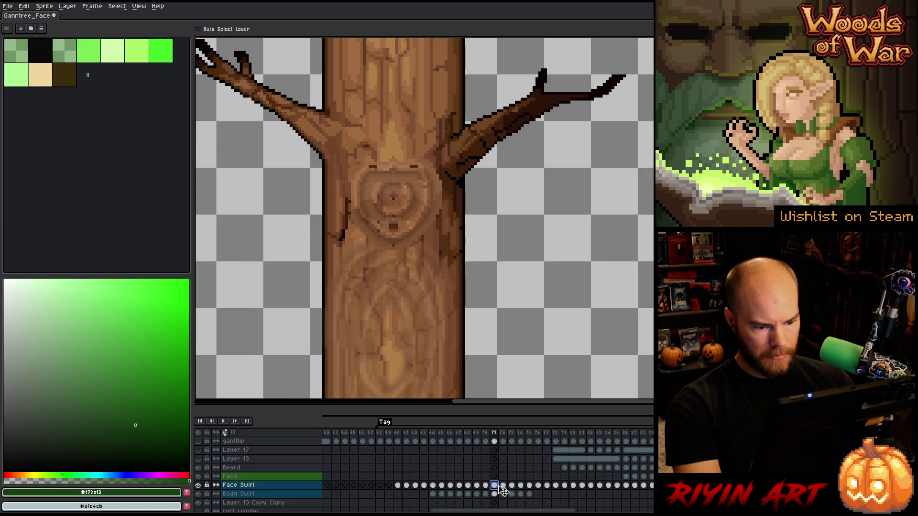
click(505, 486)
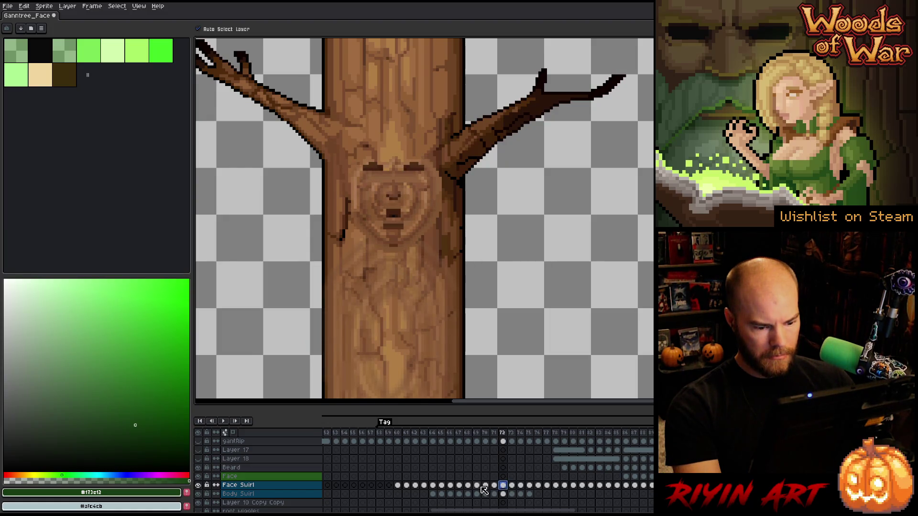
click(485, 486)
drag(494, 486, 629, 486)
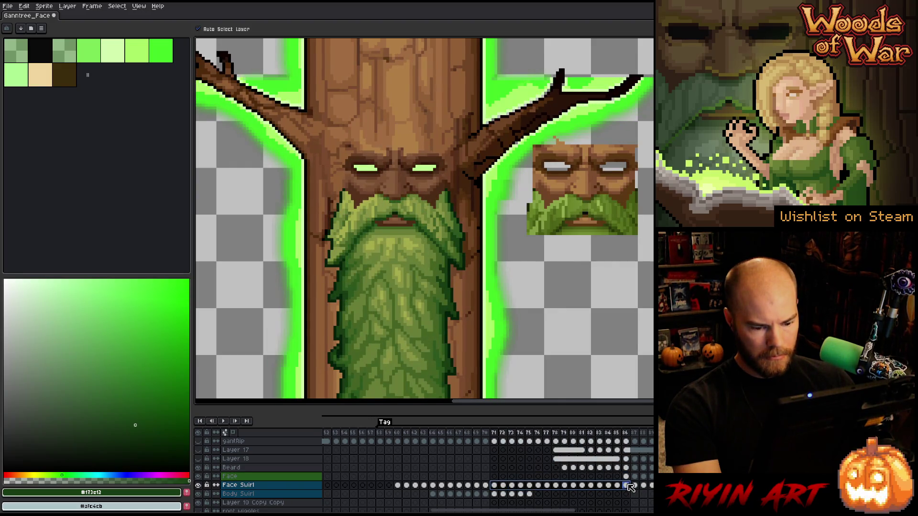
scroll(617, 213, up, 1)
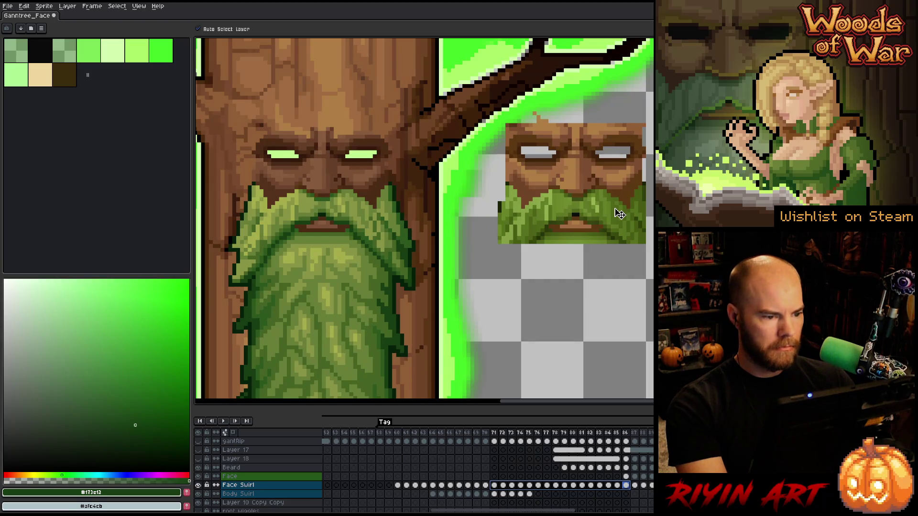
Save the sprite and open Replace Color, moving its dialog aside.
key(ctrl)
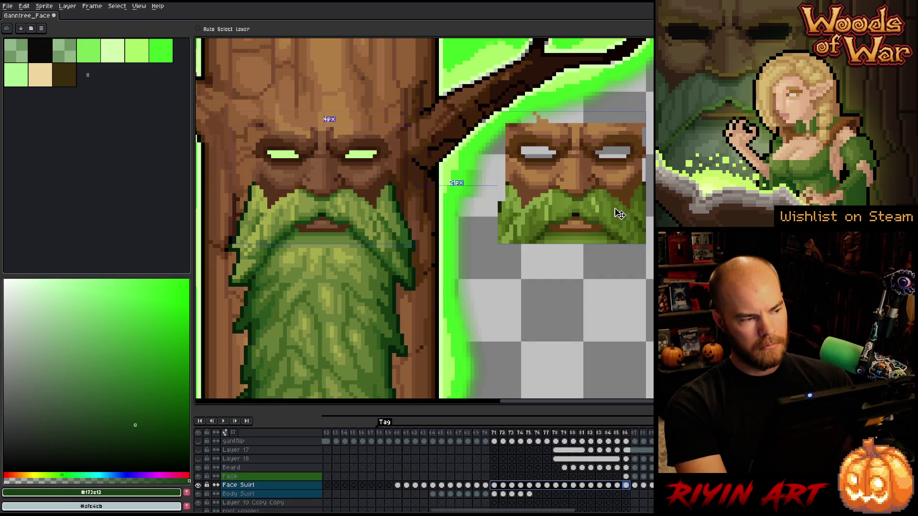
key(ctrl+s)
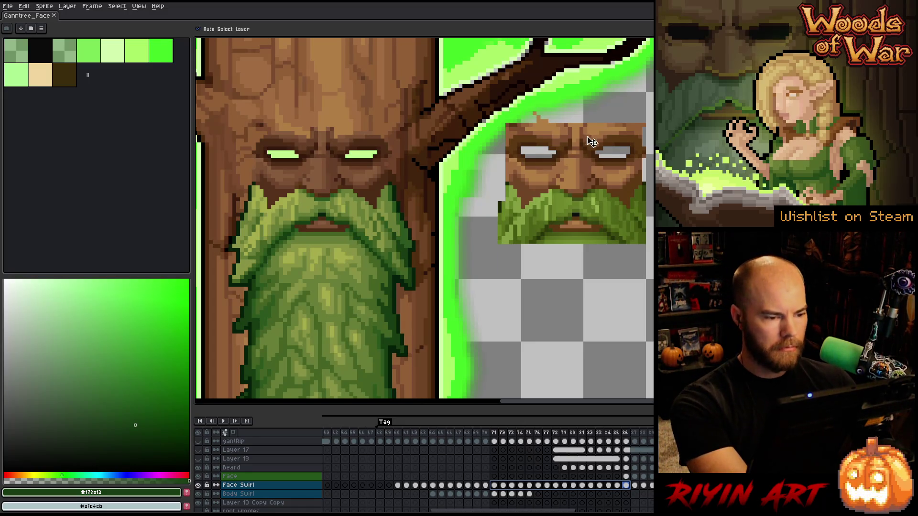
key(shift+r)
mouse_move(608, 72)
mouse_down()
mouse_move(523, 273)
mouse_move(439, 265)
mouse_up()
Replace the first two face browns with #5c3313 and #704426.
click(381, 192)
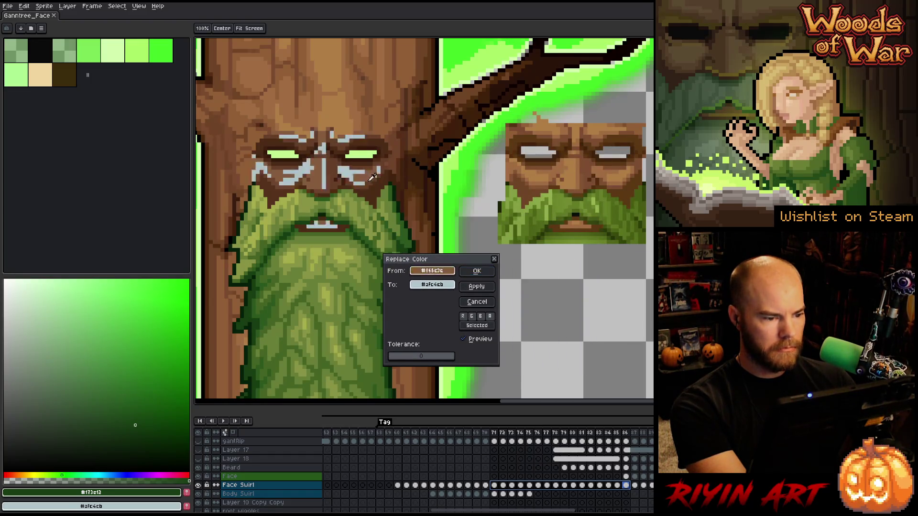
right_click(375, 199)
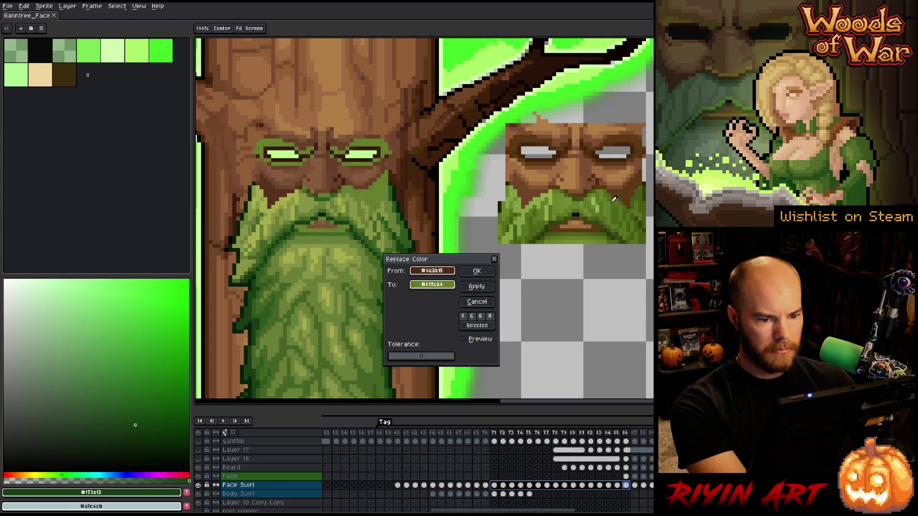
click(480, 272)
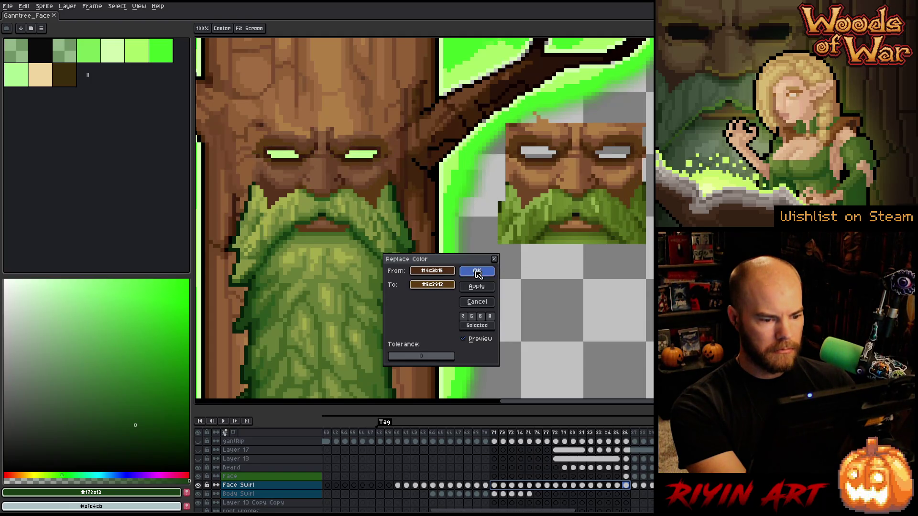
key(shift+r)
click(281, 186)
mouse_move(415, 285)
mouse_down()
mouse_move(478, 268)
mouse_move(529, 193)
mouse_up()
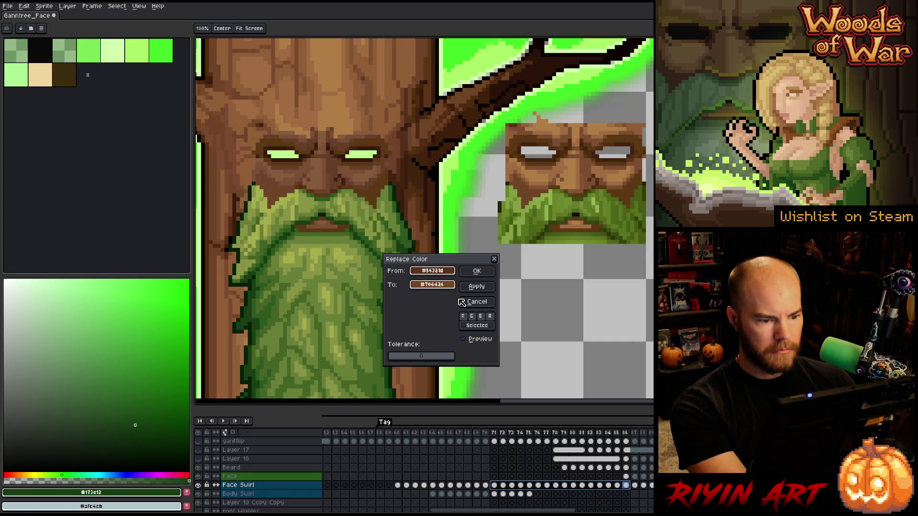
click(473, 272)
Recolour #6e442d and another face brown to matching browns sampled from the reference face.
key(shift+r)
click(270, 183)
click(280, 179)
click(432, 284)
click(540, 184)
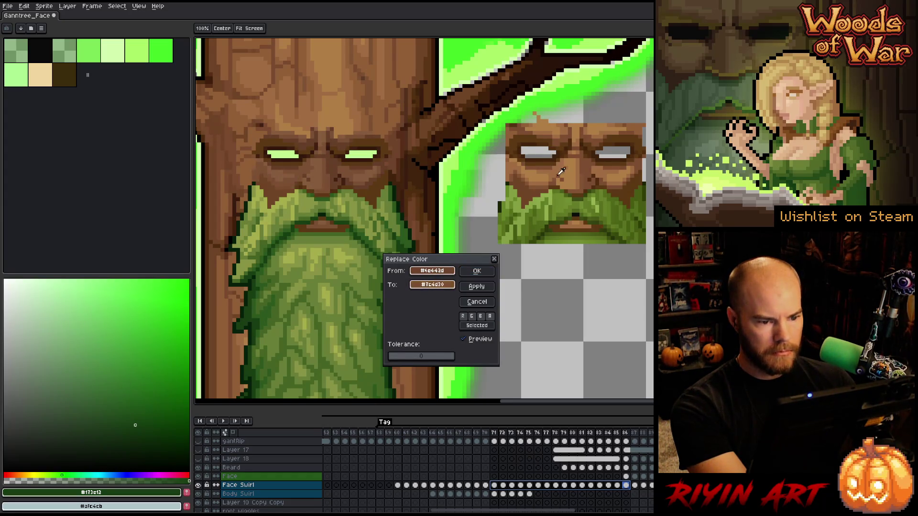
click(477, 271)
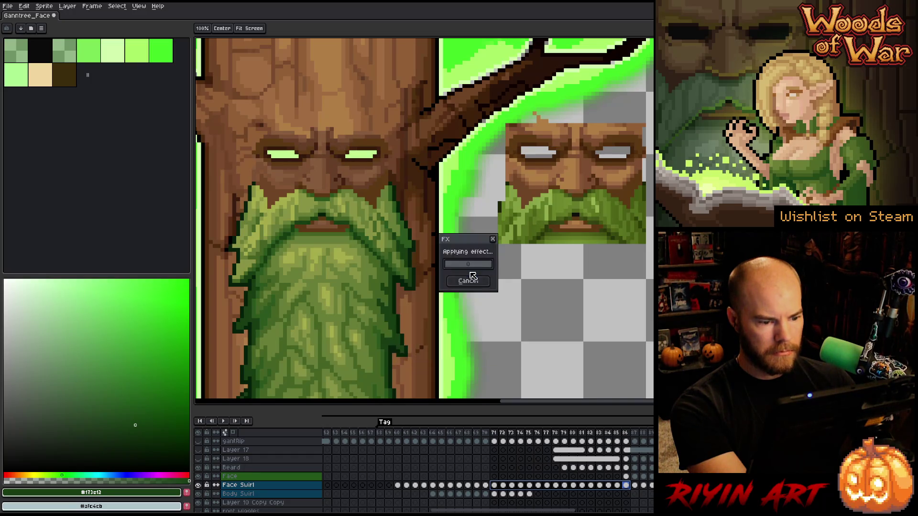
key(shift+r)
click(340, 179)
click(323, 176)
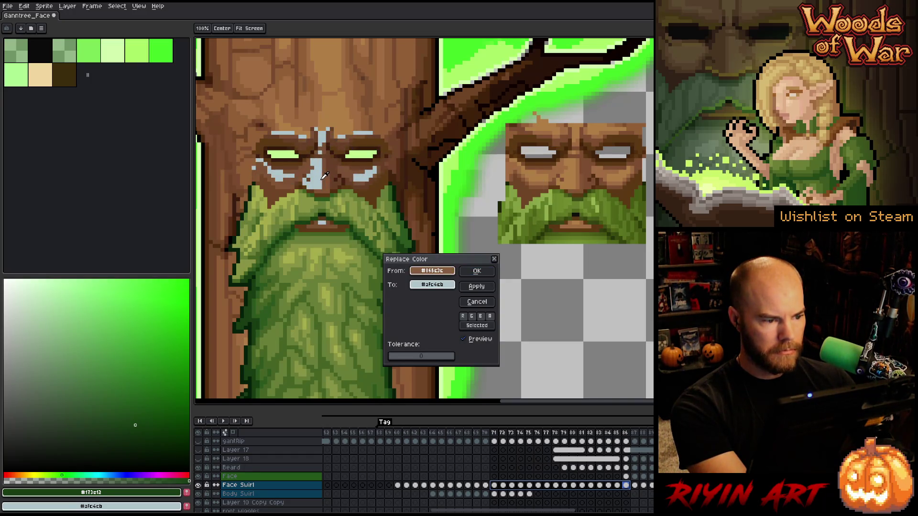
click(432, 284)
click(578, 177)
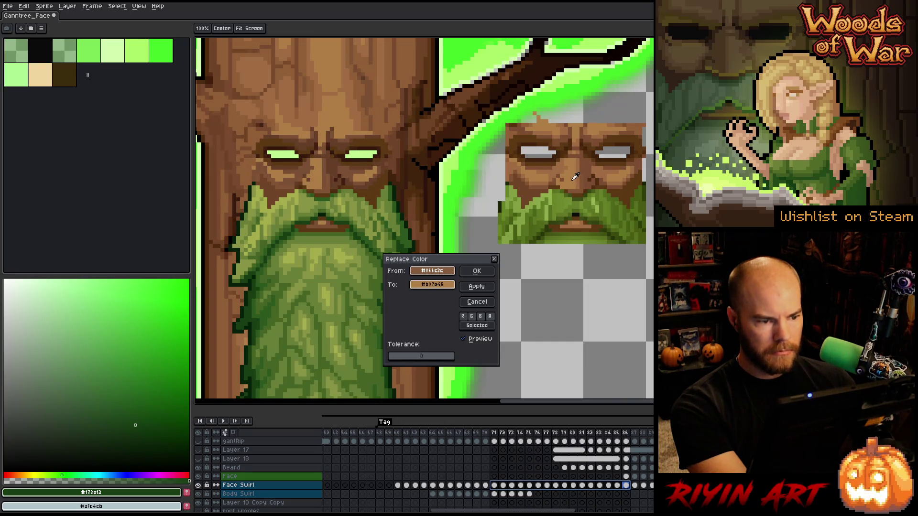
click(477, 271)
Match the brow brown and the dark outline brown to the reference face's tones.
key(shift+r)
click(424, 271)
click(325, 178)
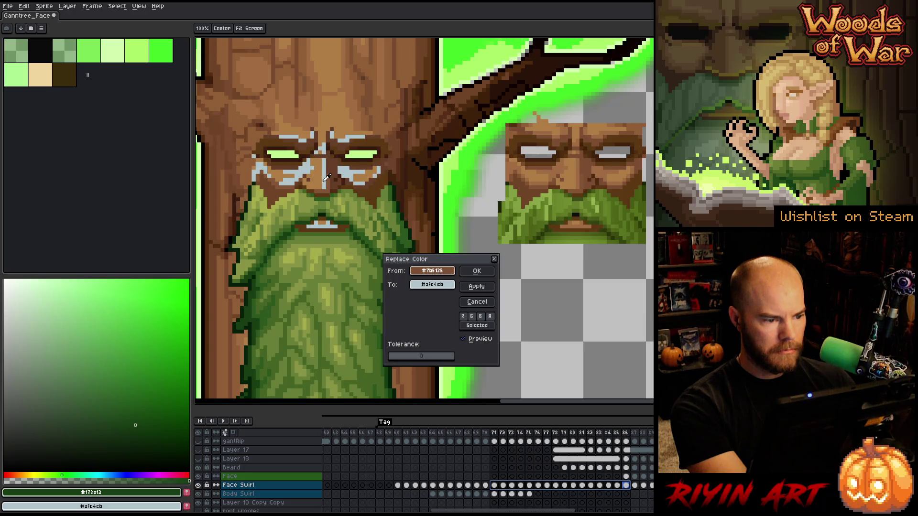
click(446, 285)
click(580, 173)
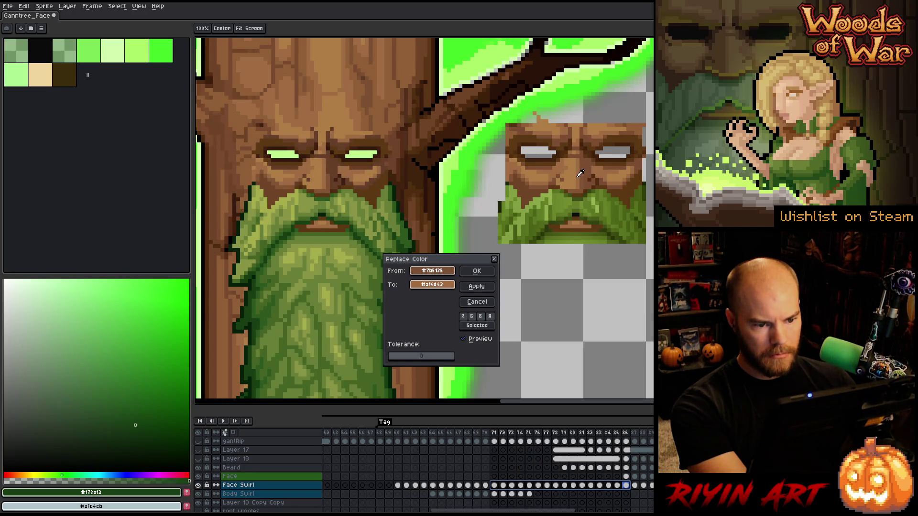
click(476, 271)
key(shift+r)
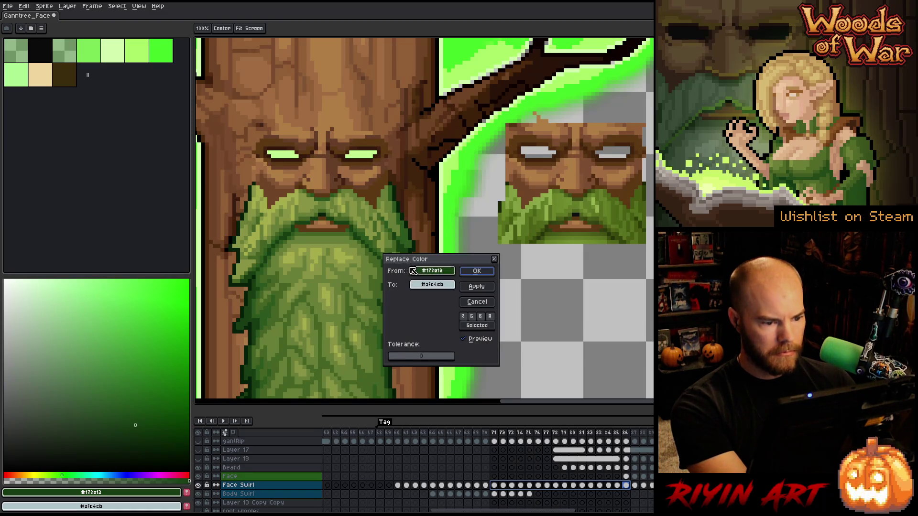
click(424, 271)
click(328, 188)
click(432, 284)
click(583, 186)
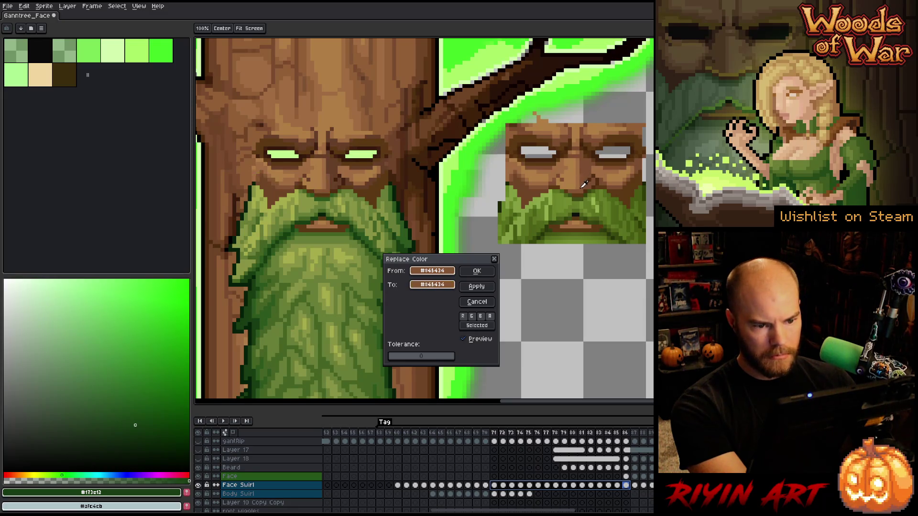
click(476, 271)
Swap one more face brown for its matching reference-face brown.
key(shift+r)
click(429, 271)
click(338, 166)
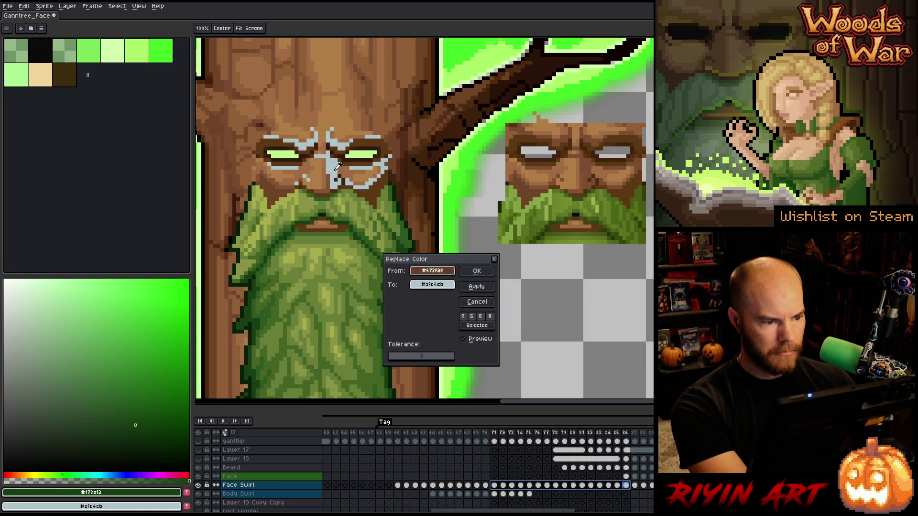
click(432, 285)
click(590, 161)
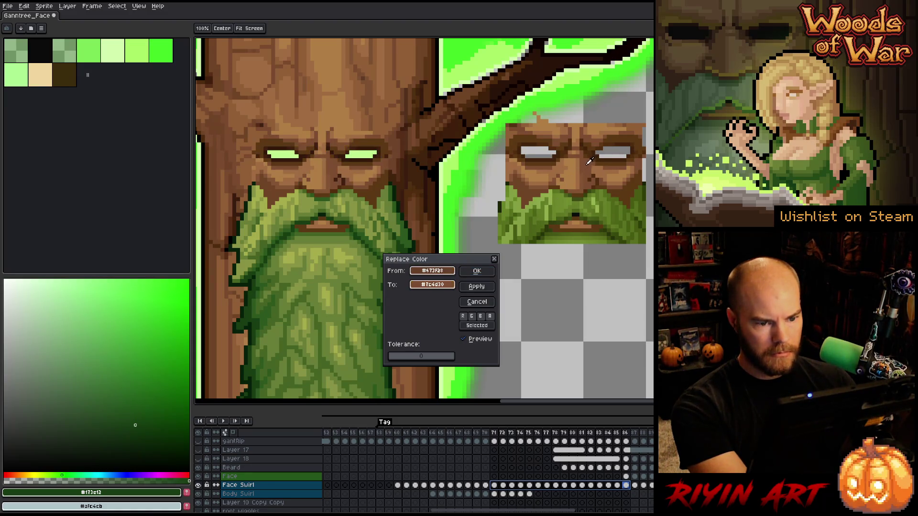
click(476, 271)
Try picking eye-outline, brow and beard colours for another replacement, then cancel it.
key(shift+r)
click(430, 271)
click(282, 162)
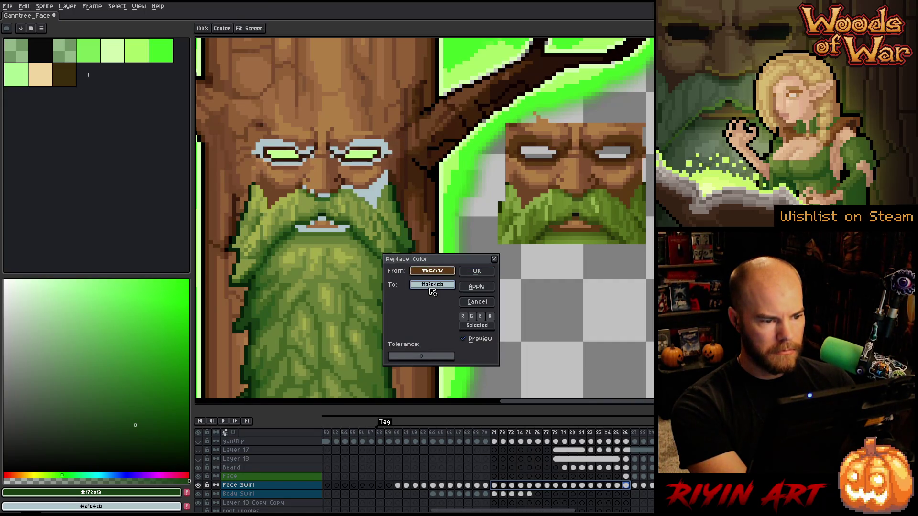
click(429, 271)
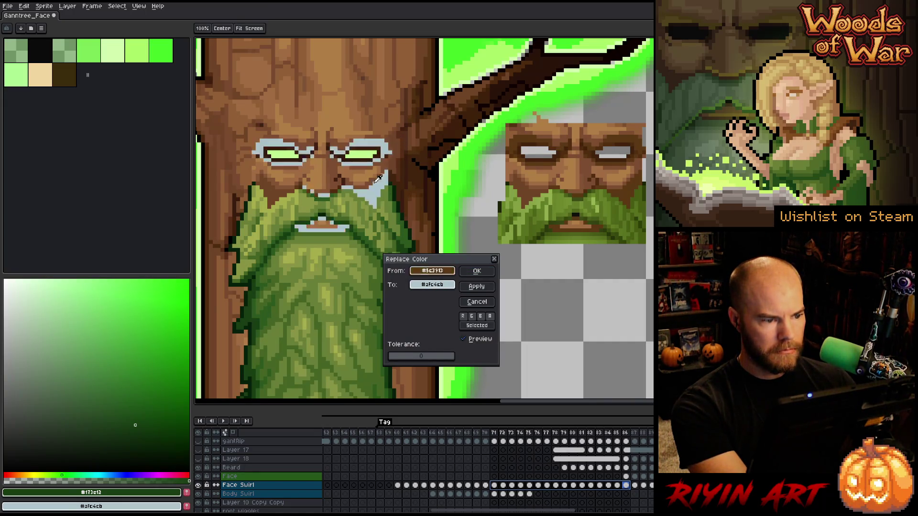
click(346, 148)
click(344, 145)
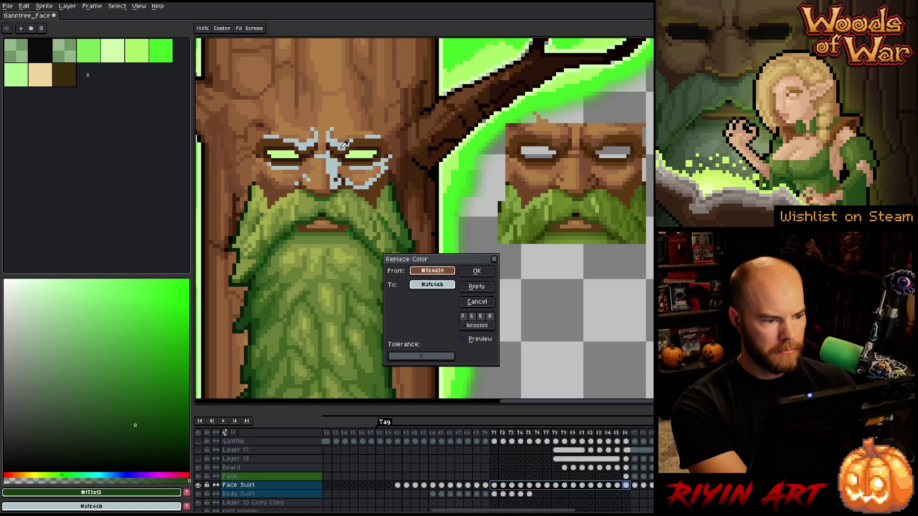
drag(345, 145, 345, 209)
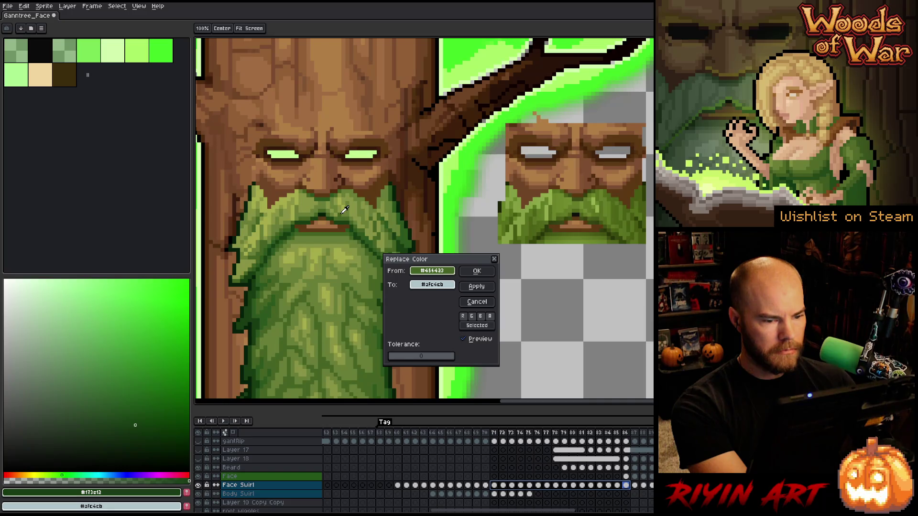
click(344, 210)
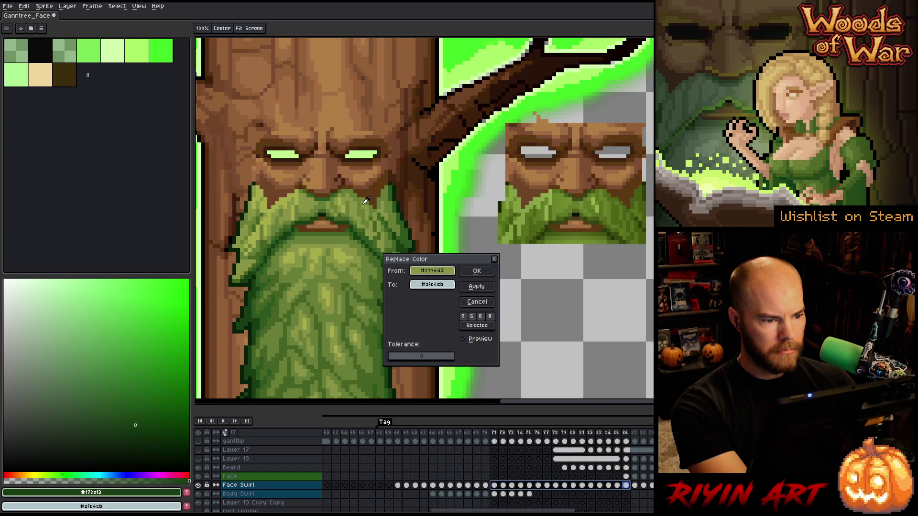
click(482, 302)
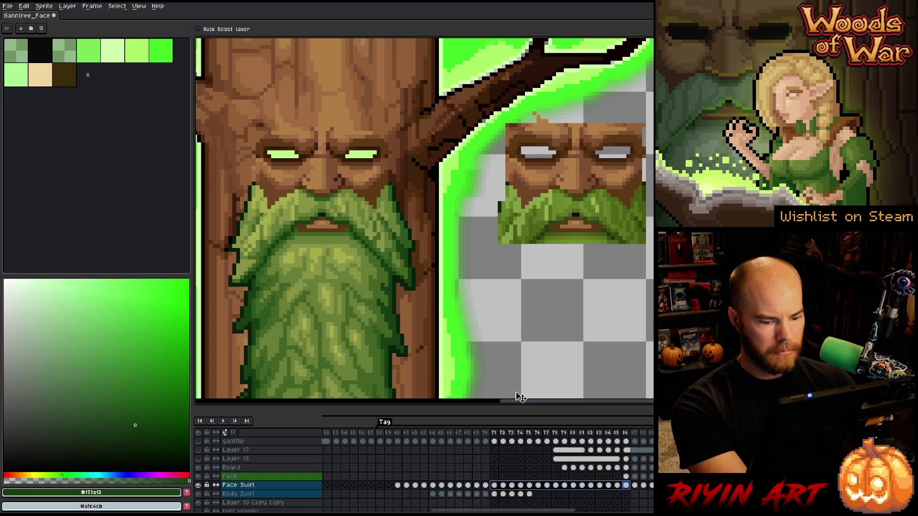
Select the Face layer's frame 86 cel and switch to the pencil.
drag(629, 433, 637, 434)
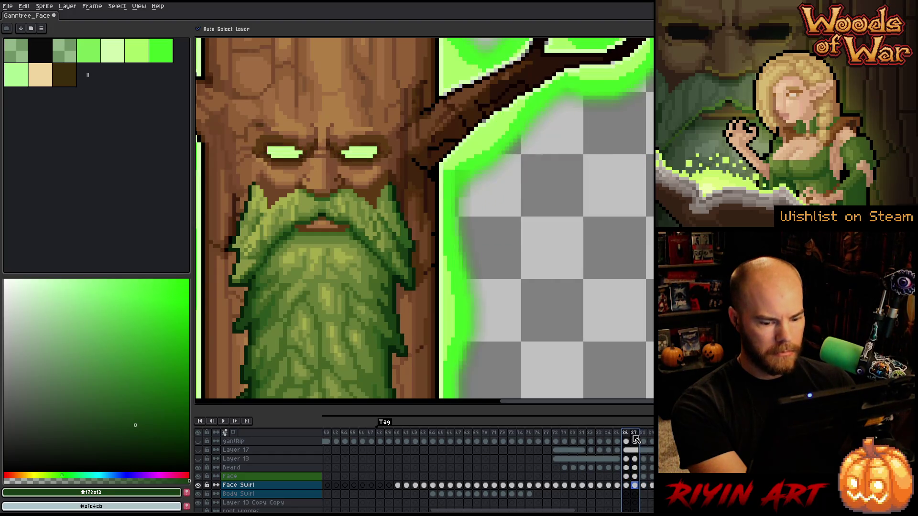
click(627, 477)
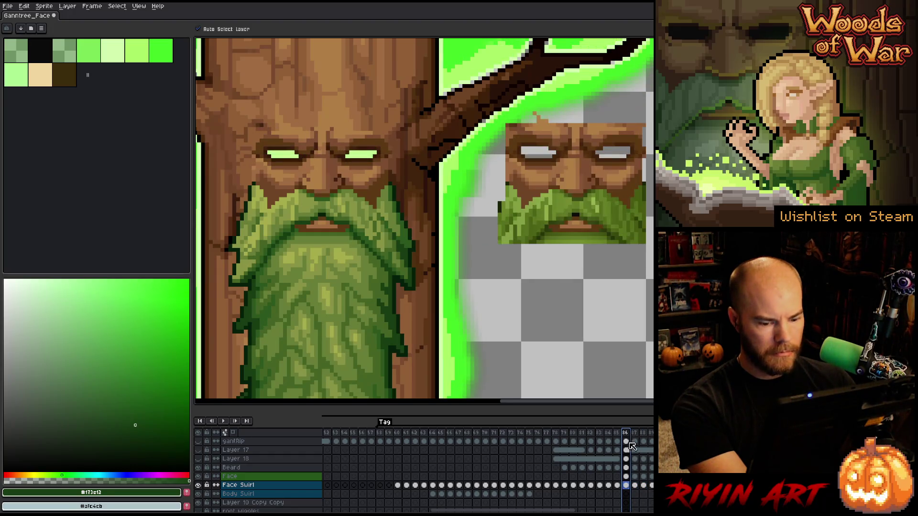
click(630, 478)
scroll(358, 236, down, 1)
scroll(396, 235, up, 1)
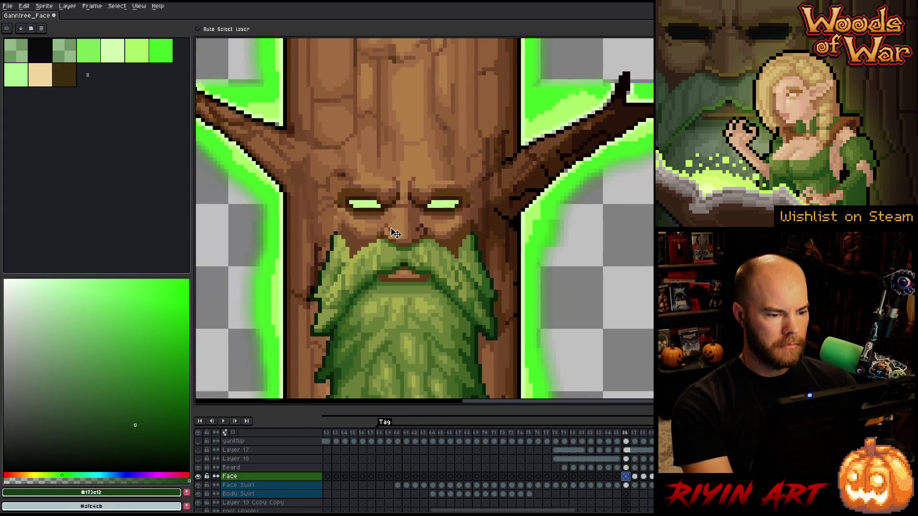
scroll(396, 235, up, 2)
click(627, 485)
key(b)
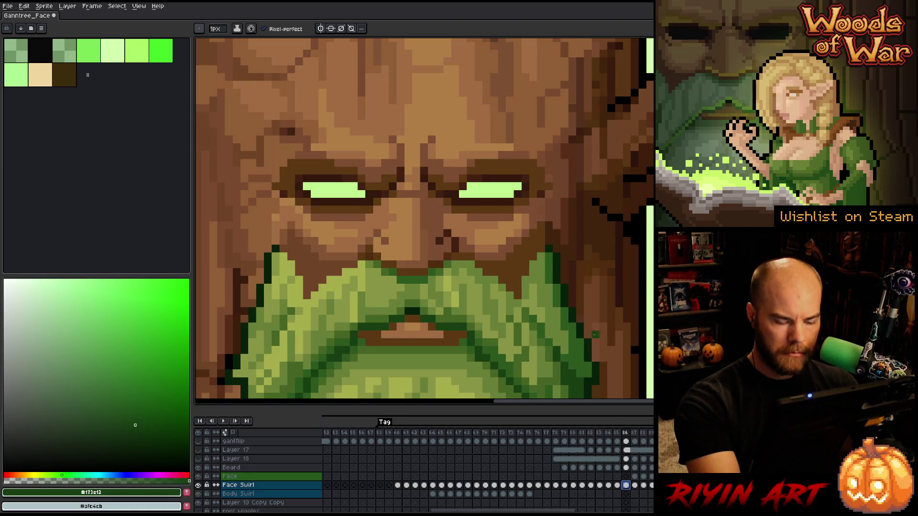
click(625, 476)
Eyedrop several face browns, ending on a dark bark brown for drawing.
key(i)
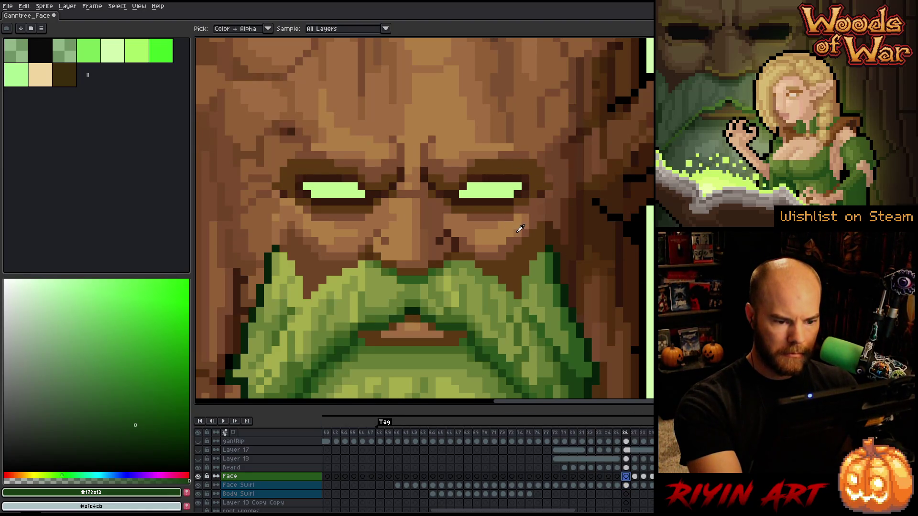
click(517, 235)
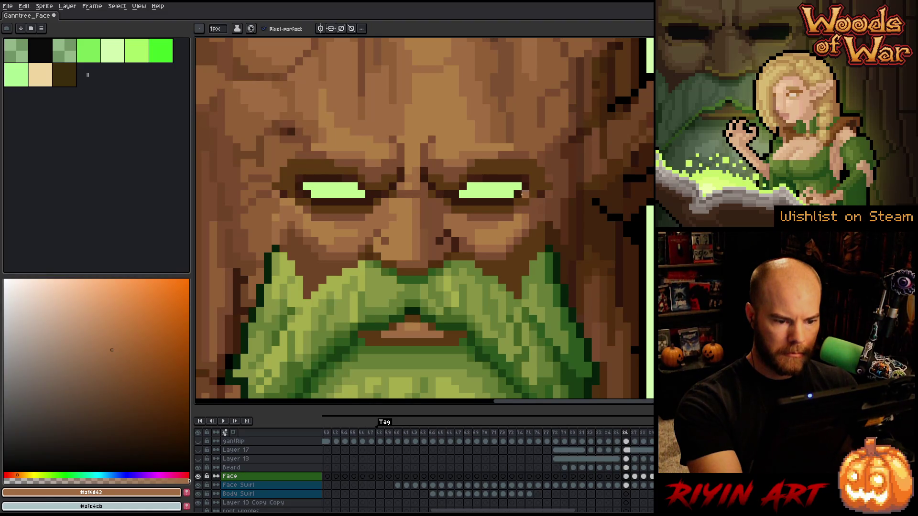
alt+click(354, 227)
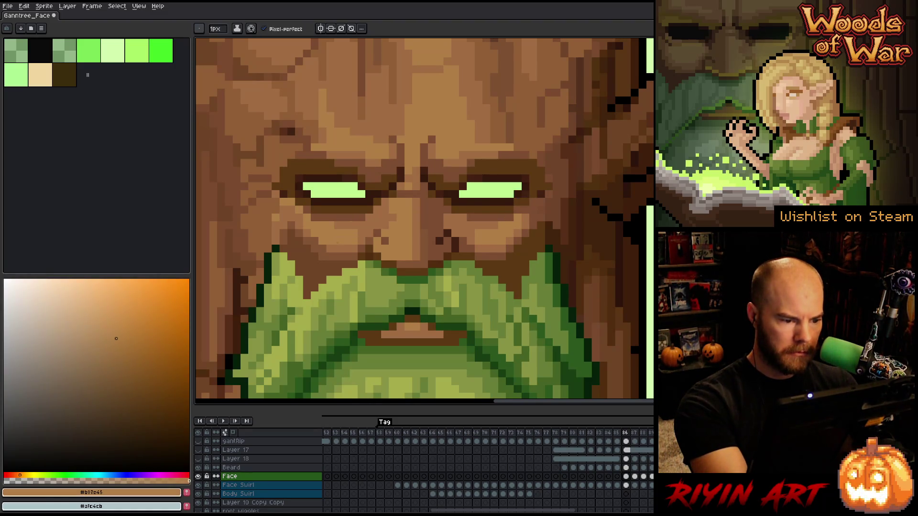
alt+click(314, 240)
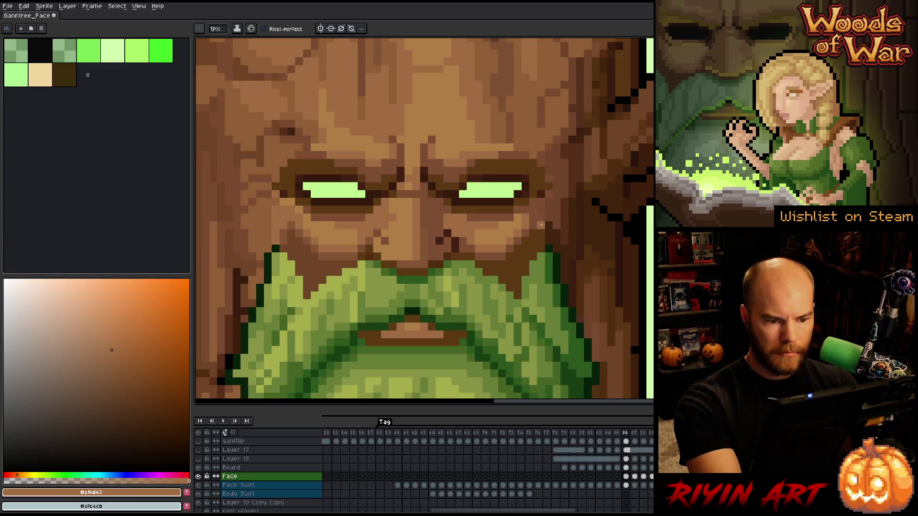
alt+click(540, 205)
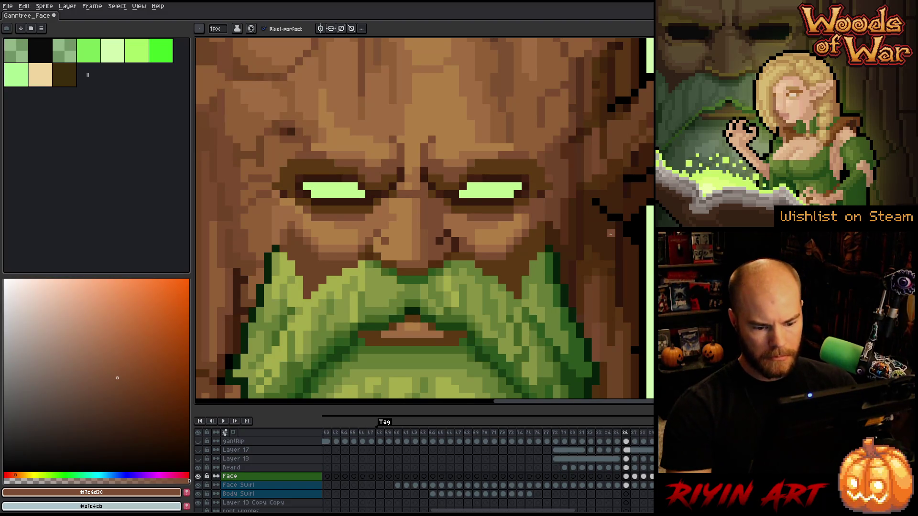
key(Right)
key(Left)
key(Right)
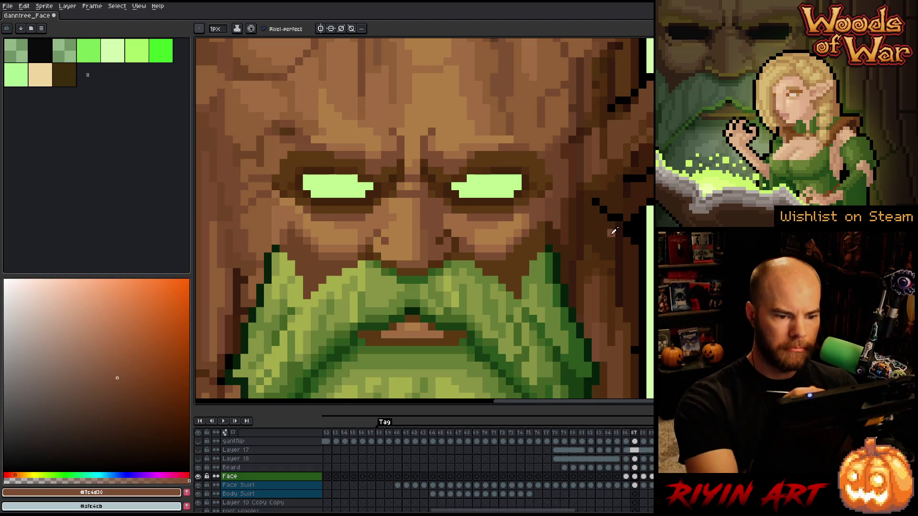
alt+click(607, 216)
Flip between frames 86 and 87 to compare the face's eyes.
key(Left)
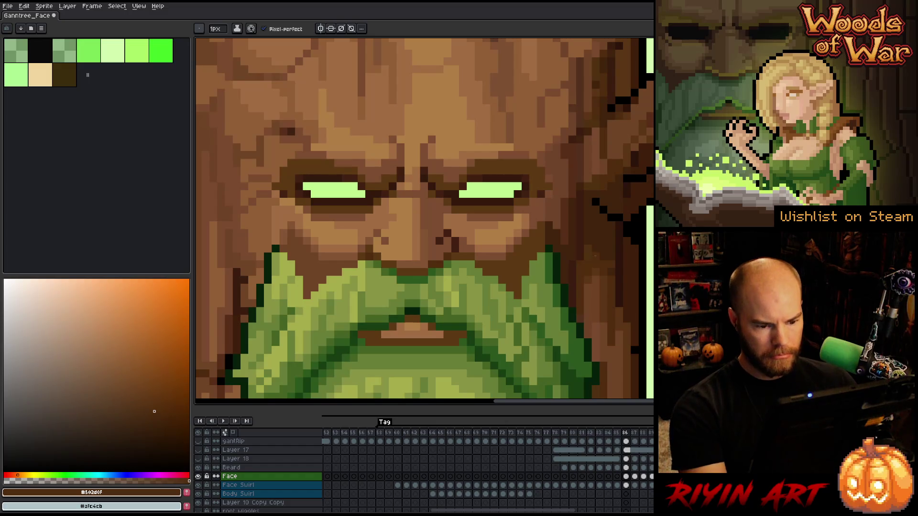
click(631, 481)
scroll(430, 287, down, 3)
scroll(459, 314, up, 1)
click(626, 485)
click(634, 485)
click(625, 485)
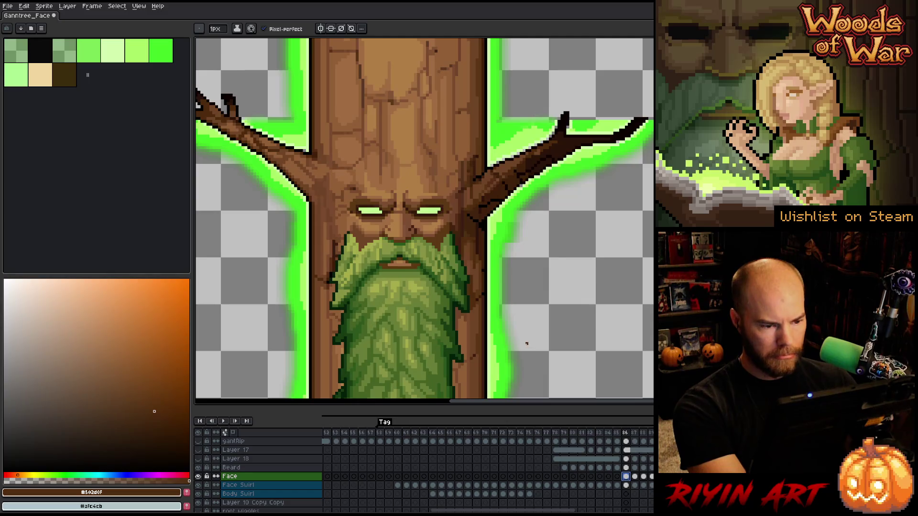
scroll(442, 267, up, 2)
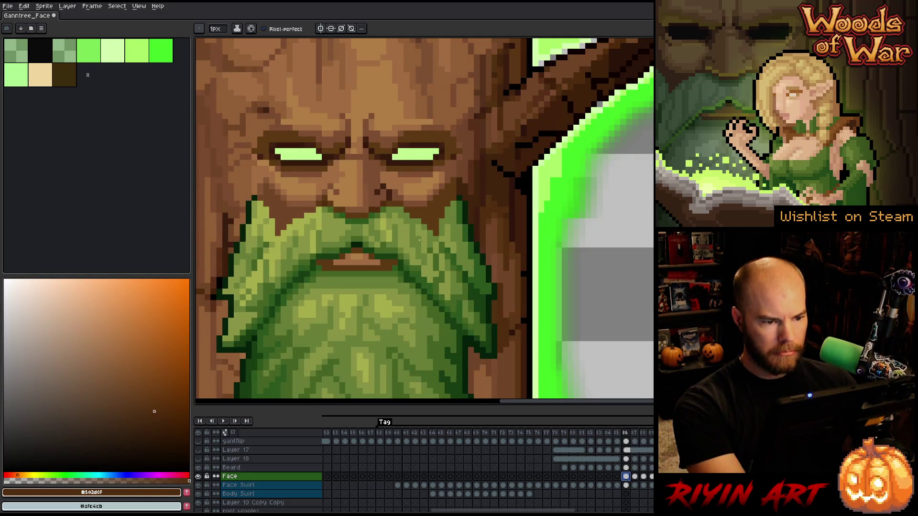
click(634, 476)
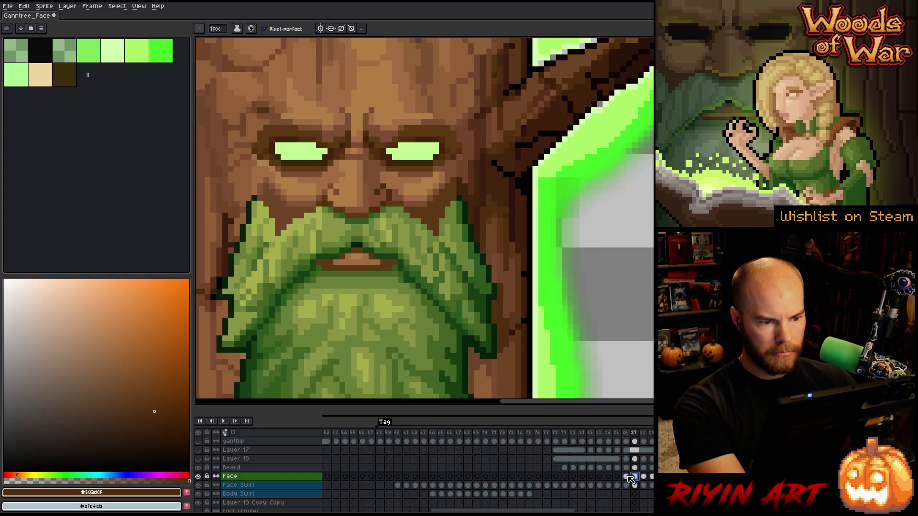
click(628, 477)
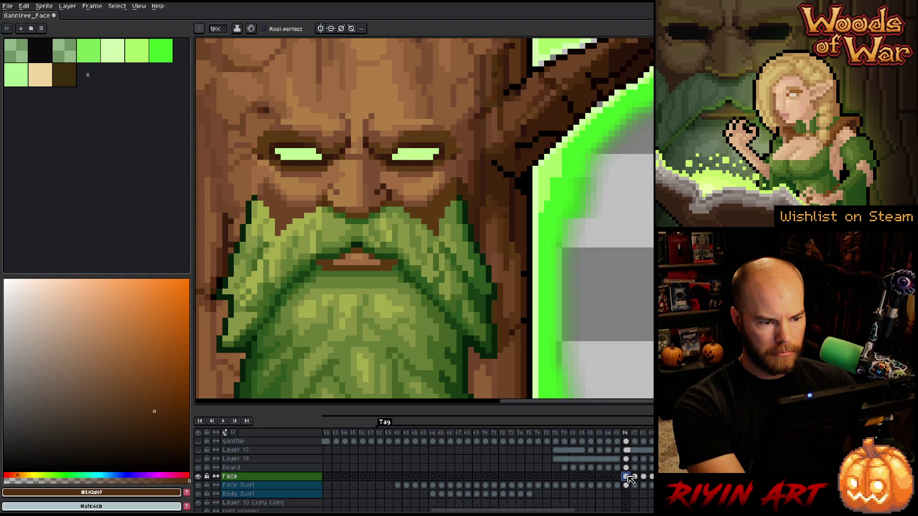
click(635, 476)
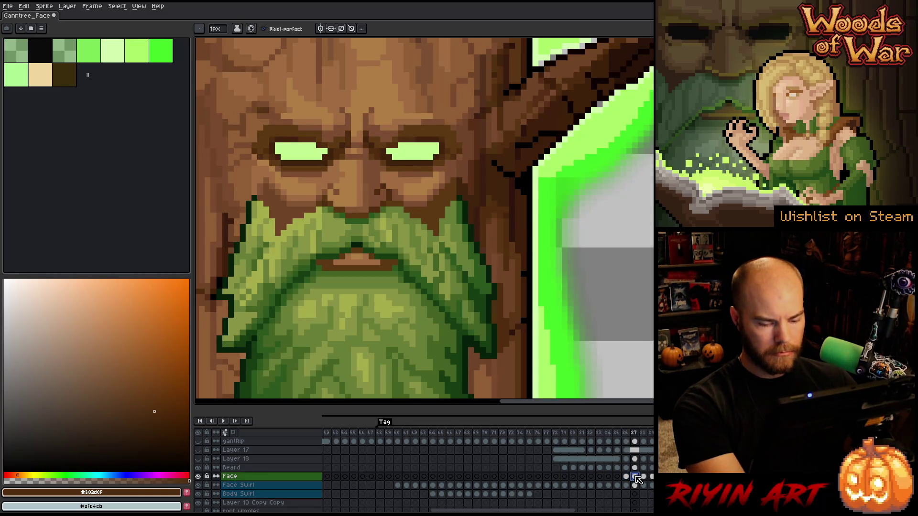
scroll(510, 249, down, 1)
Paste a copy of the carved face on frame 86 and place it right of the trunk.
key(m)
mouse_move(520, 102)
mouse_down()
mouse_move(358, 266)
mouse_move(314, 284)
mouse_up()
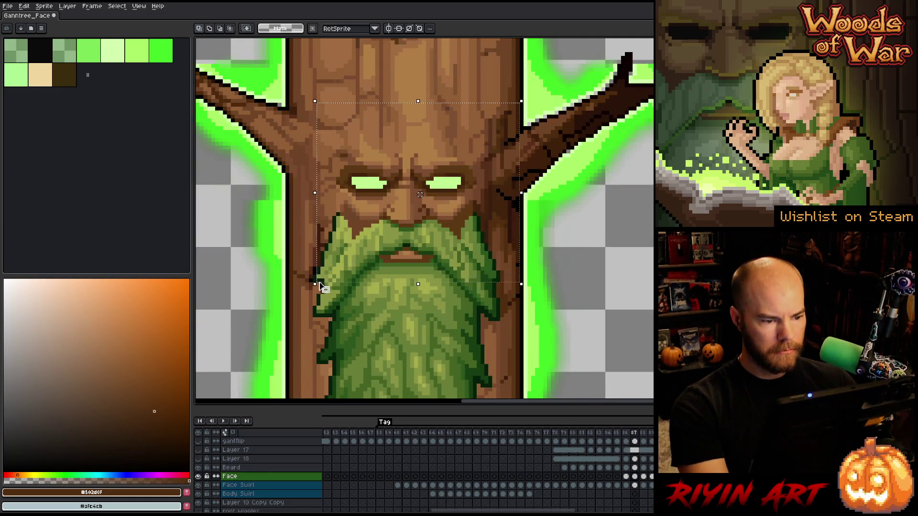
click(626, 477)
key(ctrl+v)
mouse_move(375, 203)
mouse_down()
mouse_move(624, 218)
mouse_move(630, 265)
mouse_up()
key(Return)
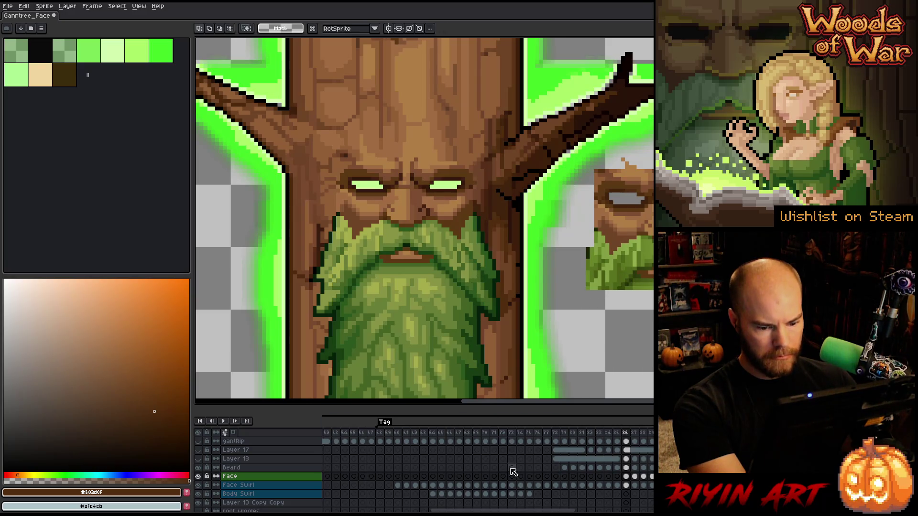
Select Face Swirl cels 71–86 and start Replace Color with the brow brown as source.
click(477, 485)
click(485, 486)
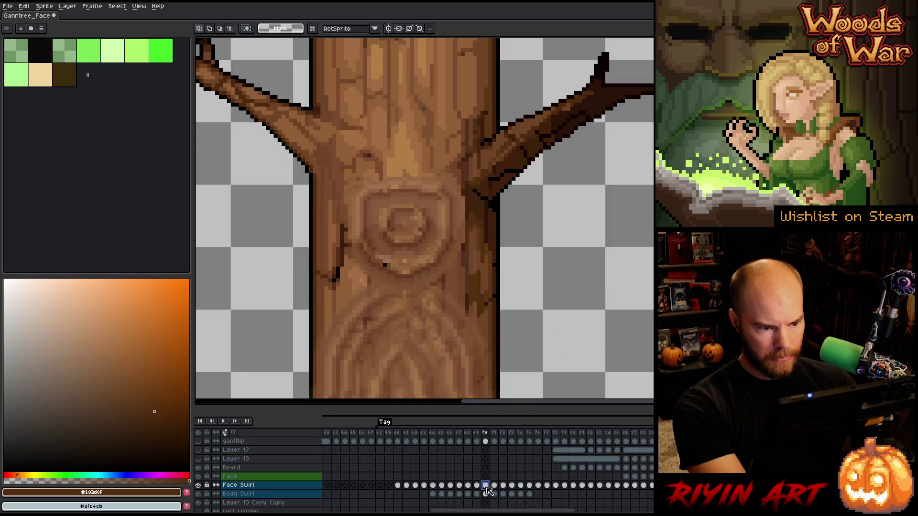
click(494, 486)
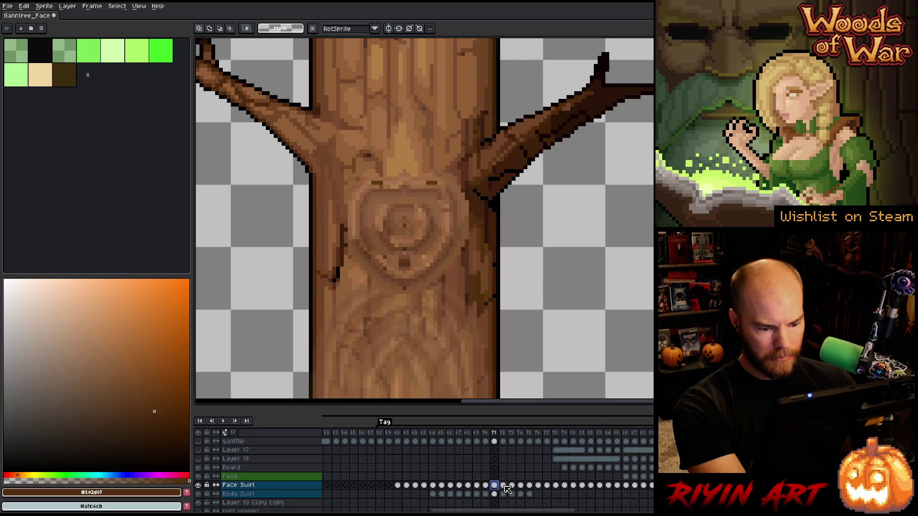
drag(495, 486, 631, 487)
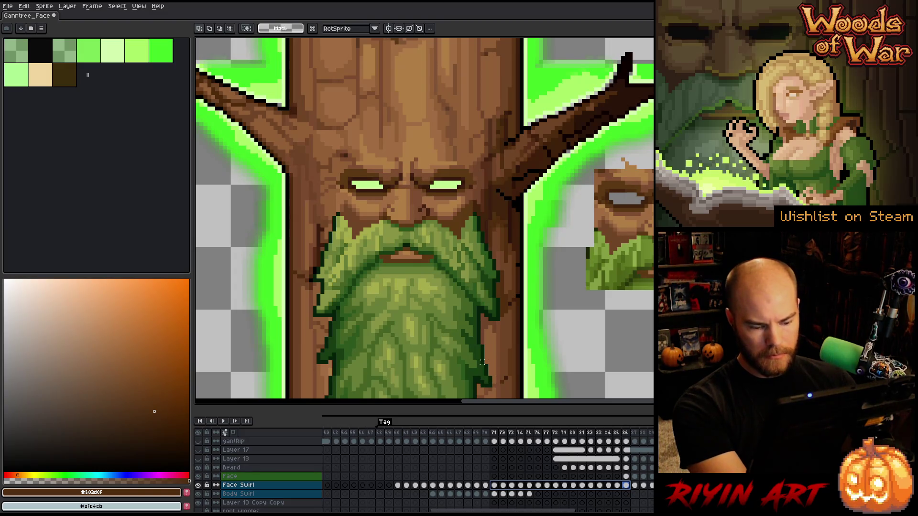
key(shift+r)
click(429, 208)
Replace brown #422011 with #502d0f across the selected Face Swirl frames.
click(429, 209)
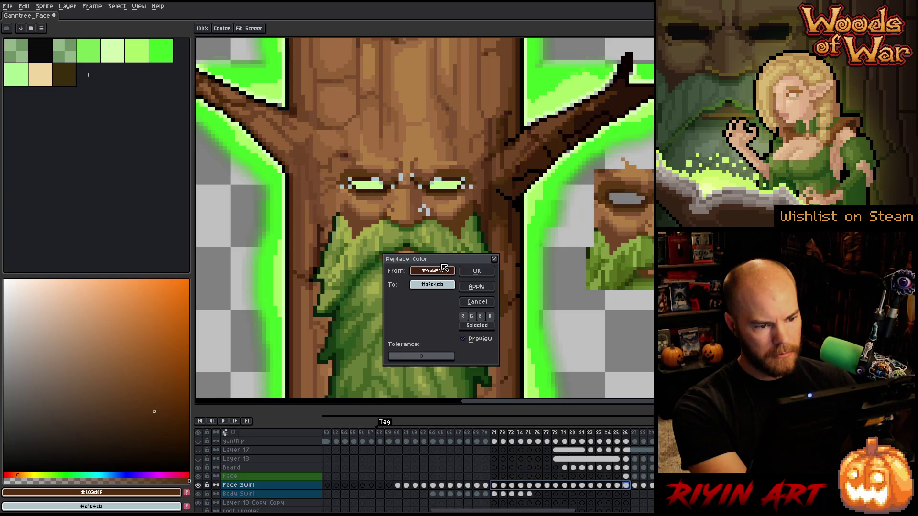
click(432, 284)
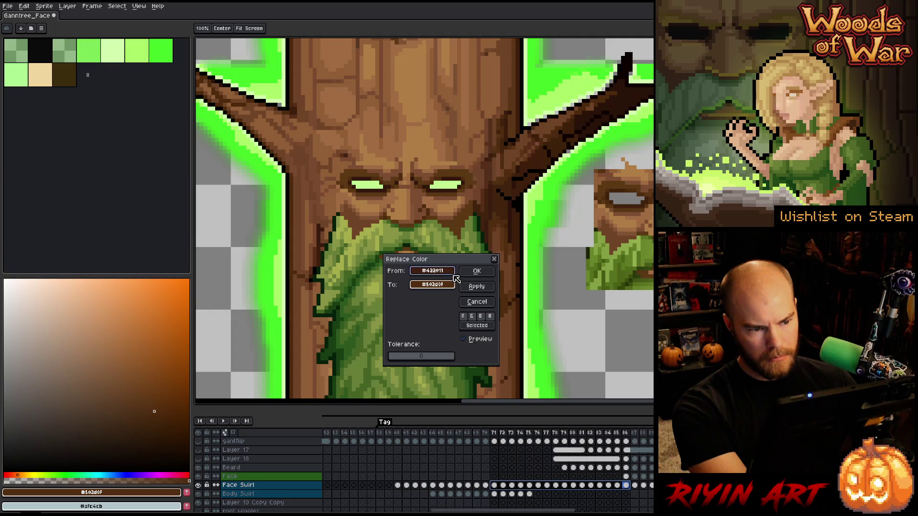
click(484, 271)
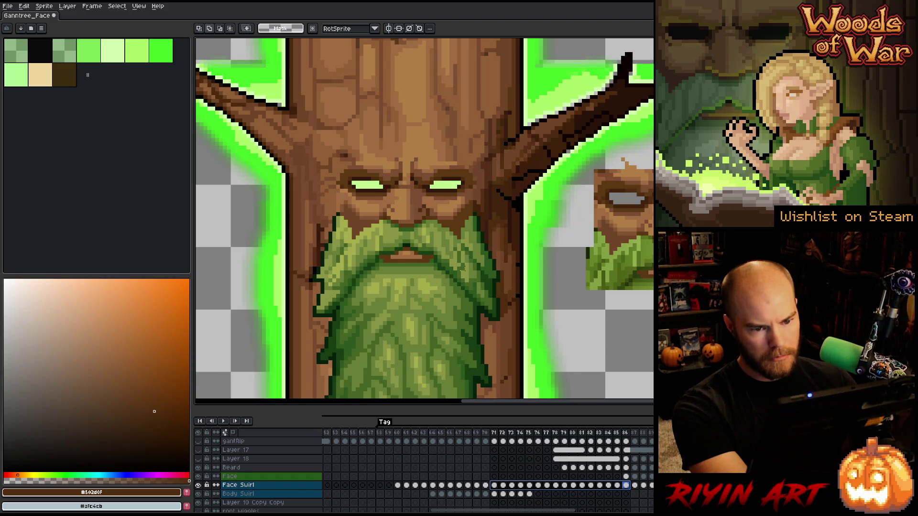
Replace the dark eye brown #32180c with #40230d.
key(shift+r)
click(419, 180)
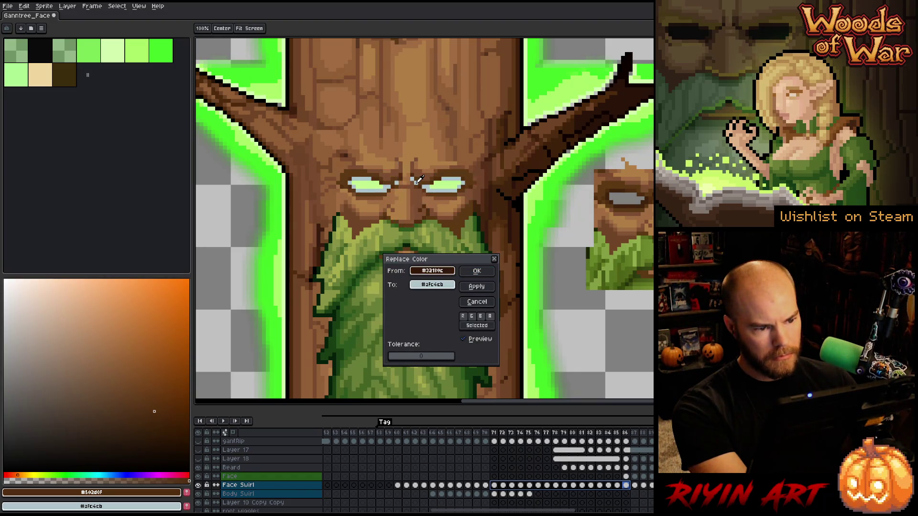
right_click(414, 183)
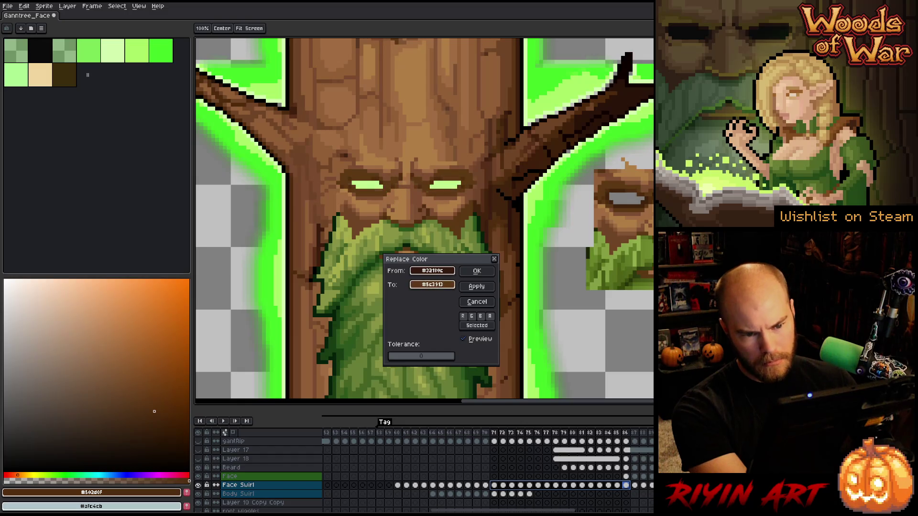
right_click(412, 184)
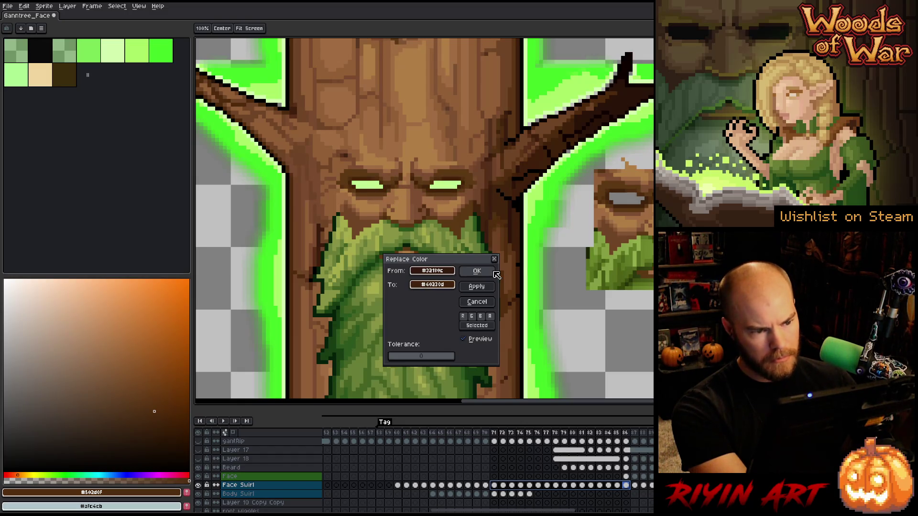
click(477, 272)
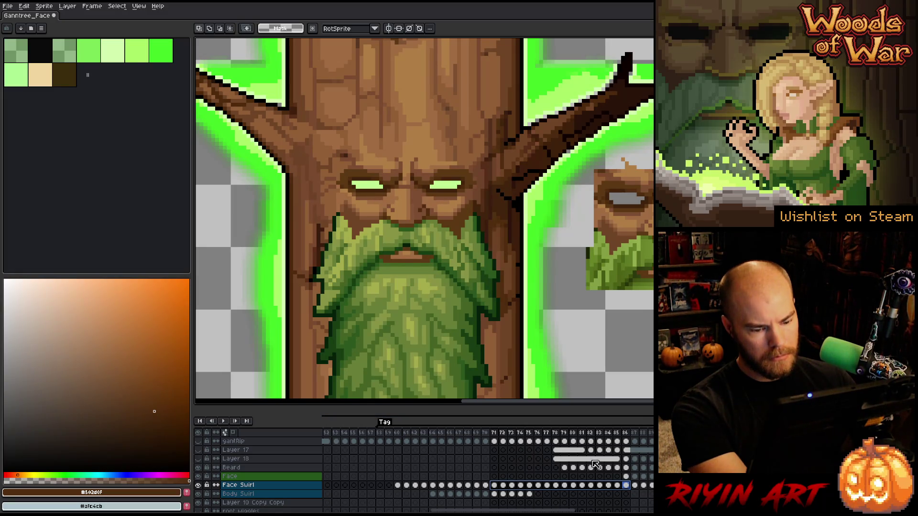
On the Face layer's frame 86, take the pencil and sample brown #5c3913.
key(Up)
scroll(516, 303, up, 2)
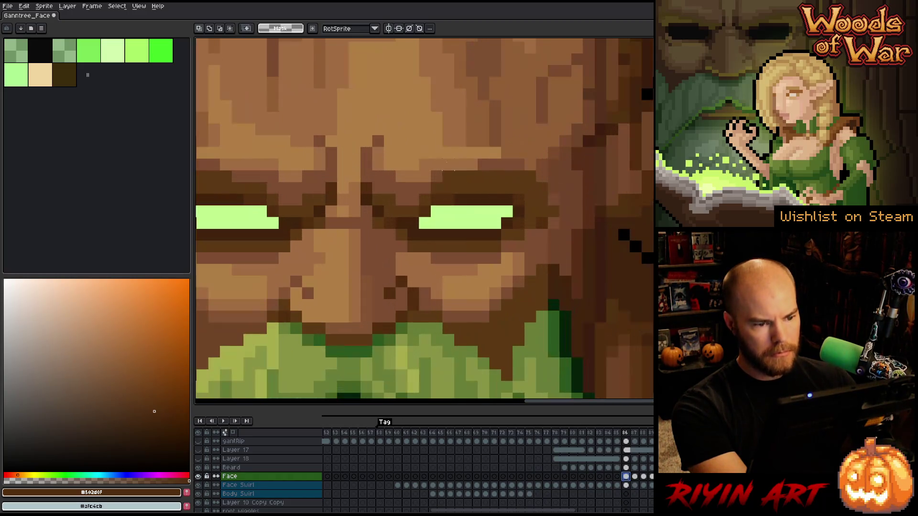
scroll(521, 277, down, 1)
scroll(526, 252, up, 1)
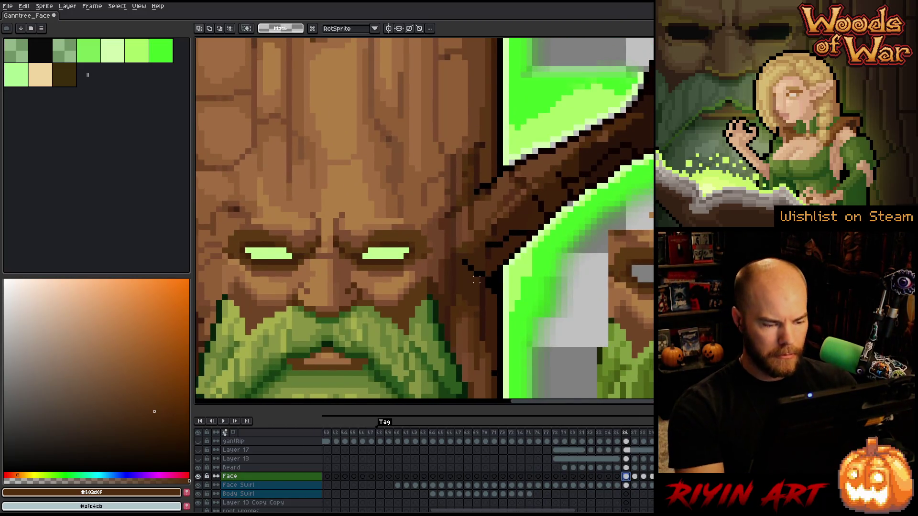
key(b)
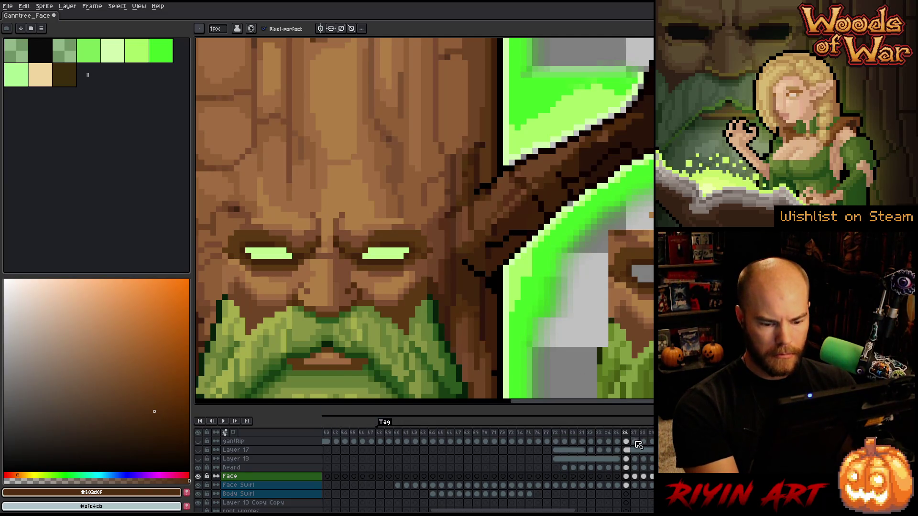
click(626, 477)
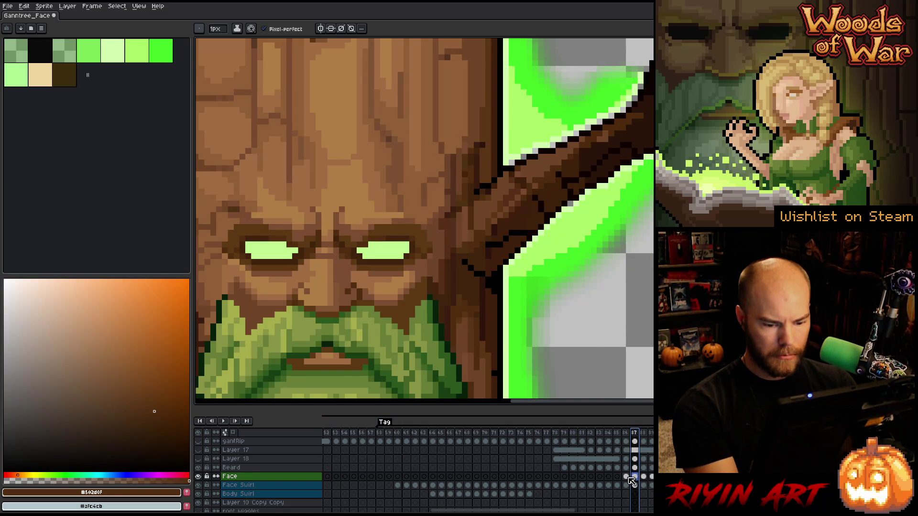
alt+click(428, 247)
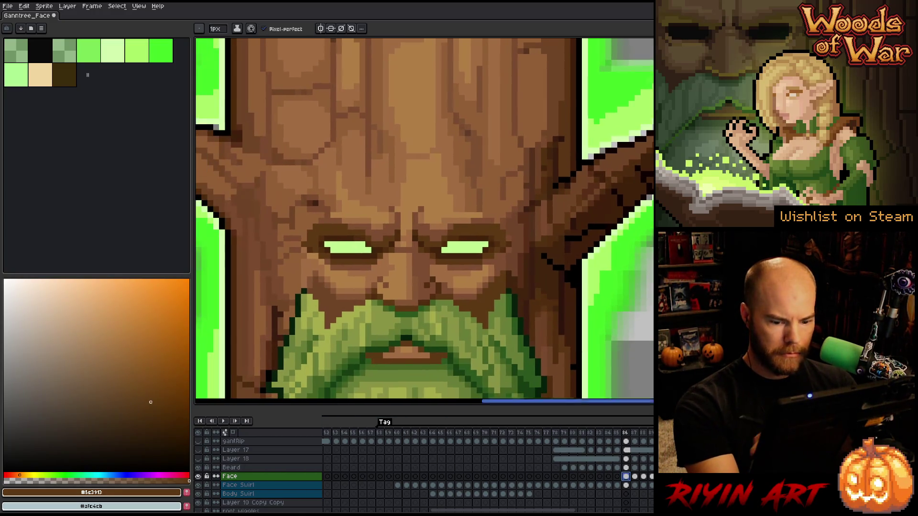
Flip repeatedly between frames 86 and 87 to compare the brow shading.
click(637, 434)
click(626, 432)
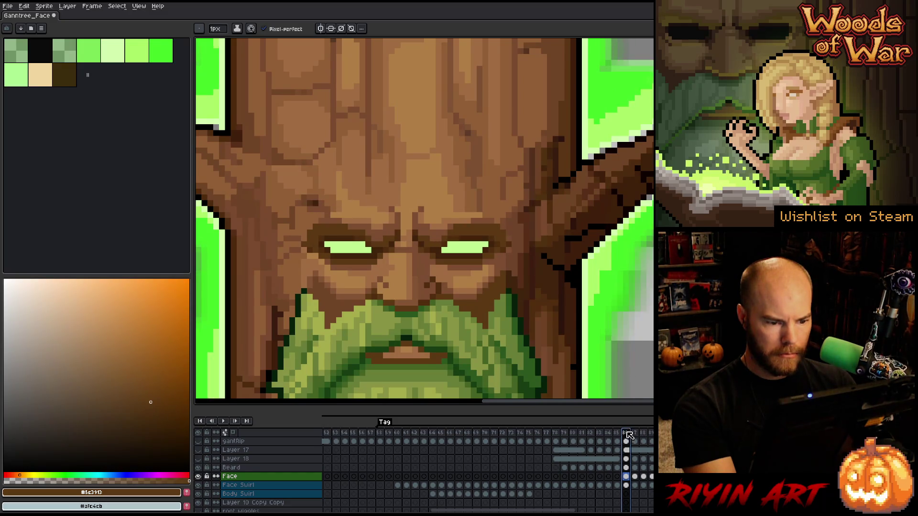
key(Right)
key(Left)
key(Right)
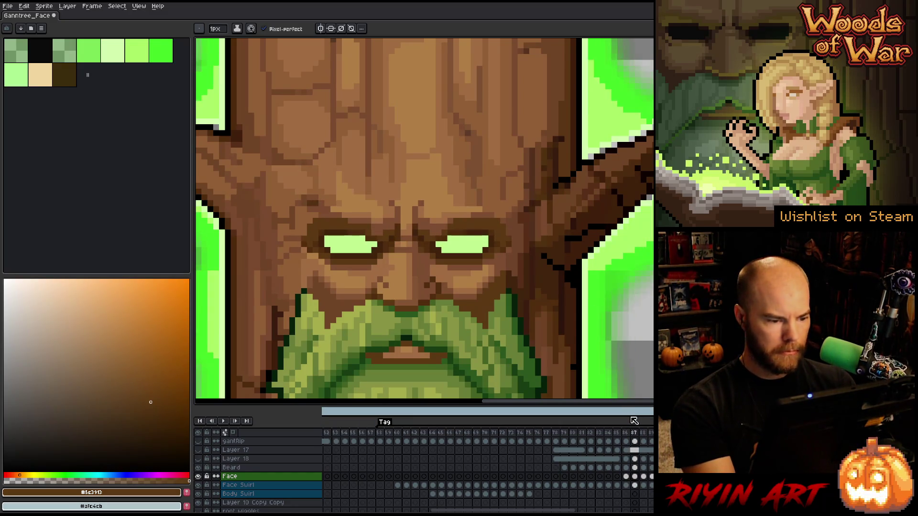
key(Left)
key(Right)
key(Left)
key(Right)
key(Left)
key(Right)
key(Left)
key(Right)
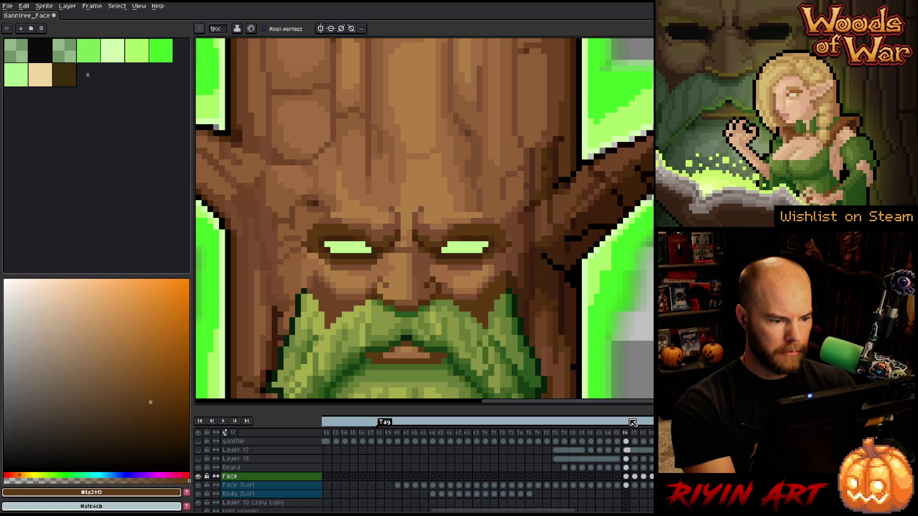
key(Left)
key(Right)
key(Left)
key(Right)
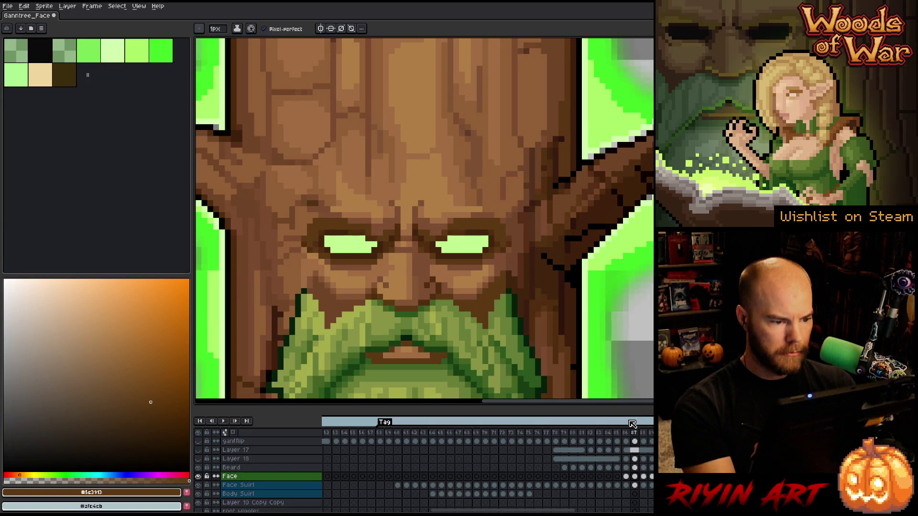
key(Left)
key(Right)
key(Left)
key(Right)
key(Left)
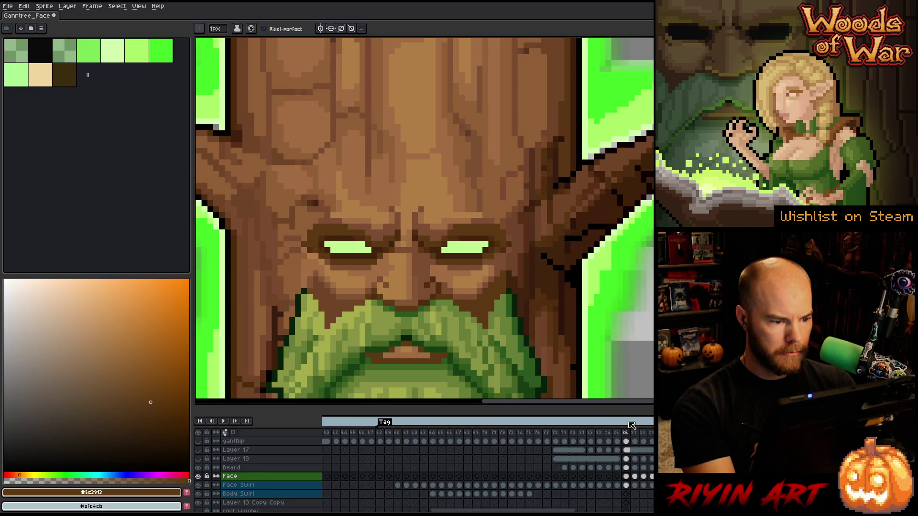
key(Right)
key(Left)
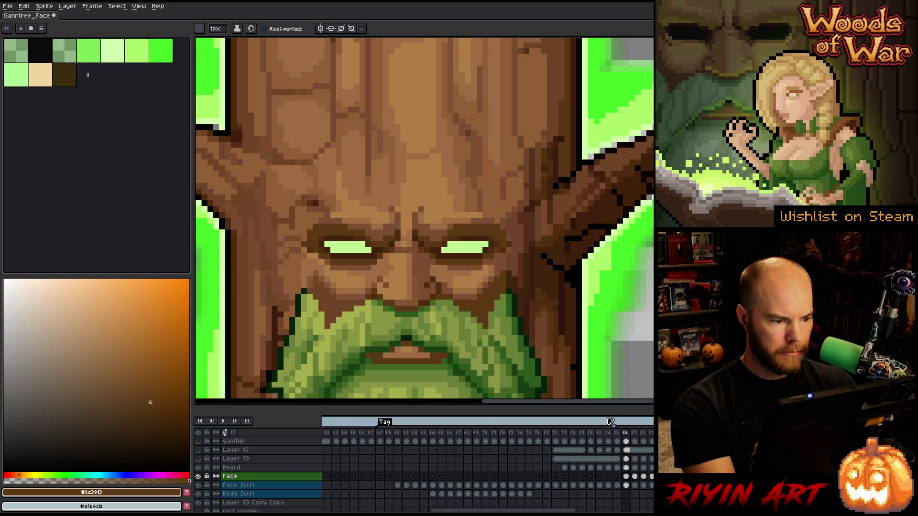
Sample browns #502d0f and #7c4d30 while comparing frames 86 and 87, then zoom out.
alt+click(316, 240)
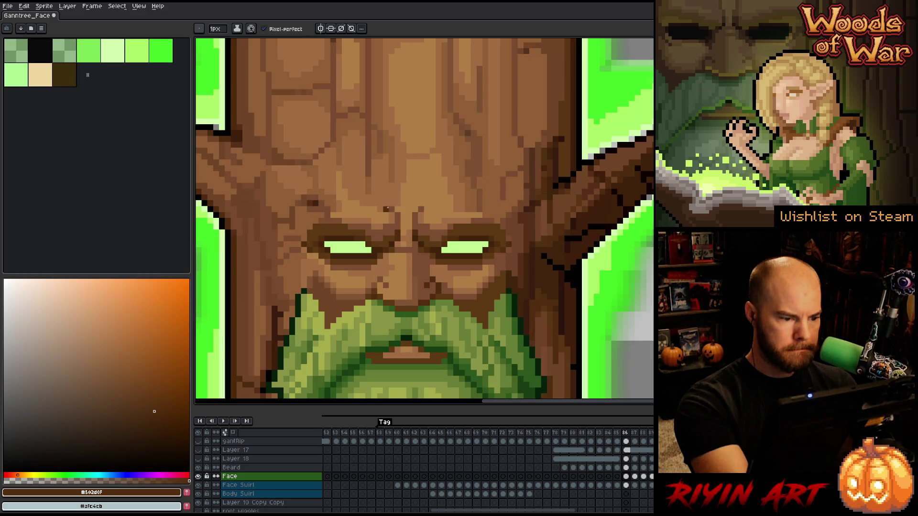
key(Right)
key(Left)
key(Right)
key(Left)
key(Right)
key(Left)
key(Right)
key(Left)
key(Right)
key(Left)
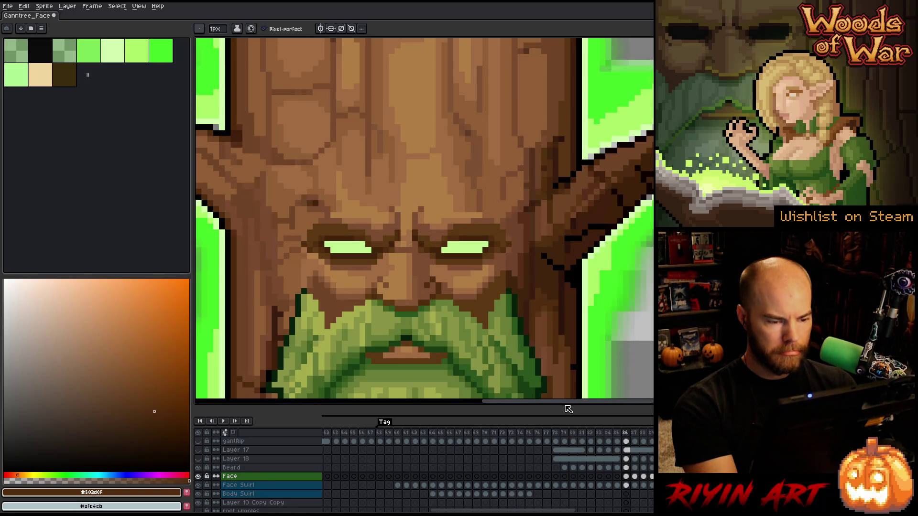
key(Right)
alt+click(417, 224)
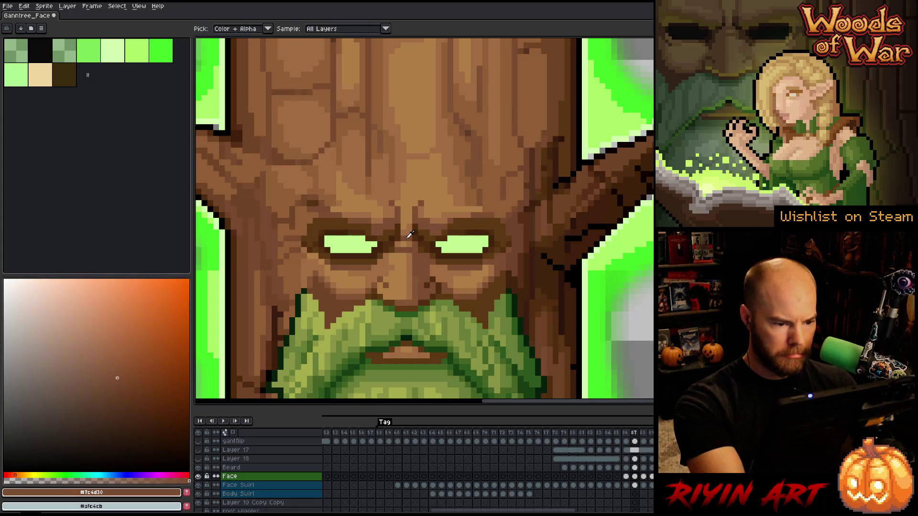
key(Left)
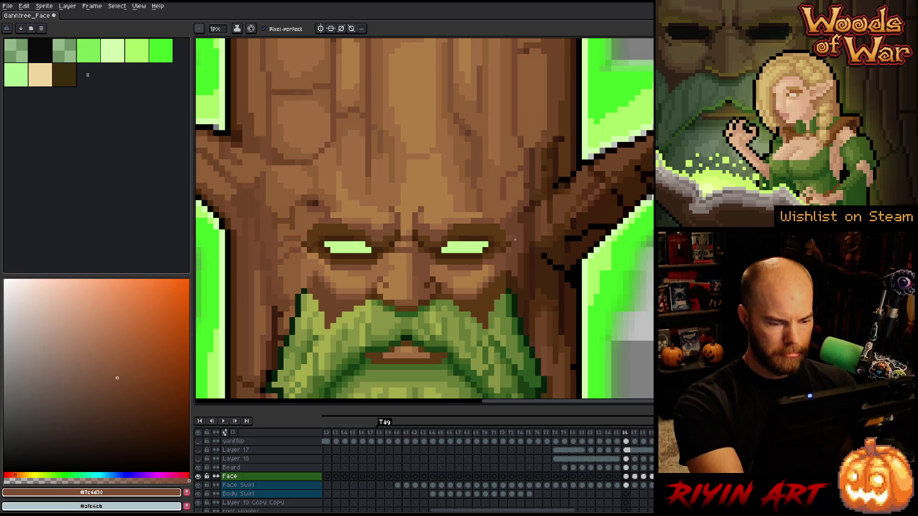
key(Right)
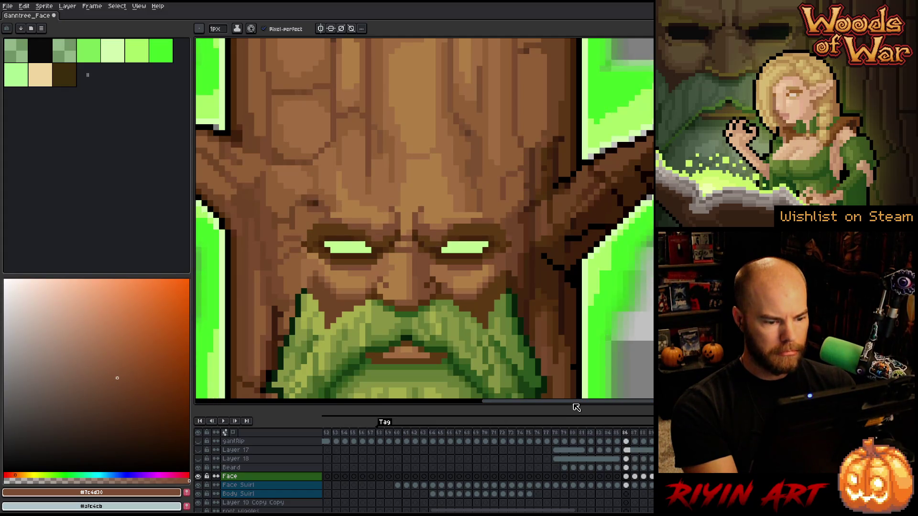
scroll(458, 189, down, 1)
scroll(414, 234, down, 2)
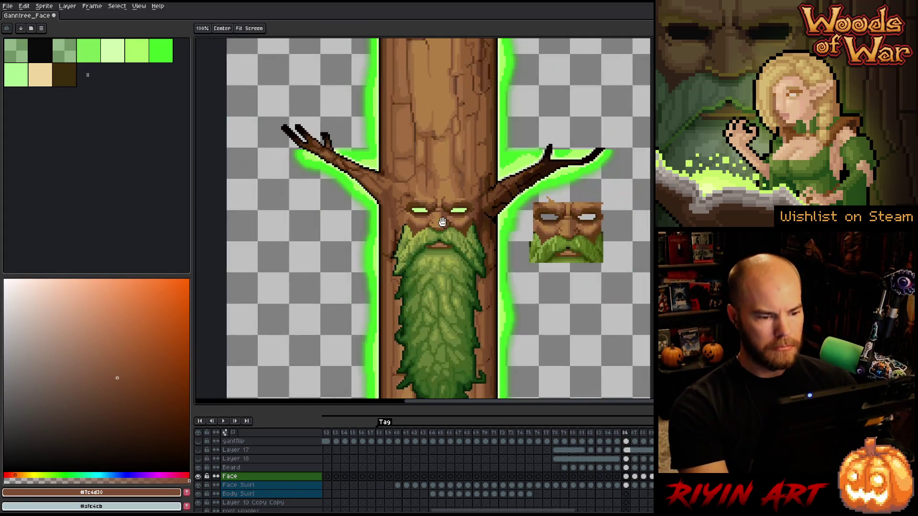
Delete the small face copy sitting beside the trunk.
key(m)
mouse_move(612, 185)
mouse_down()
mouse_move(542, 266)
mouse_move(493, 296)
mouse_up()
key(Delete)
scroll(382, 174, up, 2)
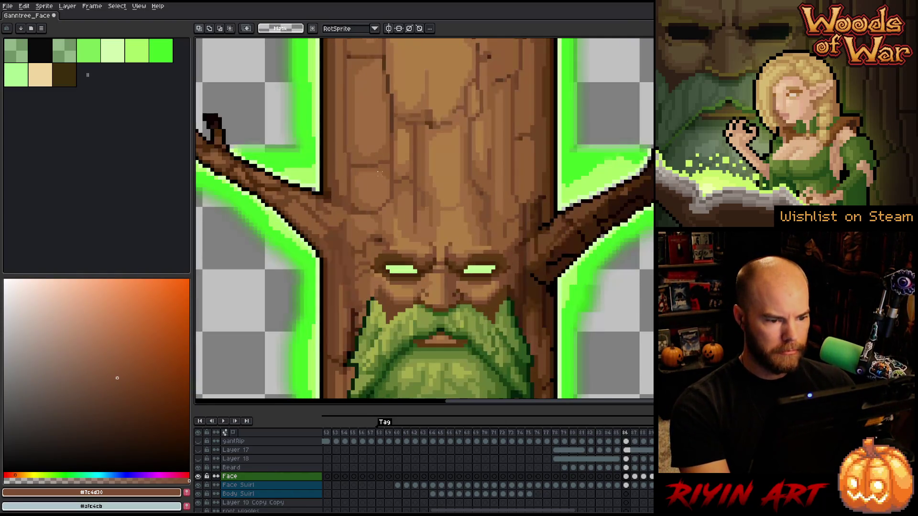
On frame 85, select small areas beside both eyes and pick dark bark brown #502d0f with the Pencil.
click(617, 477)
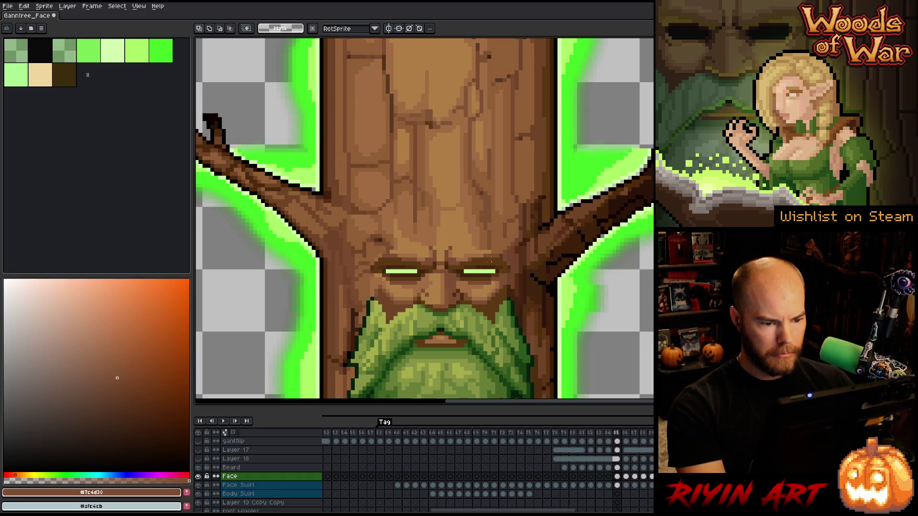
scroll(480, 263, up, 2)
drag(546, 272, 496, 299)
mouse_move(282, 287)
mouse_down()
mouse_move(317, 287)
mouse_move(256, 299)
mouse_up()
key(b)
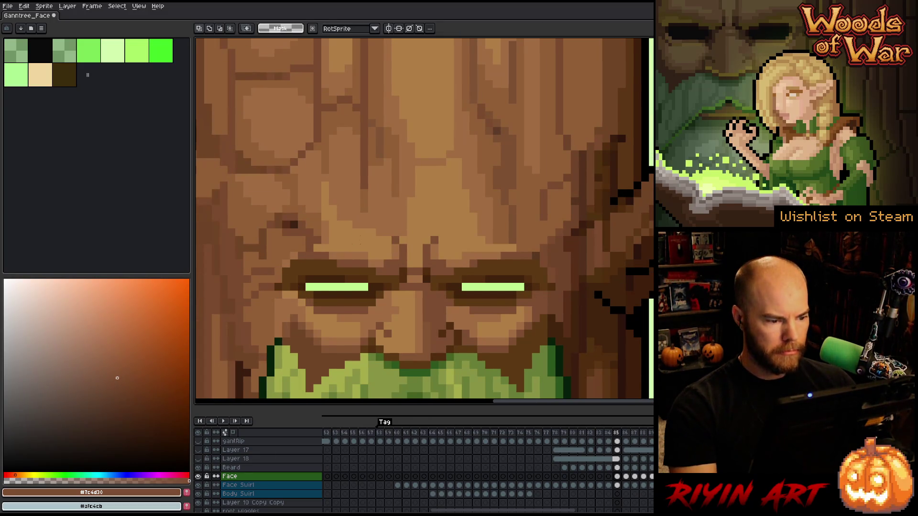
alt+click(525, 268)
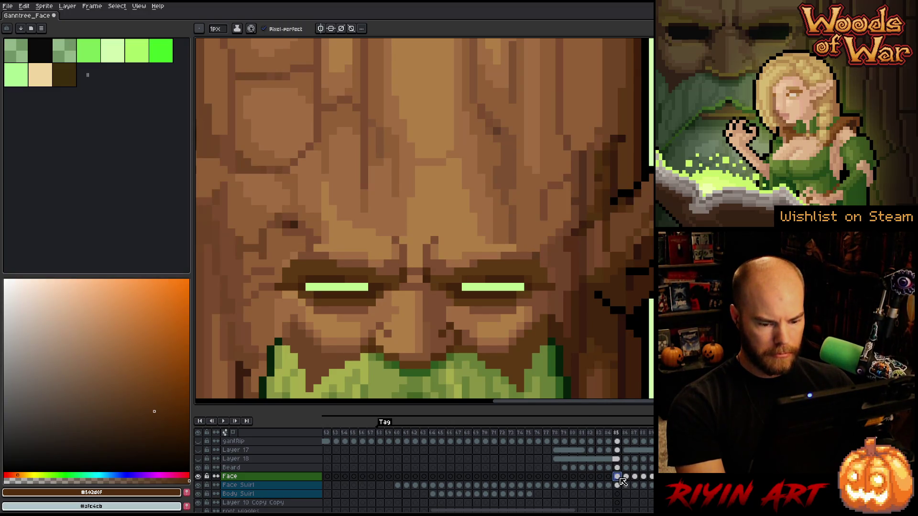
click(610, 477)
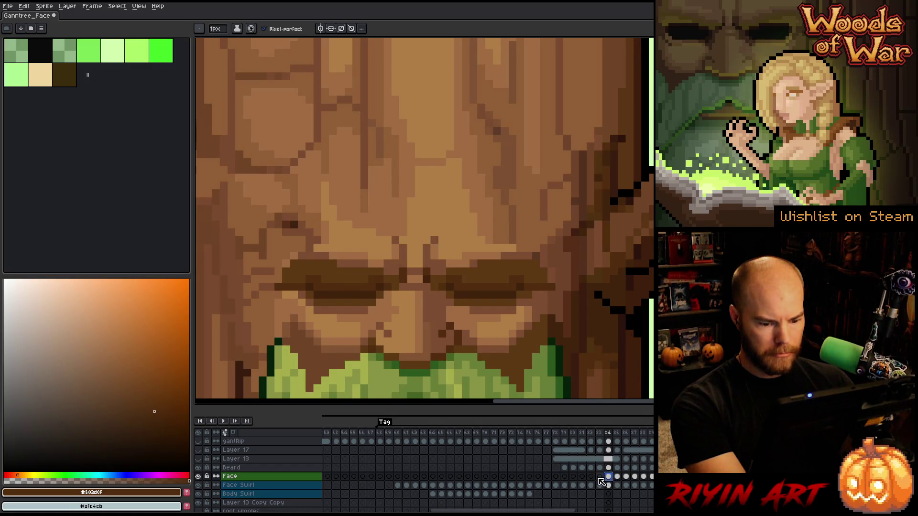
On face frame 81, shift the selected upper face and brow area one pixel left.
click(599, 477)
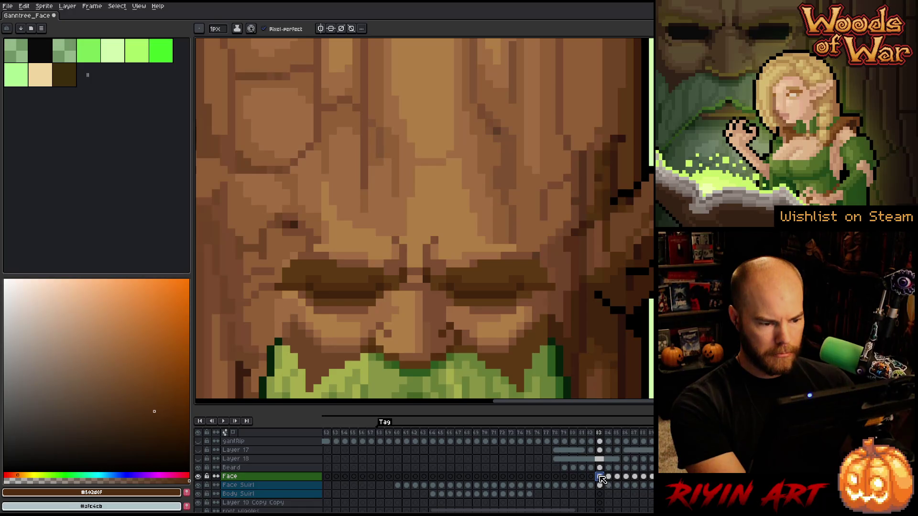
click(591, 477)
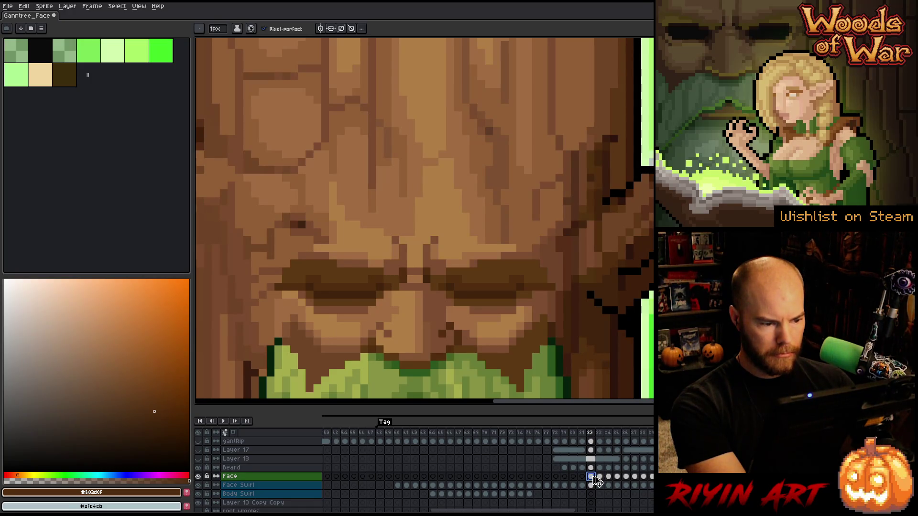
click(582, 476)
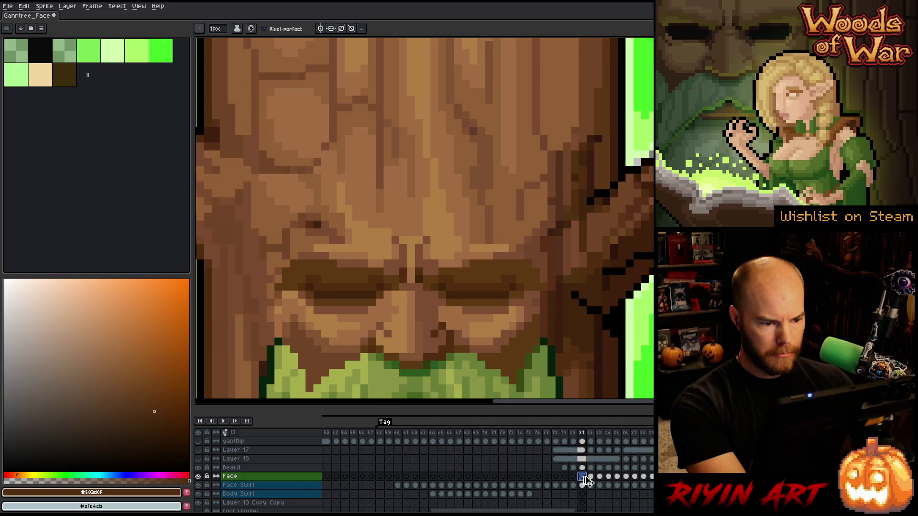
key(m)
drag(617, 196, 413, 386)
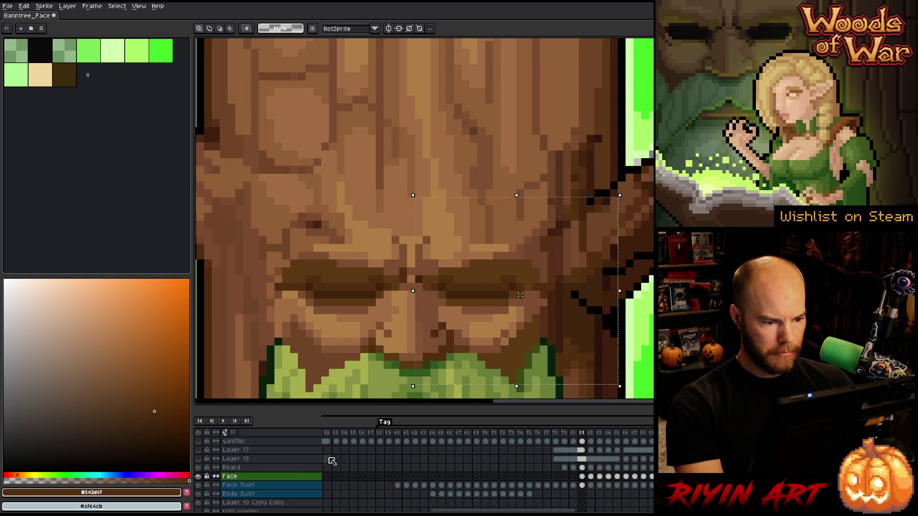
alt+click(198, 477)
alt+click(199, 477)
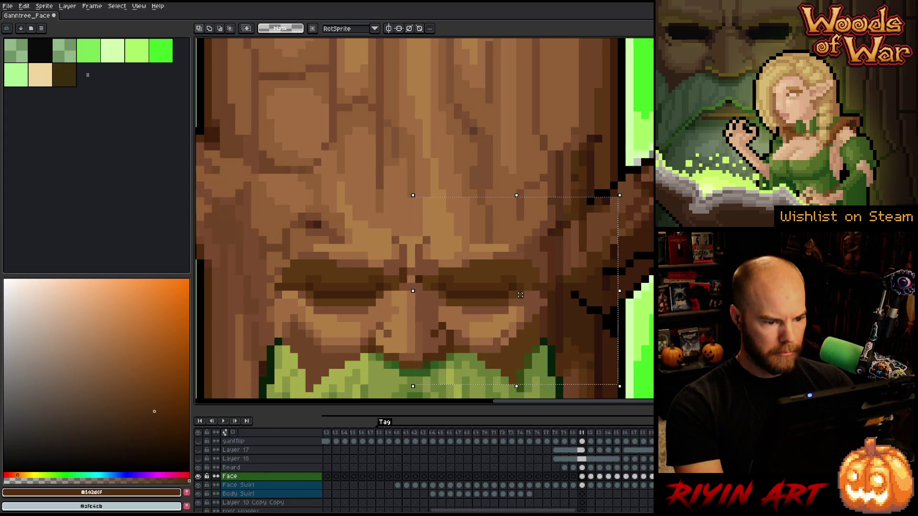
key(Left)
key(ctrl+d)
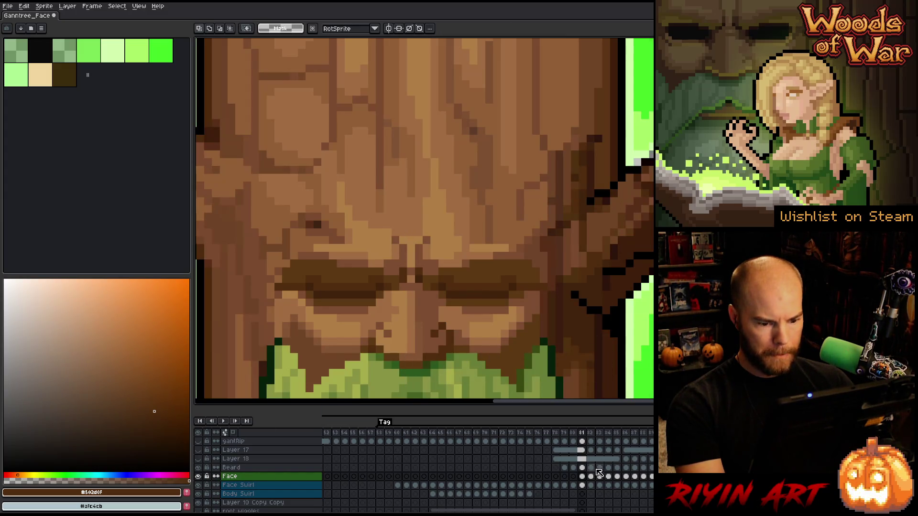
click(583, 477)
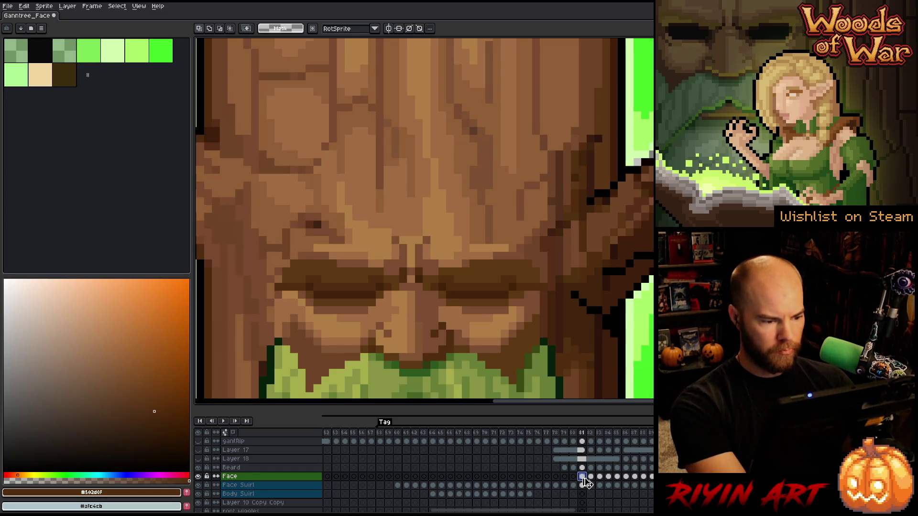
Review face frames 80 back to 75, comparing frames 75 and 76.
click(573, 477)
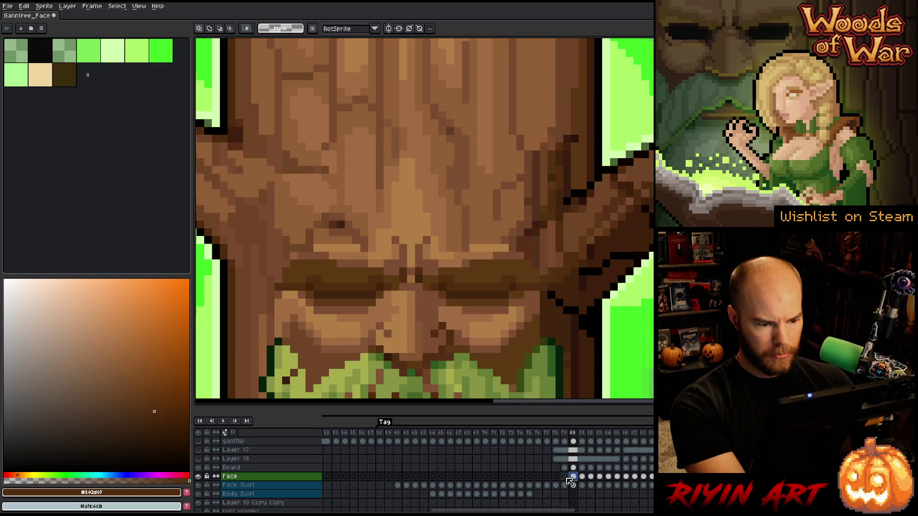
click(567, 477)
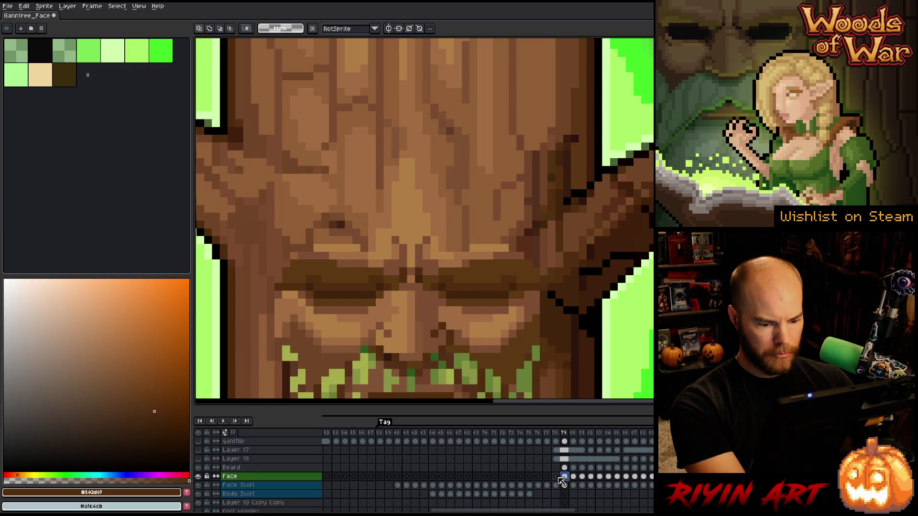
click(558, 477)
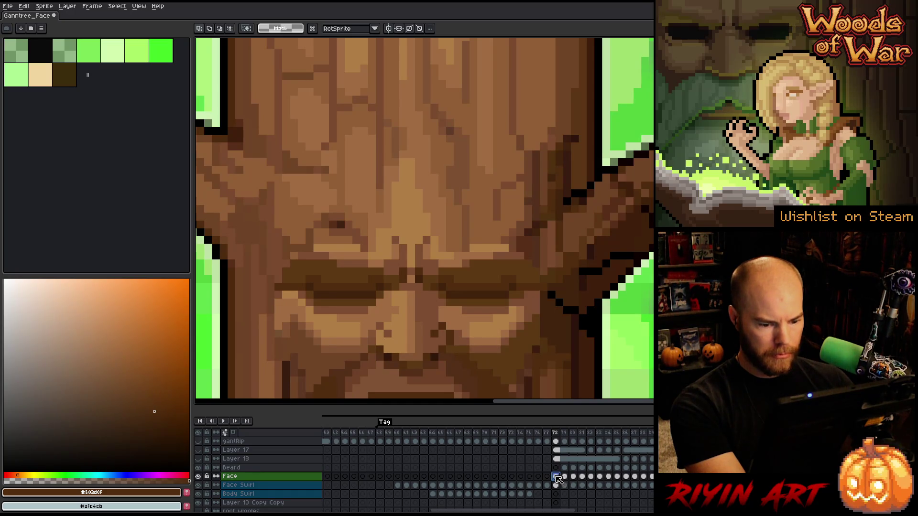
key(Left)
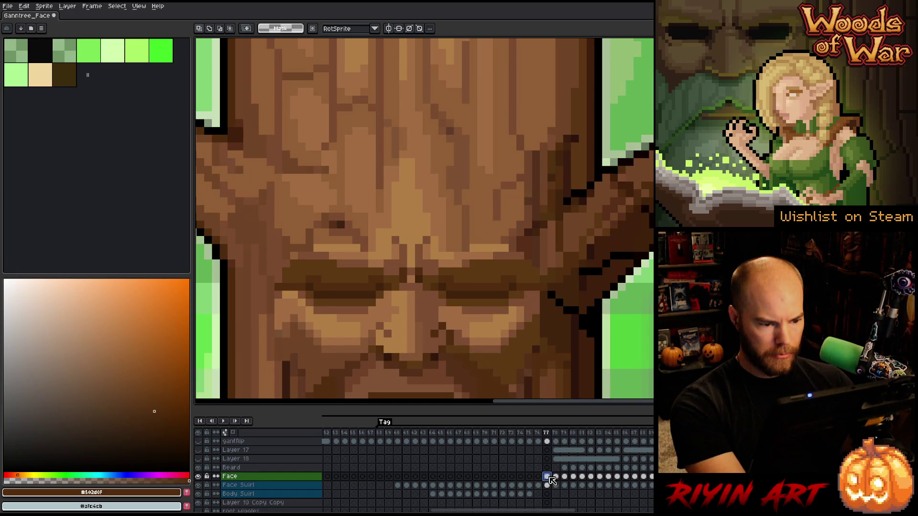
key(Left)
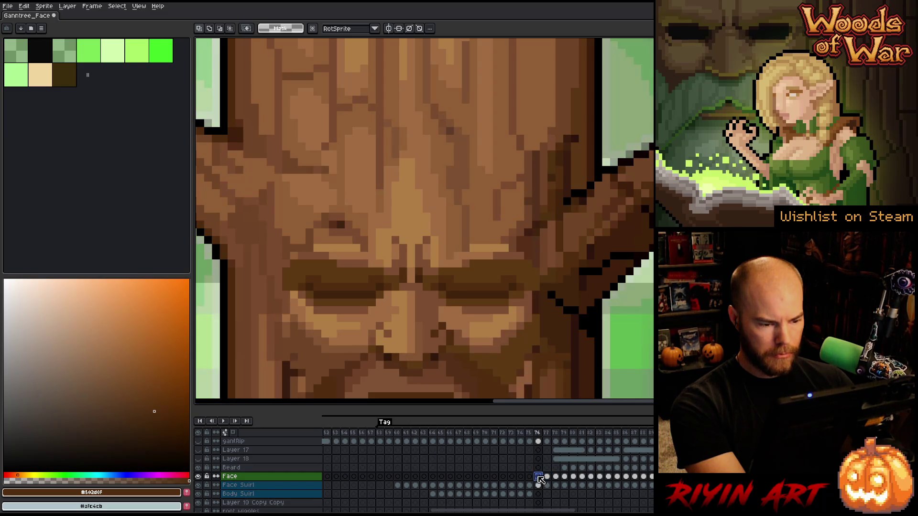
click(530, 476)
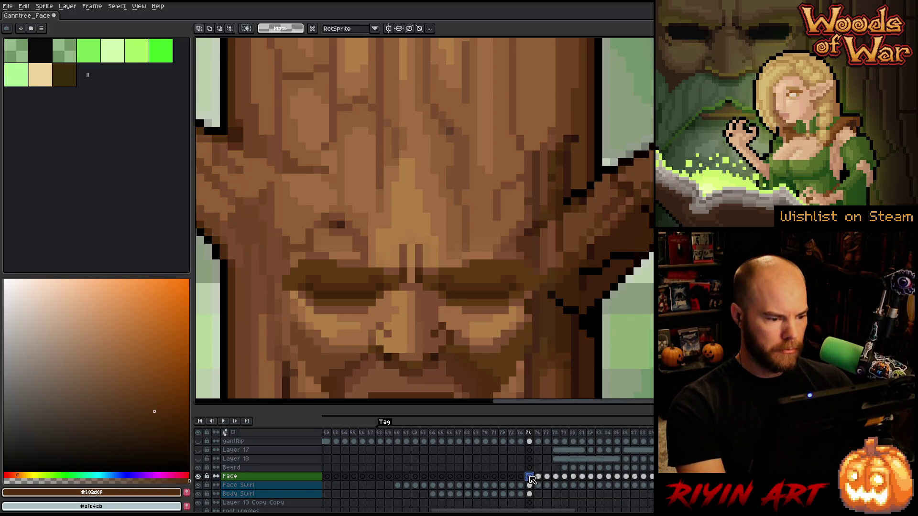
click(538, 477)
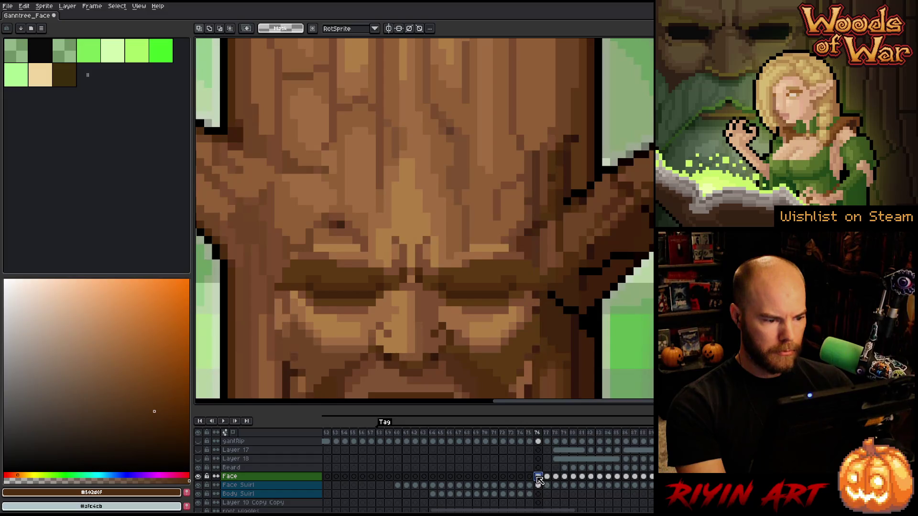
click(529, 476)
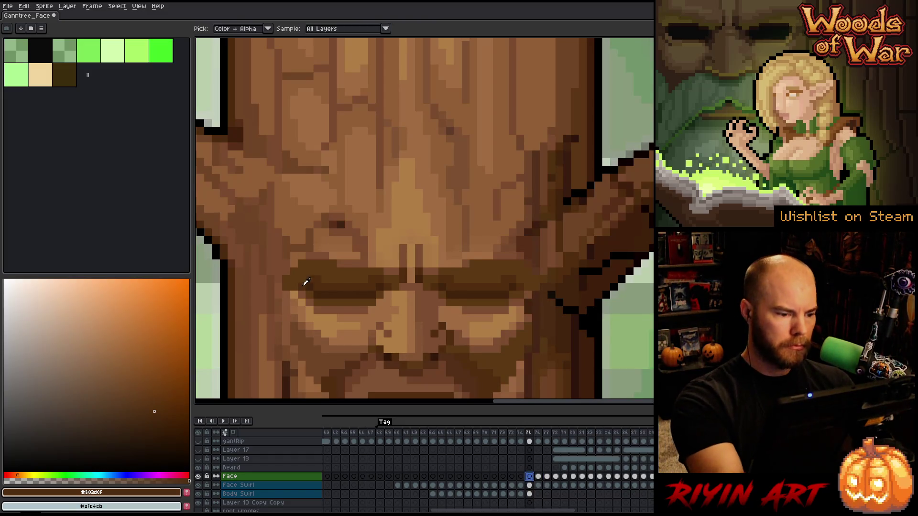
Compare the brow and mouth across face frames 74 to 77 while toggling Pencil and Eraser.
key(b)
key(Right)
key(Left)
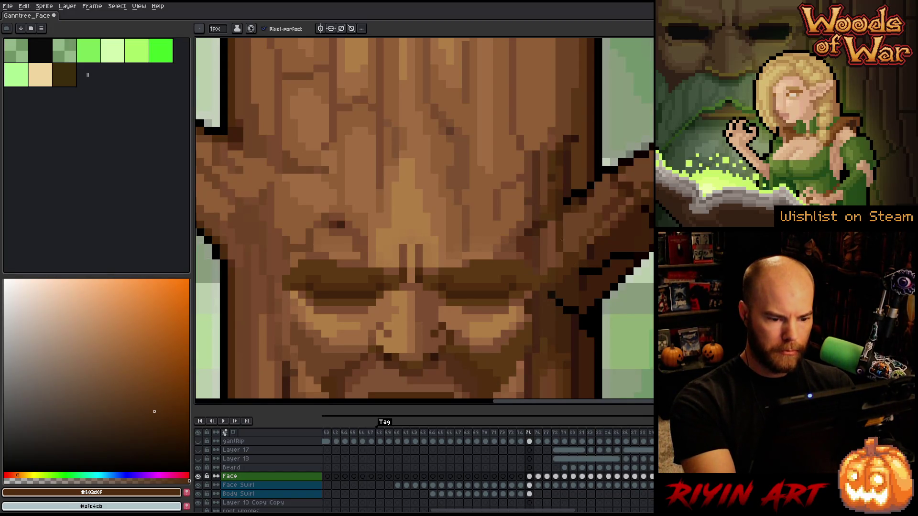
key(Right)
key(e)
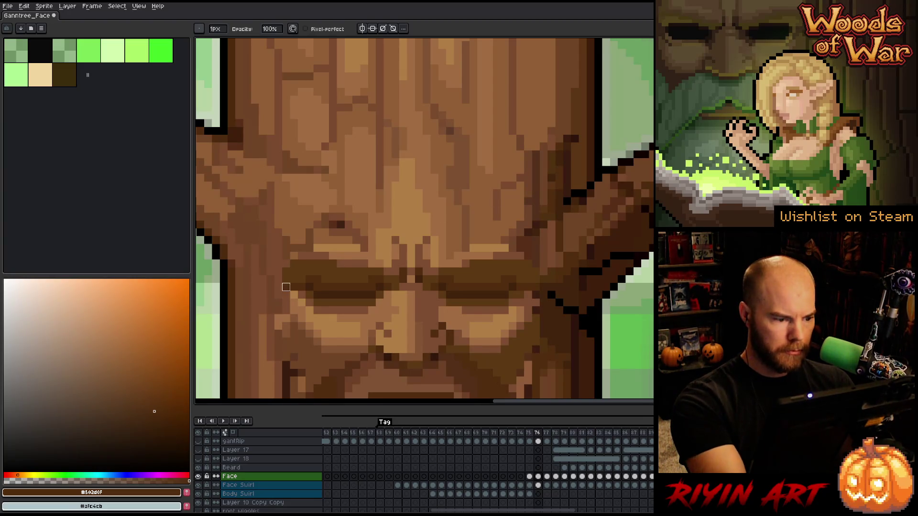
key(Left)
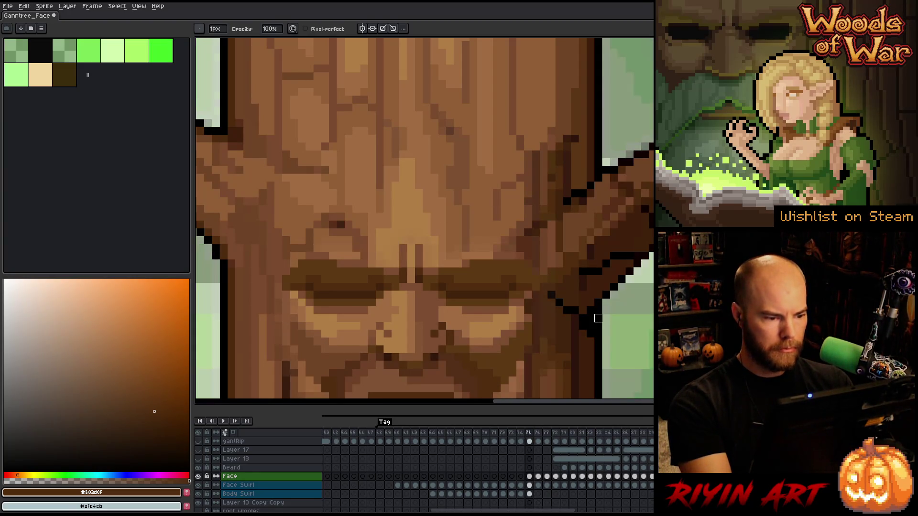
key(Left)
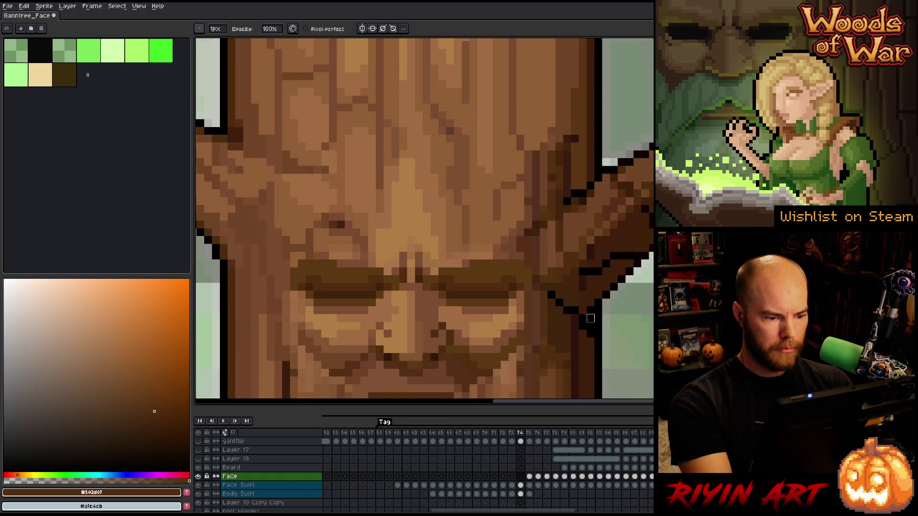
key(Right)
key(Right)
key(Right)
key(Left)
Pick mid bark brown #7c4d30, undo a trial lower-face edit, step back to frame 70, and play.
alt+click(410, 271)
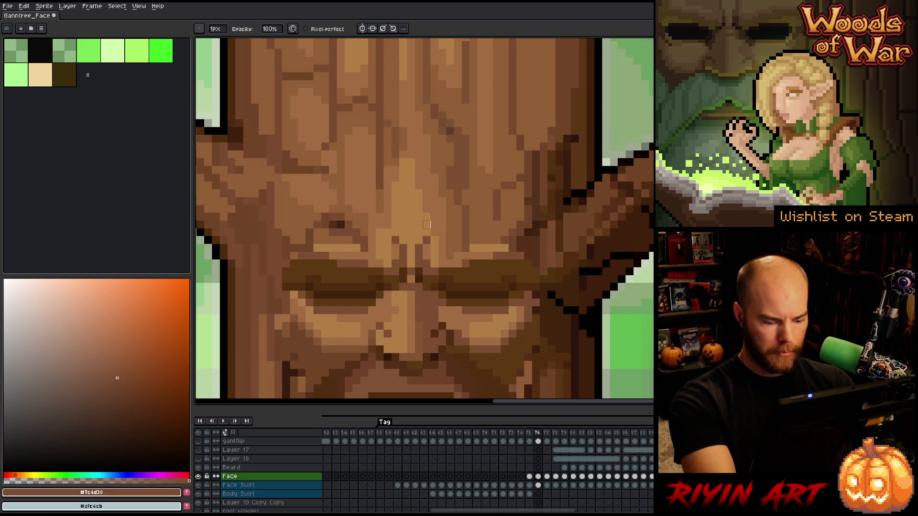
key(Left)
key(b)
key(Left)
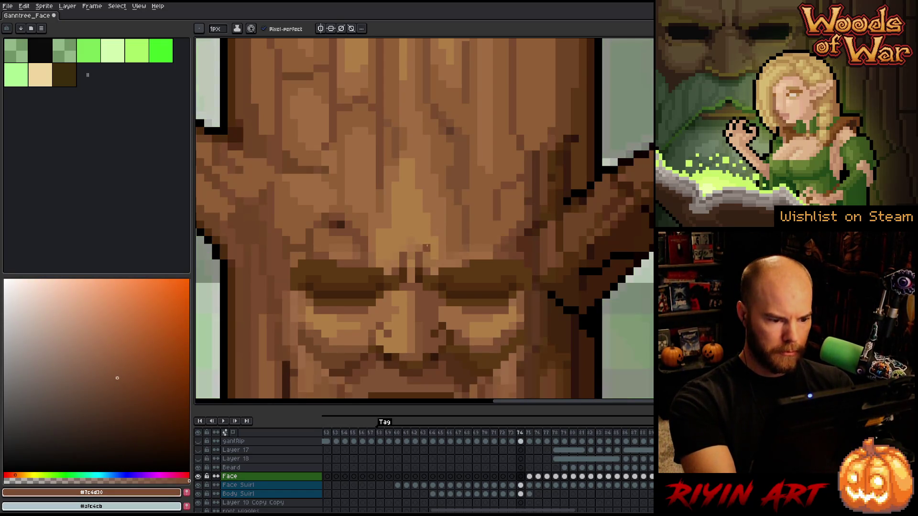
key(Left)
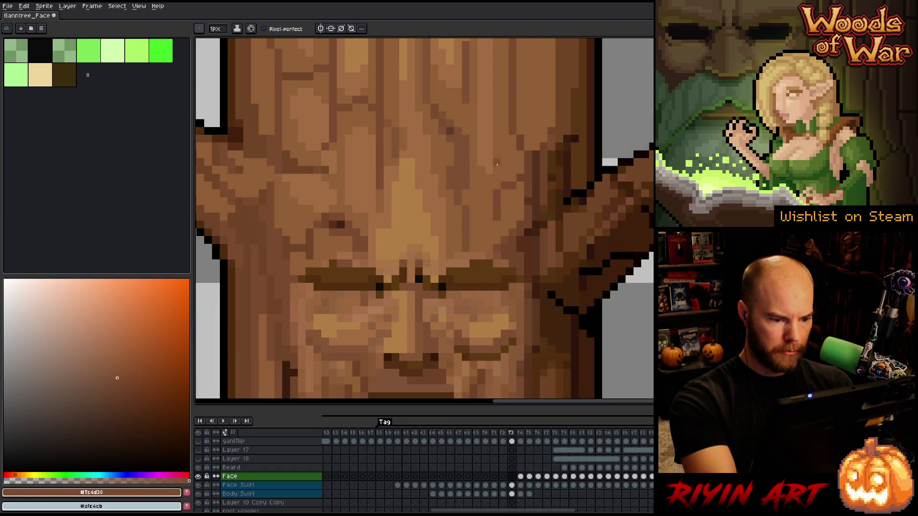
key(Left)
key(Right)
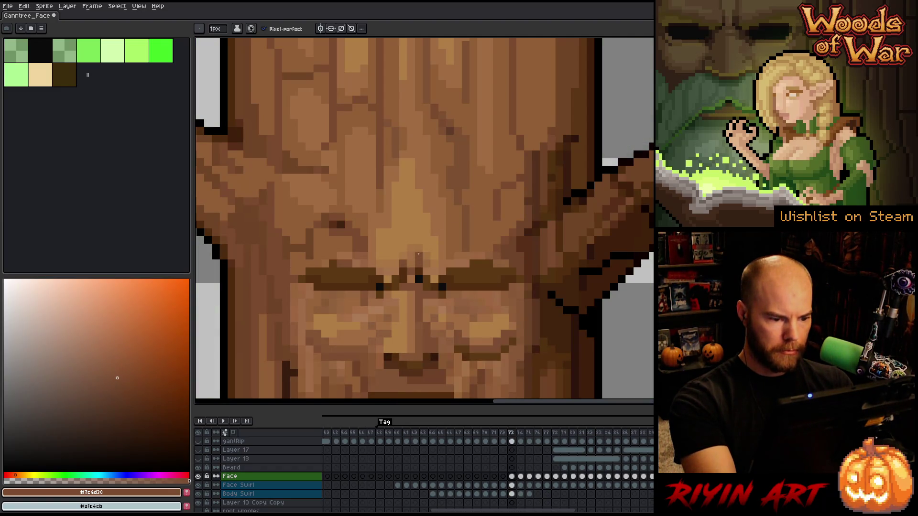
key(Left)
key(Left)
key(Left)
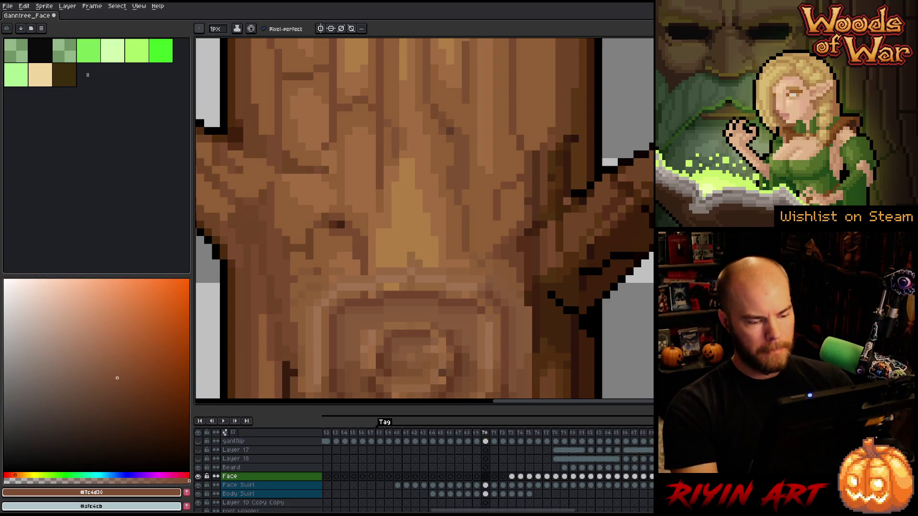
scroll(501, 265, down, 4)
key(Return)
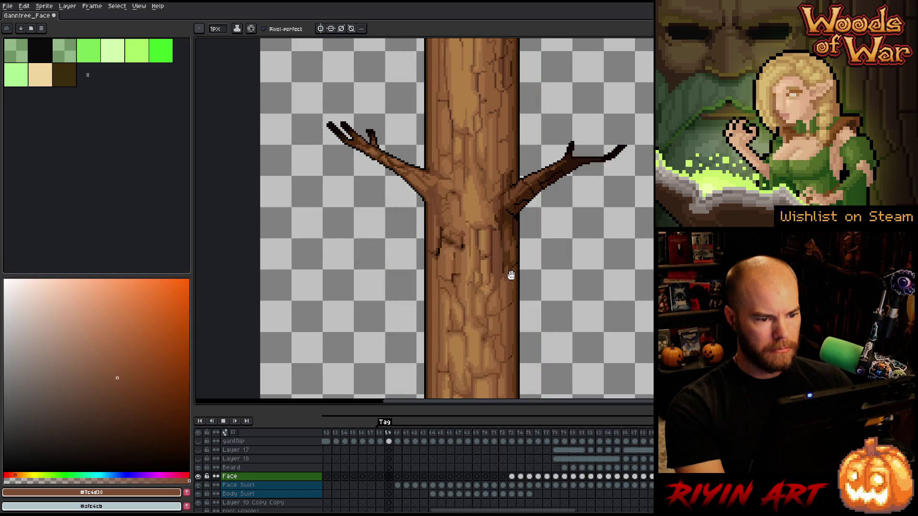
After viewing the whole tree, stop playback and save Ganntree_Face with Ctrl+S.
mouse_move(526, 303)
mouse_down()
mouse_move(457, 282)
mouse_move(434, 260)
mouse_up()
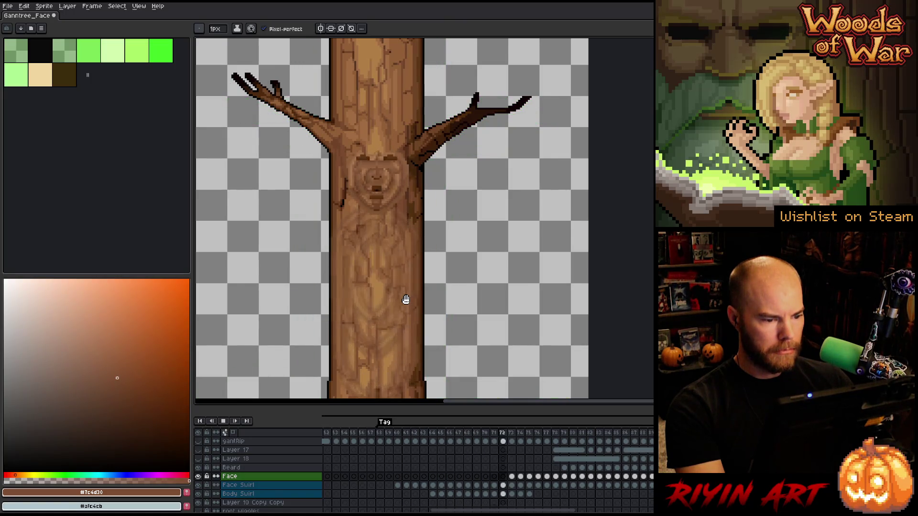
scroll(406, 300, down, 2)
scroll(411, 315, up, 1)
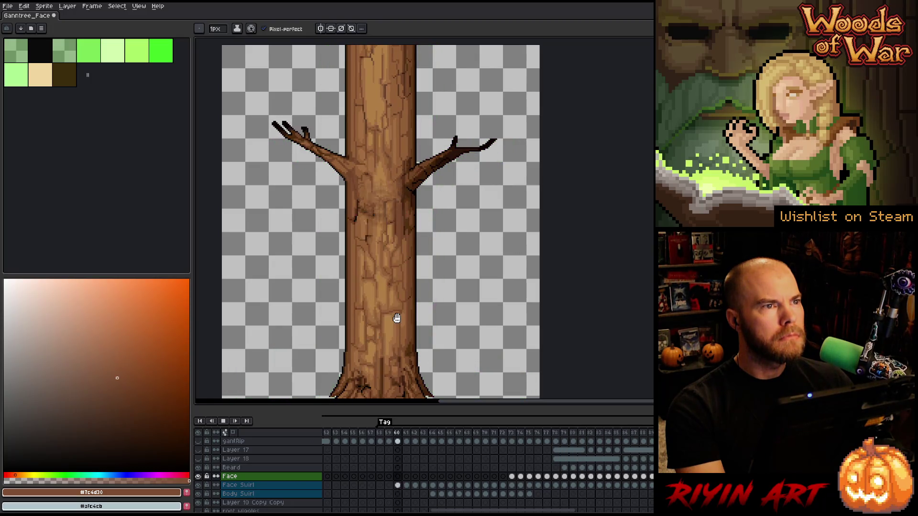
scroll(397, 317, down, 1)
drag(396, 317, 381, 256)
scroll(383, 259, up, 1)
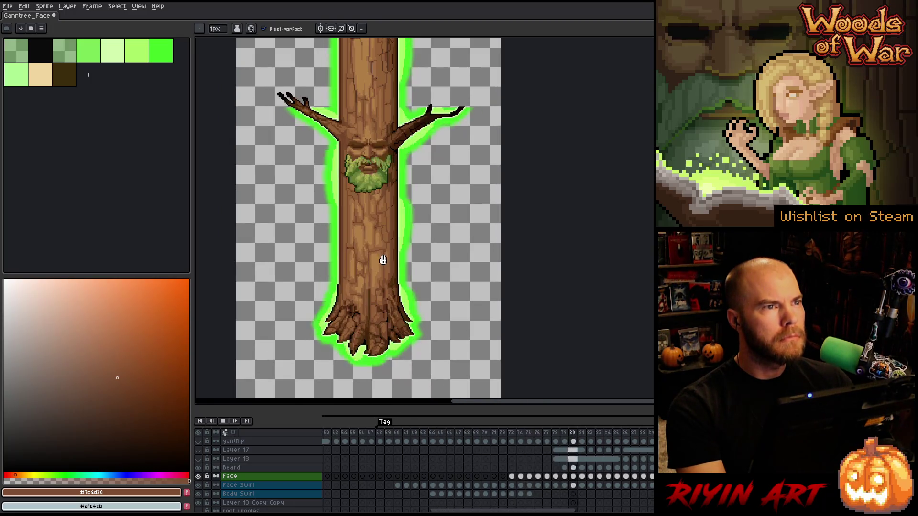
key(Return)
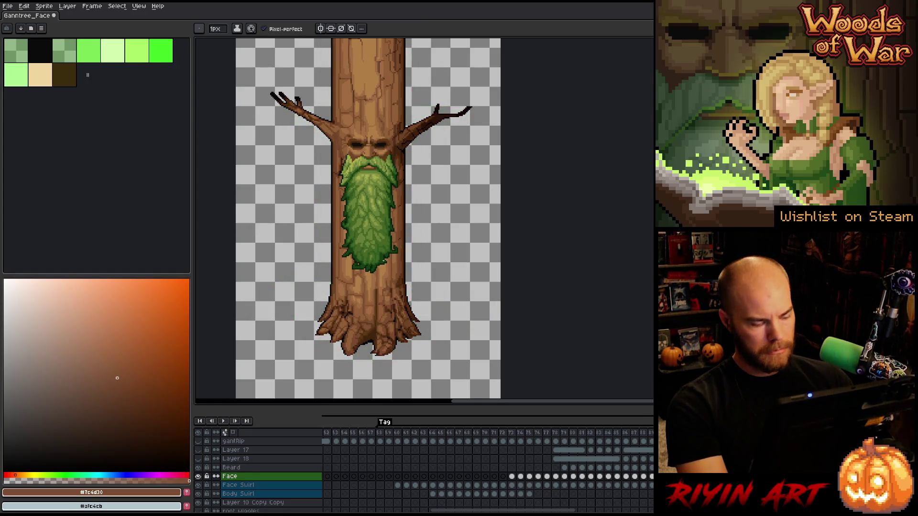
key(ctrl+s)
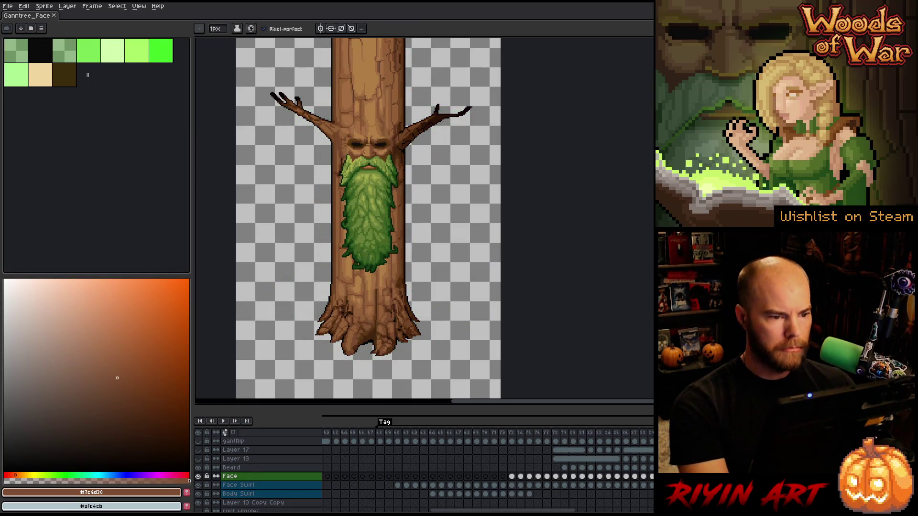
drag(502, 511, 581, 510)
scroll(389, 502, right, 1)
Select and play the Wiggle frames from 96 onward, then narrow the range to 96–04.
scroll(488, 463, left, 5)
drag(470, 432, 563, 432)
key(Return)
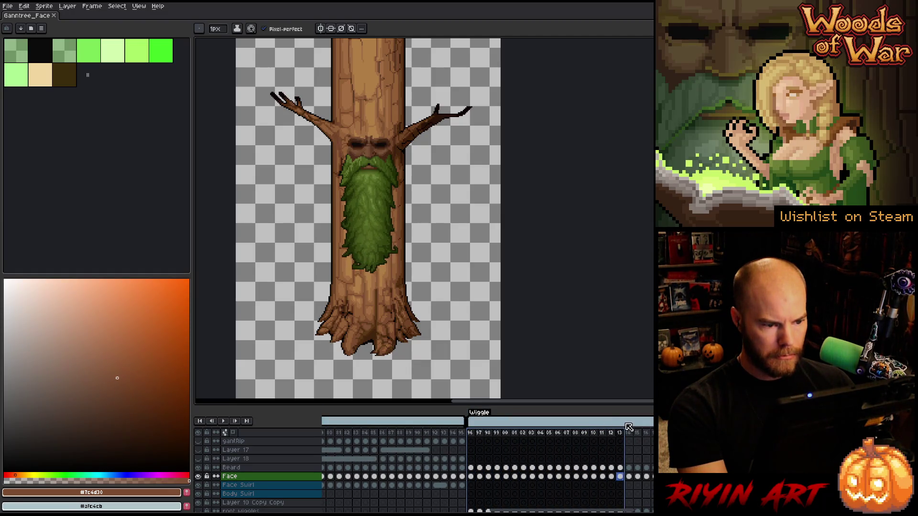
click(471, 435)
mouse_move(477, 444)
mouse_down()
mouse_move(514, 478)
mouse_move(621, 509)
mouse_up()
mouse_move(471, 432)
mouse_down()
mouse_move(544, 437)
mouse_move(532, 433)
mouse_up()
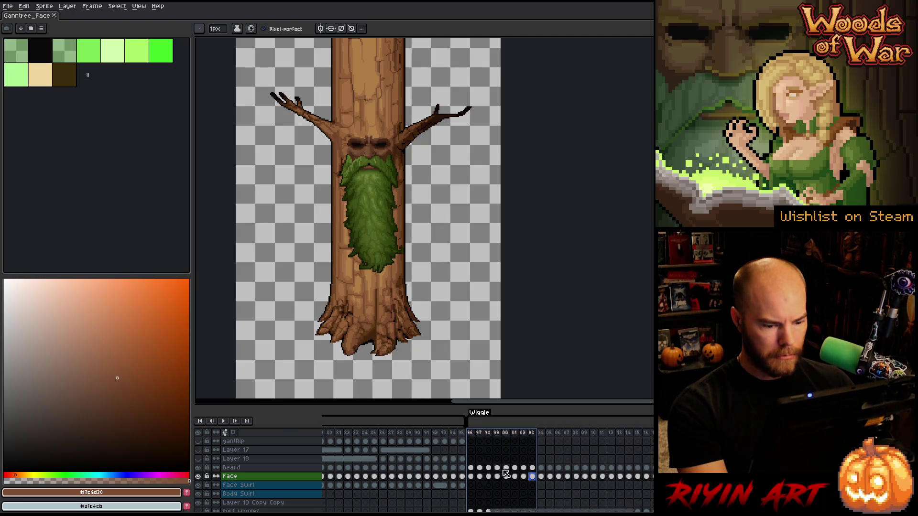
Check the beard at frames 95–96, then add Layer 29 below Face and select Face cels from 96 onward.
click(476, 467)
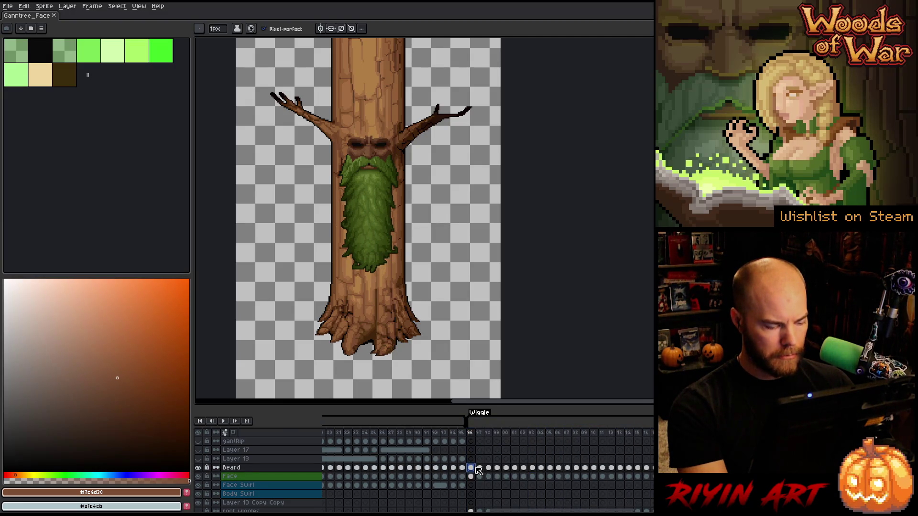
click(462, 467)
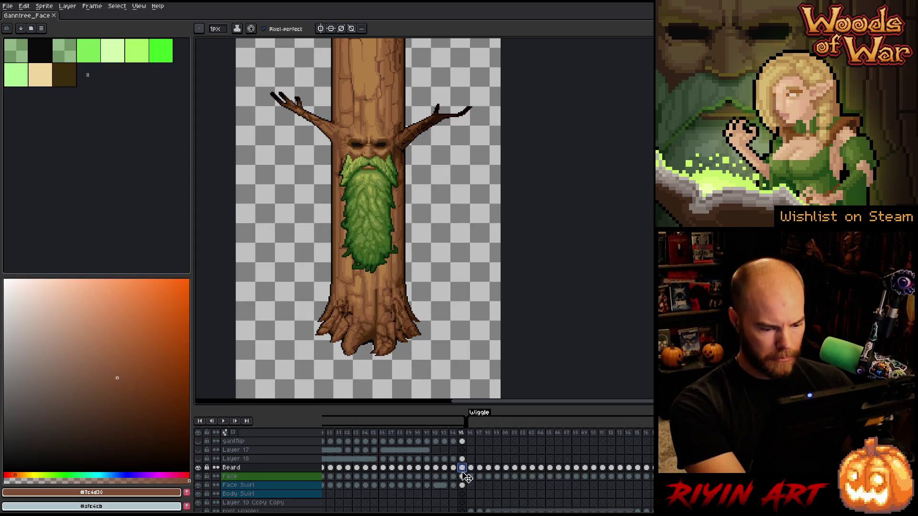
click(463, 477)
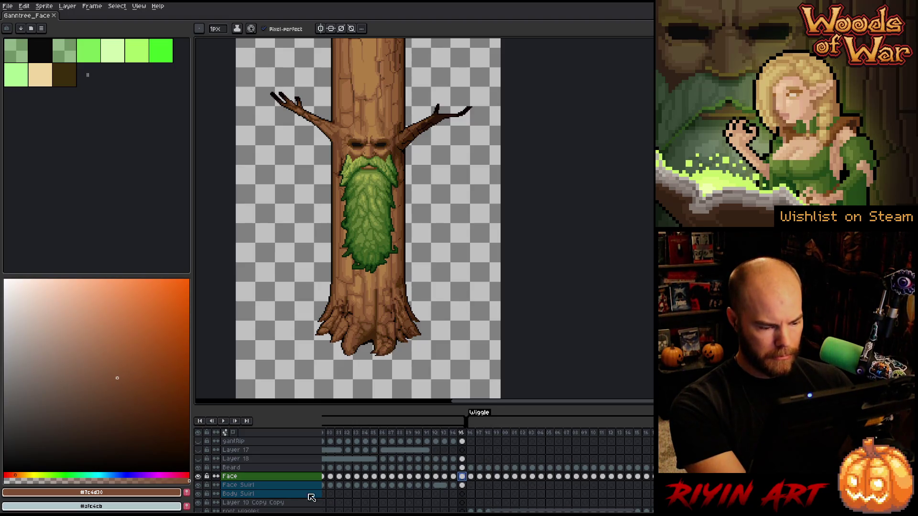
key(shift+n)
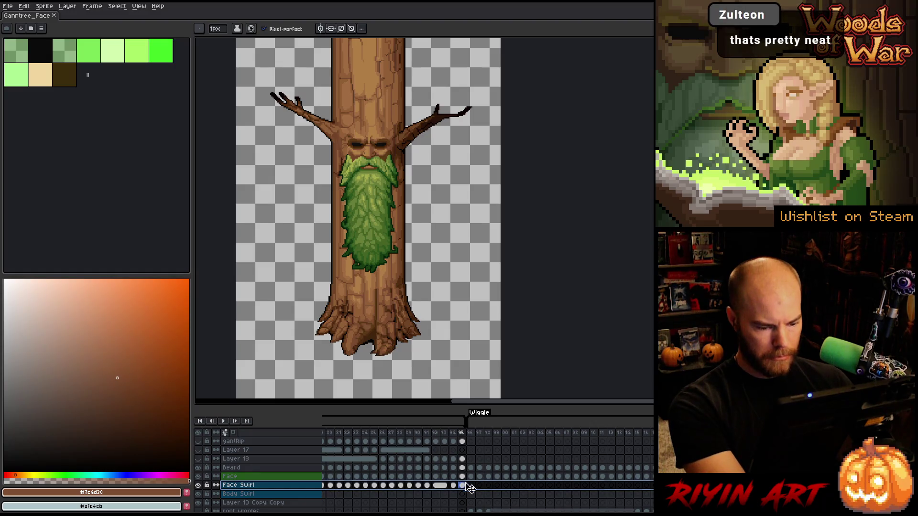
drag(471, 477, 650, 476)
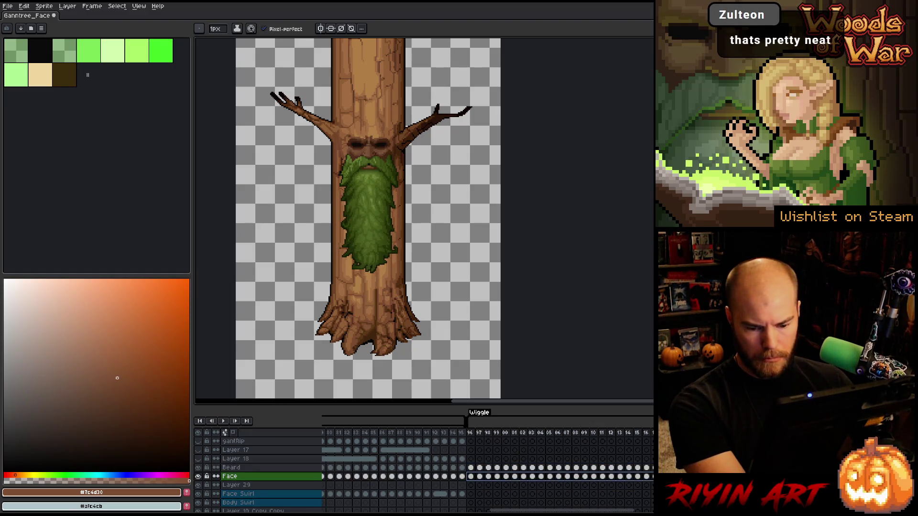
Compare the beard and face at frames 95 and 96 by toggling Beard and Face visibility.
click(202, 468)
click(202, 468)
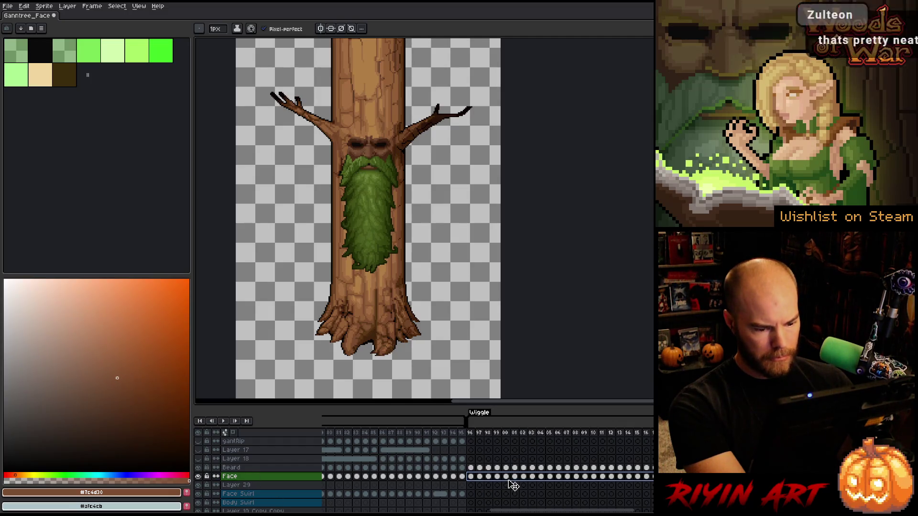
click(466, 478)
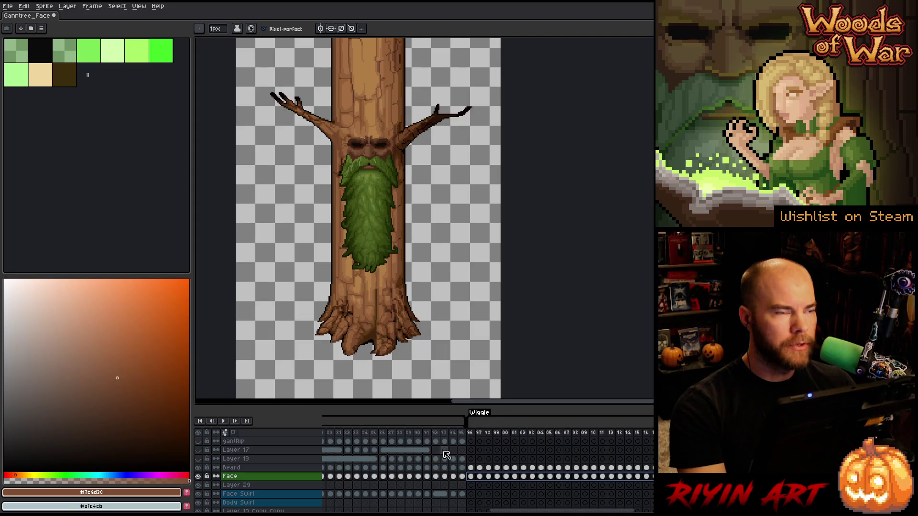
click(463, 478)
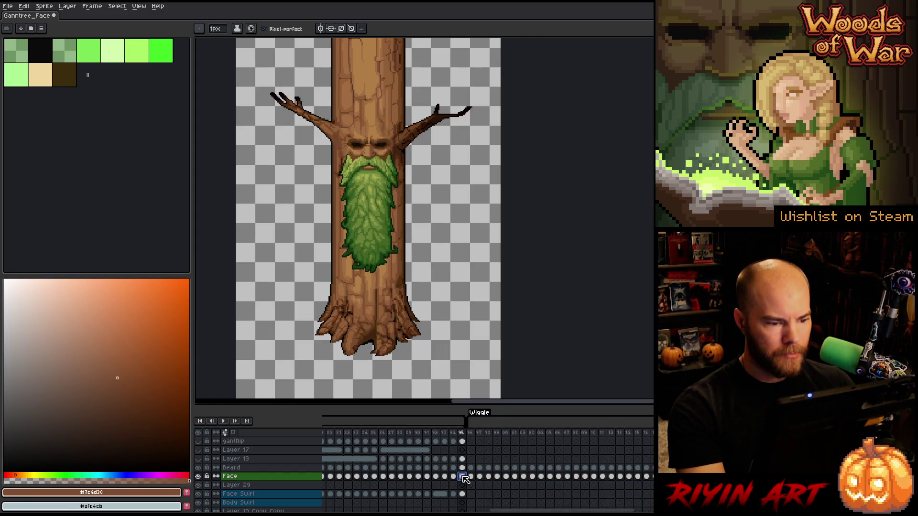
click(471, 477)
click(198, 476)
click(198, 476)
click(463, 477)
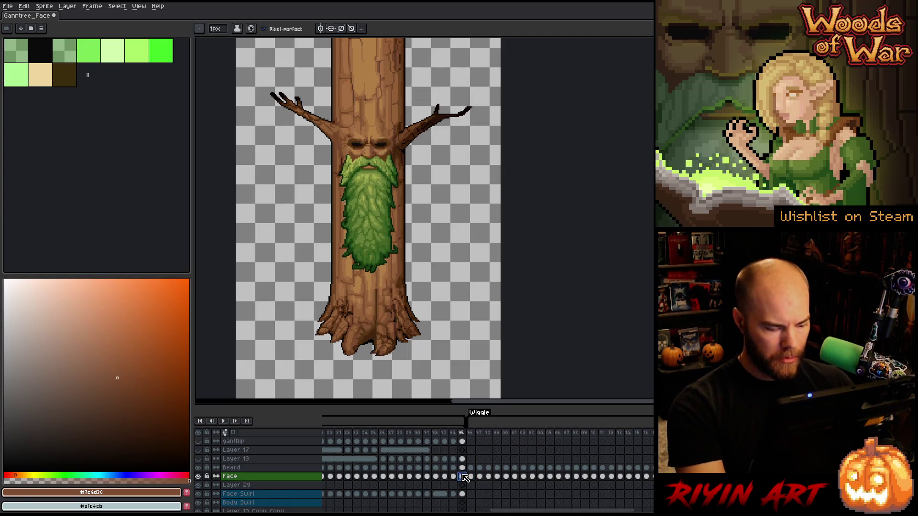
Cut the Face cels from frame 96 onward and paste them into Layer 29.
click(473, 485)
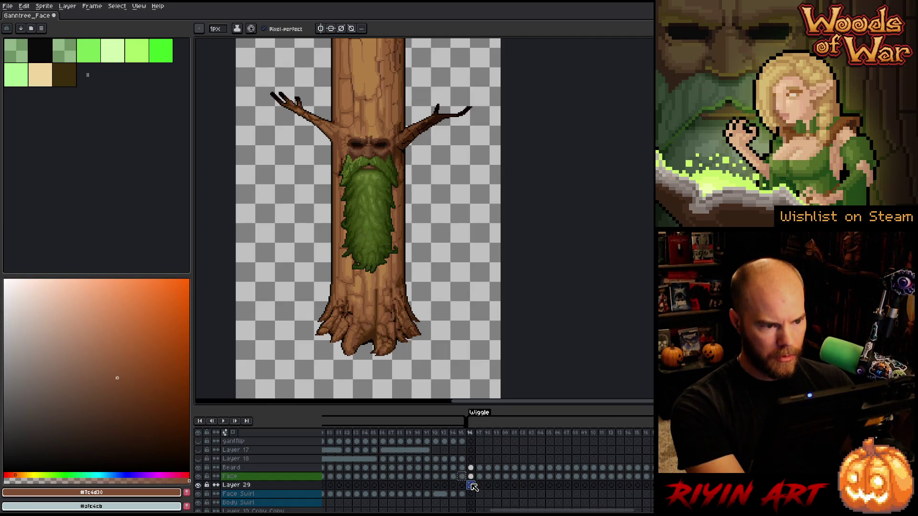
drag(471, 477, 651, 477)
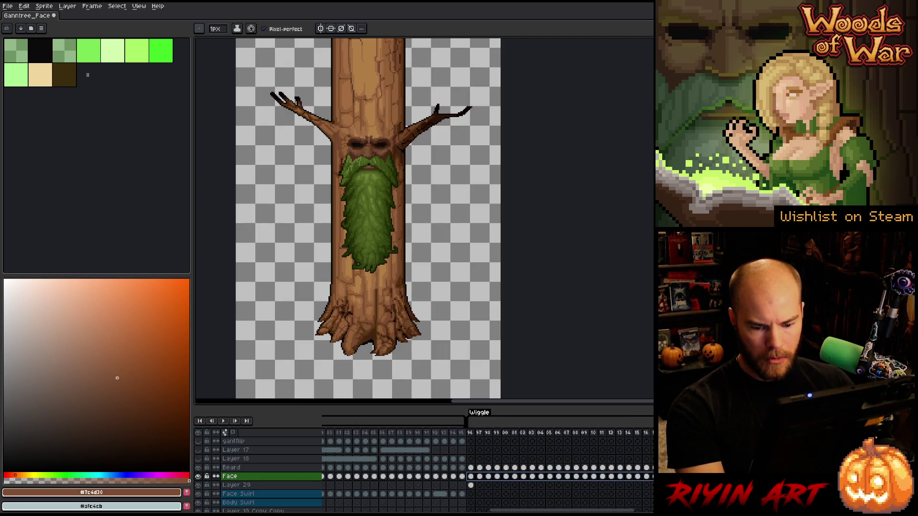
key(Delete)
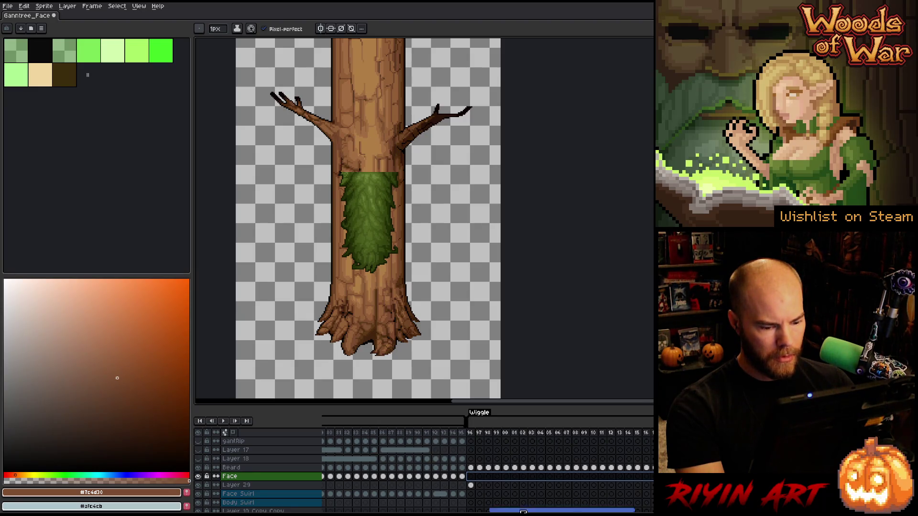
click(471, 485)
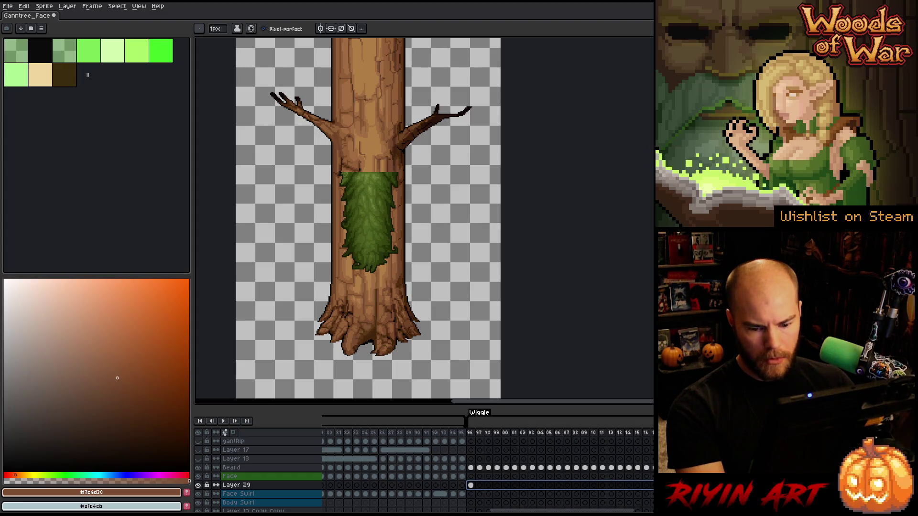
key(ctrl+v)
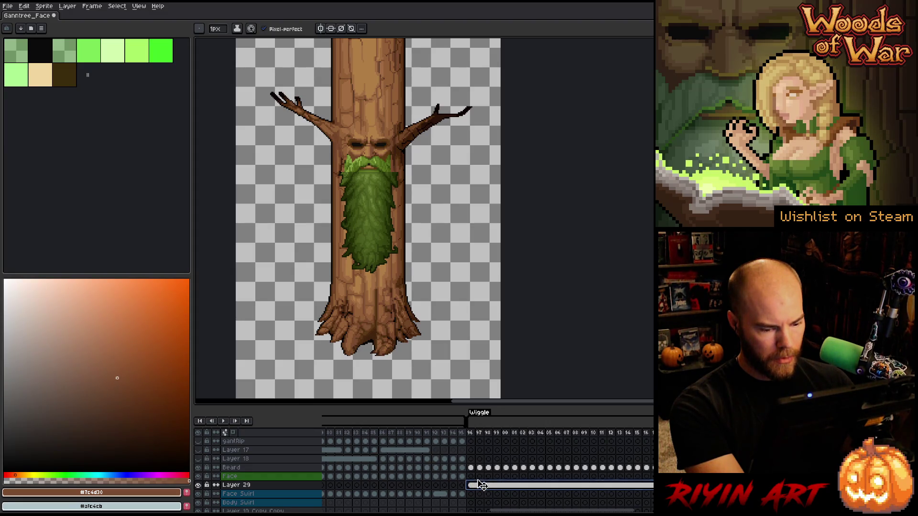
drag(479, 486, 480, 479)
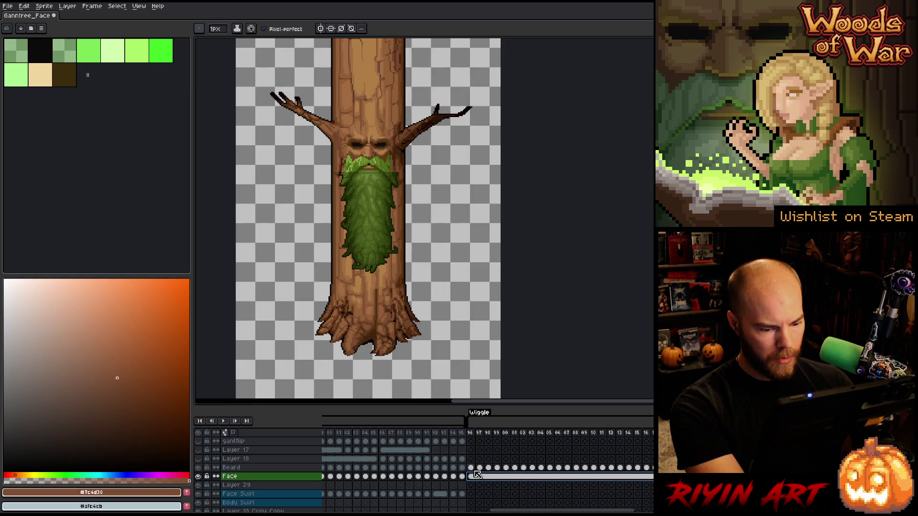
Move Layer 29 above Face and drag the Beard cels from frame 96 into it.
click(242, 485)
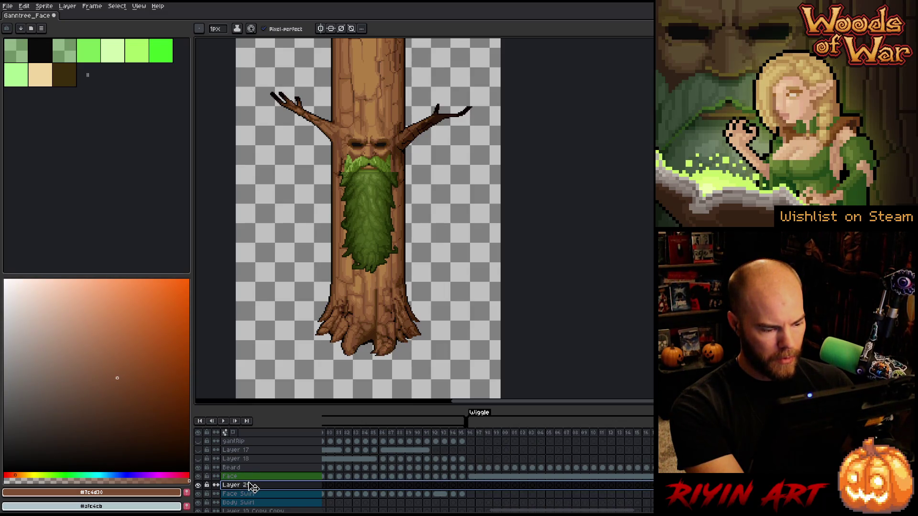
drag(249, 476, 249, 473)
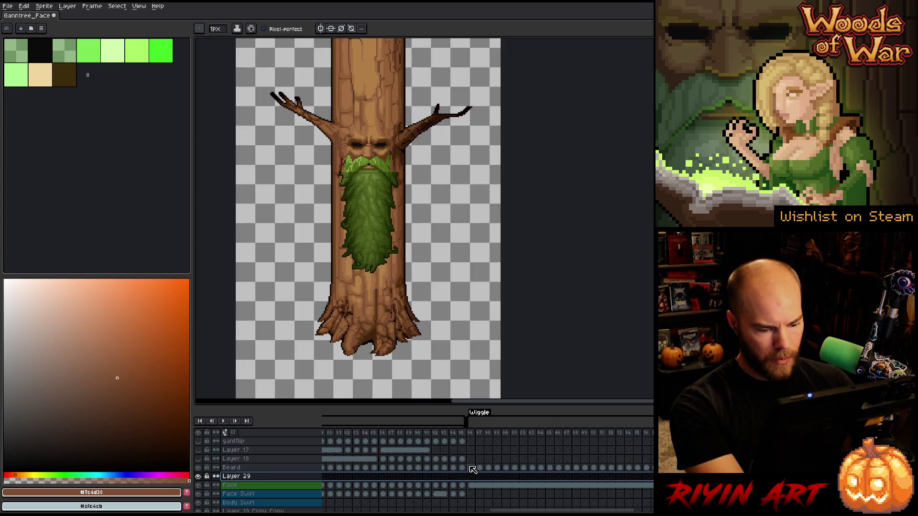
drag(473, 470, 653, 468)
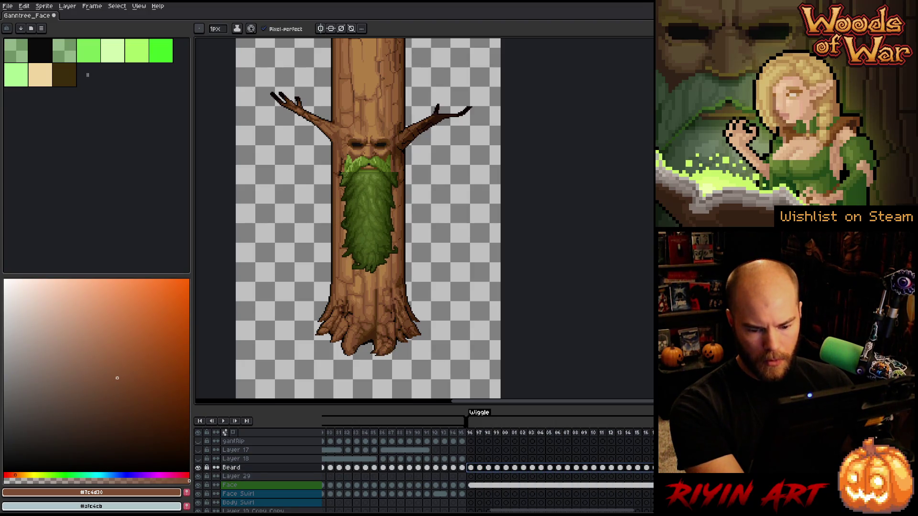
drag(470, 467, 471, 476)
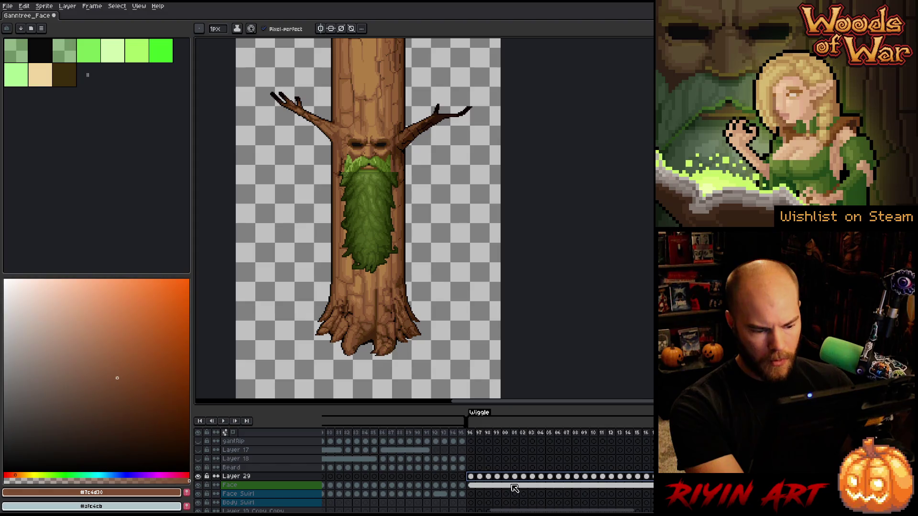
Step through the wiggle frames from 96, put the bright beard on frame 13, and play the preview.
click(471, 468)
click(473, 469)
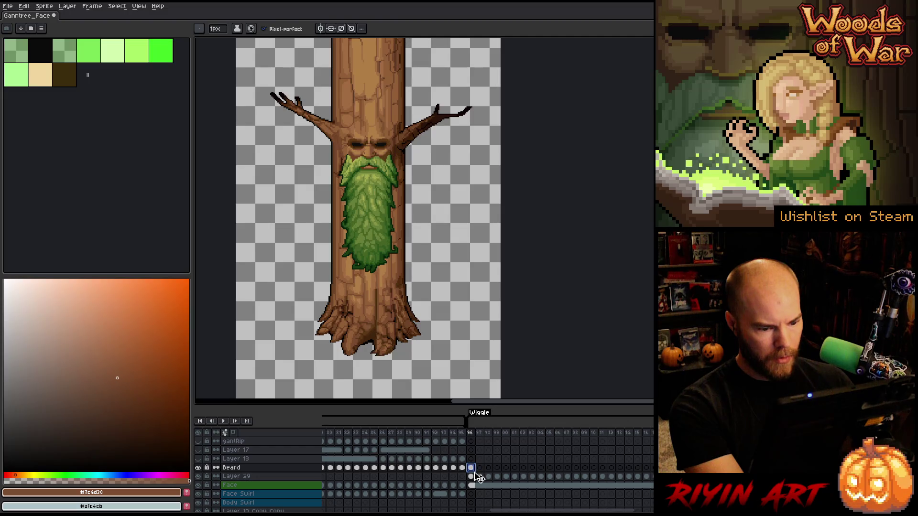
key(Right)
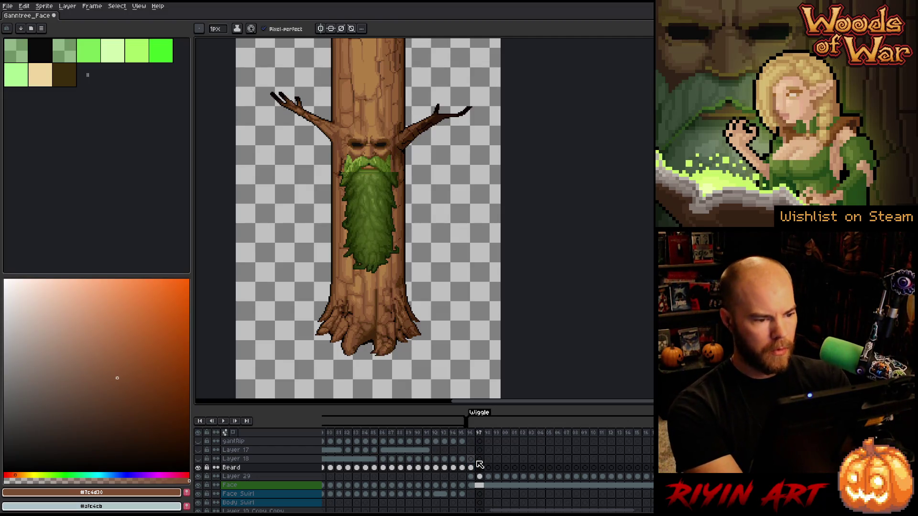
key(Left)
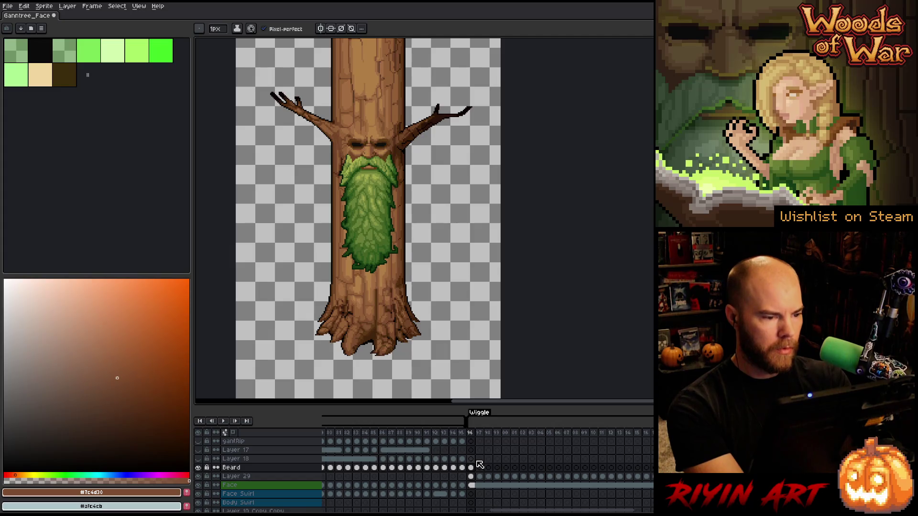
key(Right)
key(Right)
key(Right)
key(Right)
key(Right)
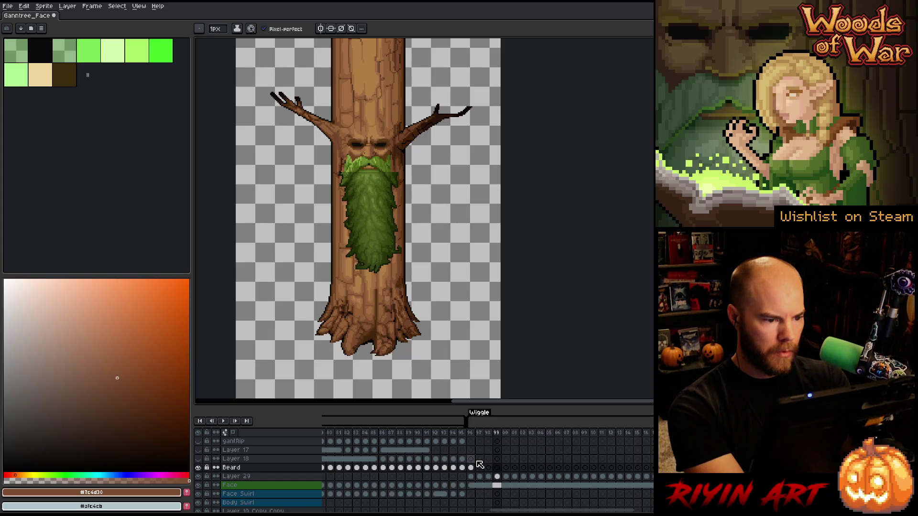
key(Right)
key(Right)
key(Right)
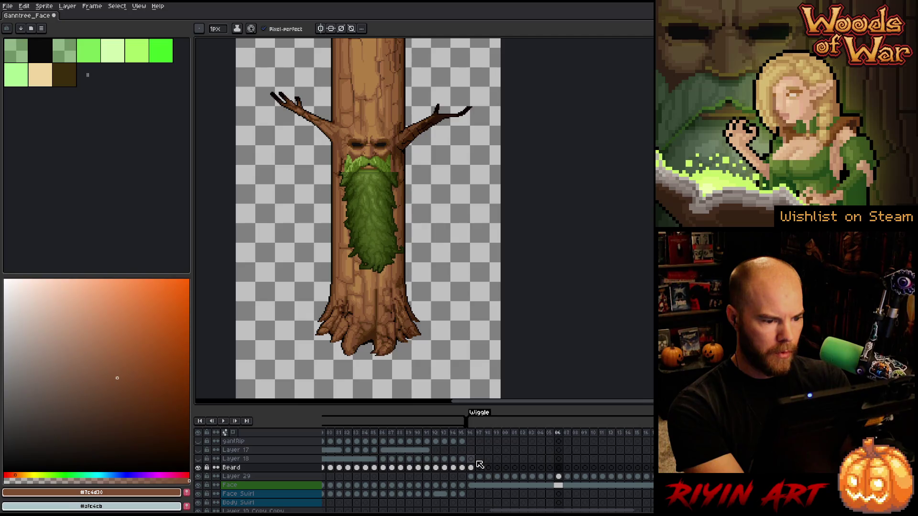
key(Right)
key(Right)
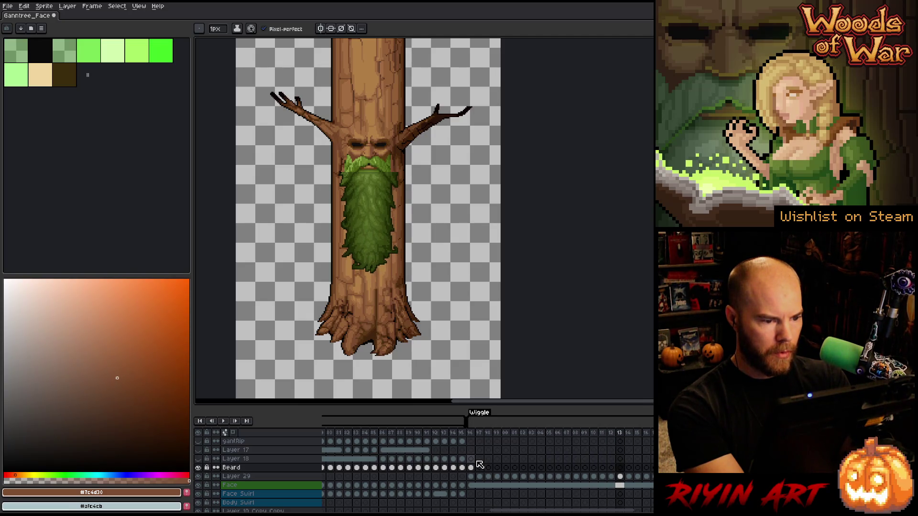
key(ctrl+z)
key(Return)
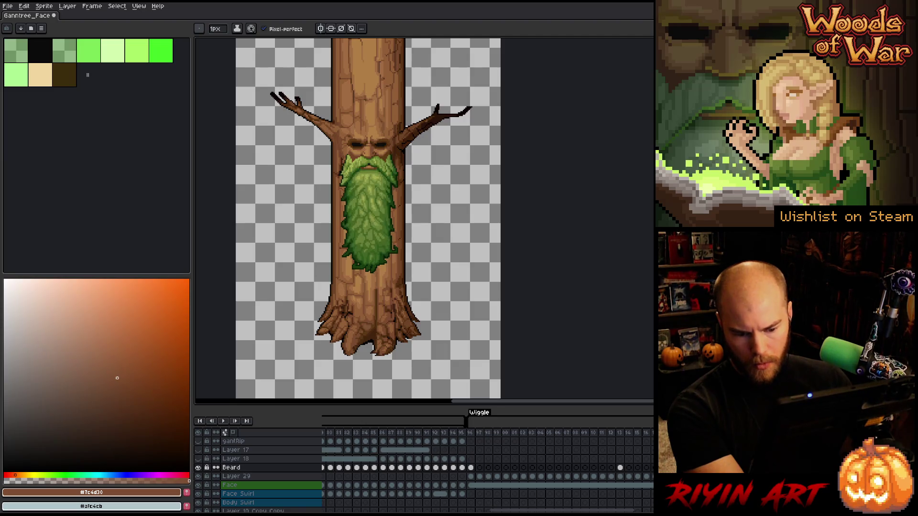
Add a new Layer 30 above Layer 29, go to its frame 97 cel, and hide it.
click(269, 477)
key(shift+n)
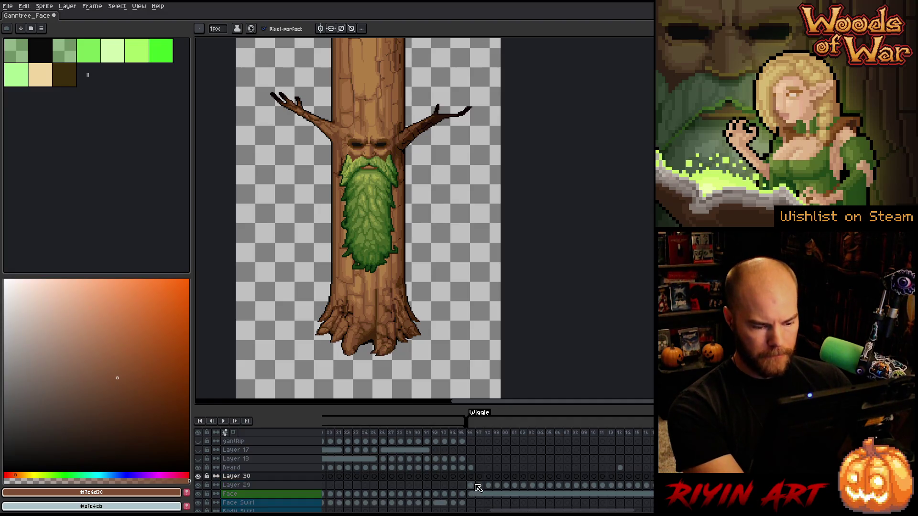
click(471, 468)
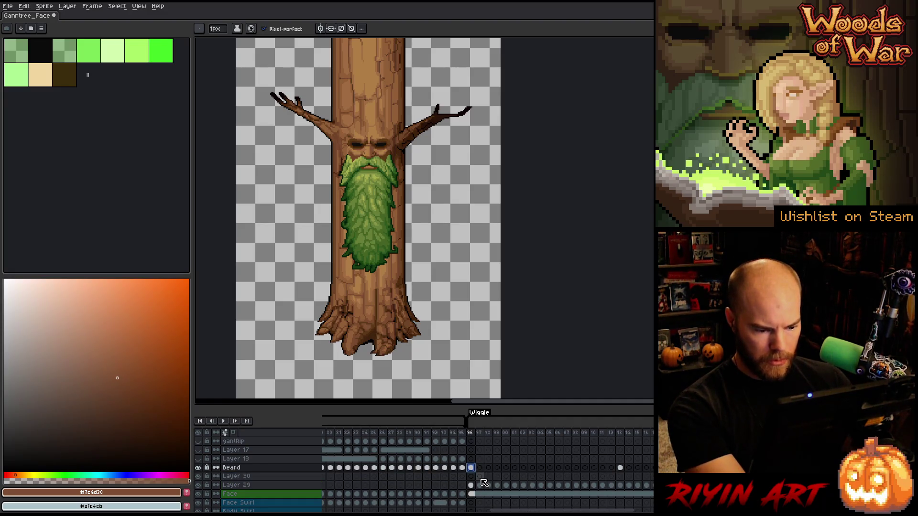
click(480, 476)
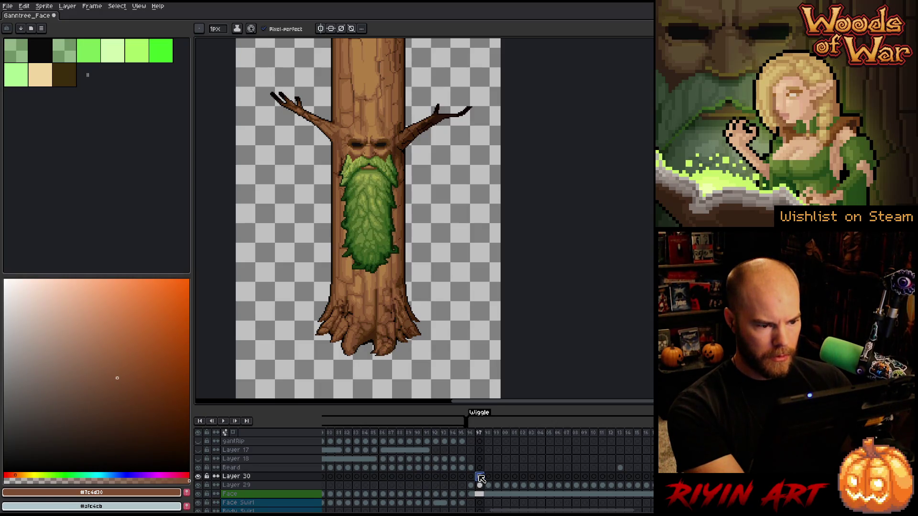
scroll(370, 248, up, 3)
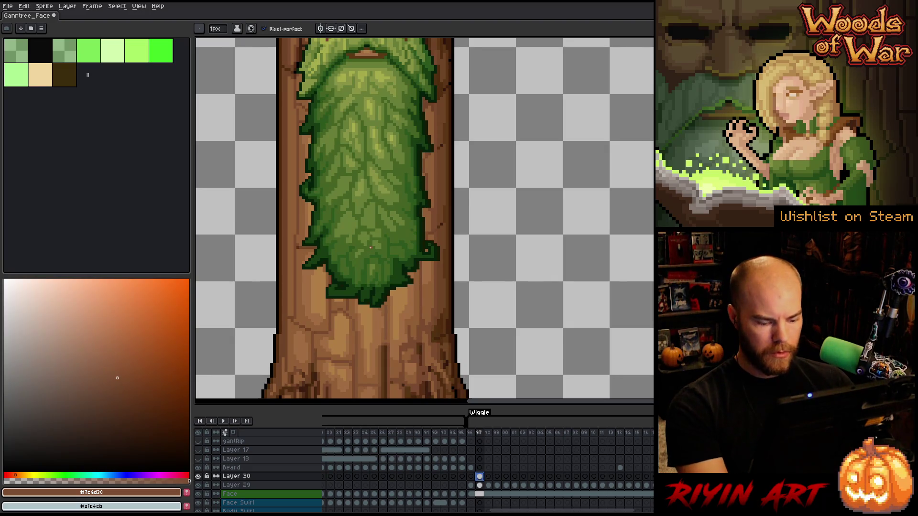
drag(417, 160, 394, 198)
scroll(395, 198, down, 3)
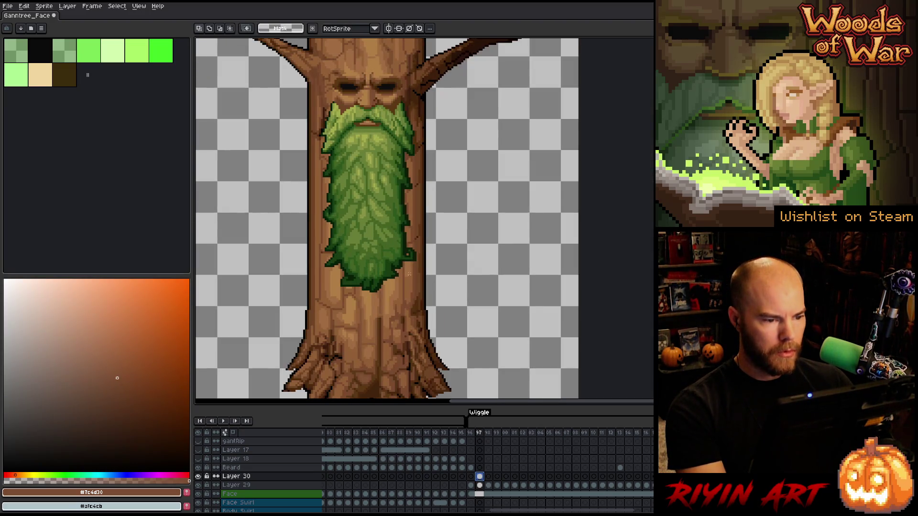
click(198, 476)
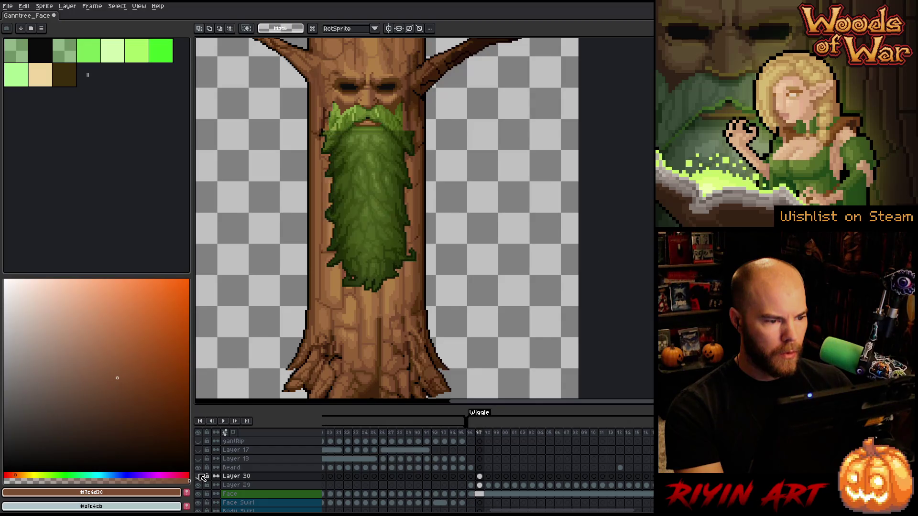
Marquee the beard on frame 97 and nudge it one pixel up and right.
drag(447, 321, 235, 165)
key(ctrl+d)
scroll(406, 173, up, 3)
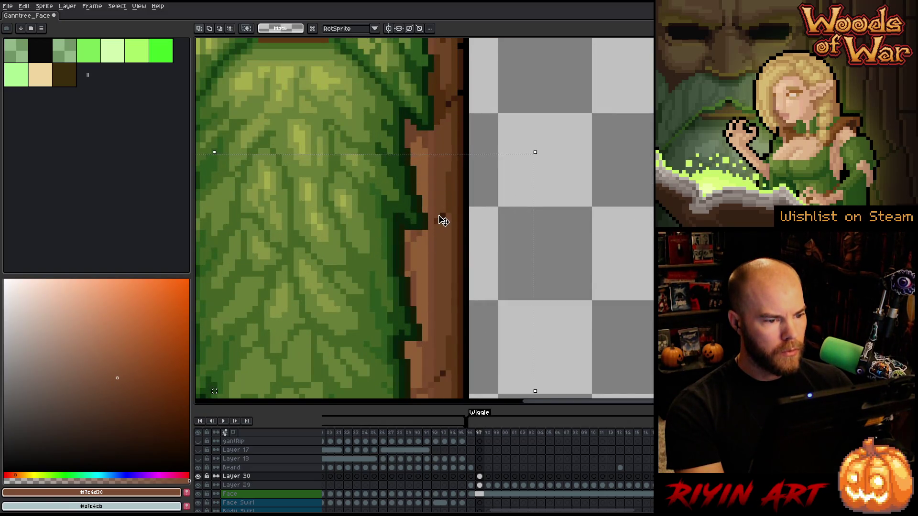
scroll(443, 221, down, 3)
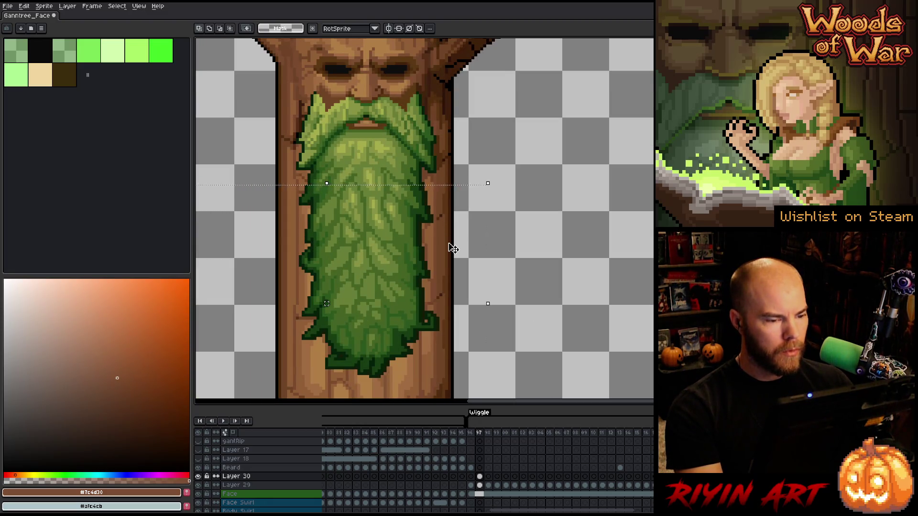
key(Right)
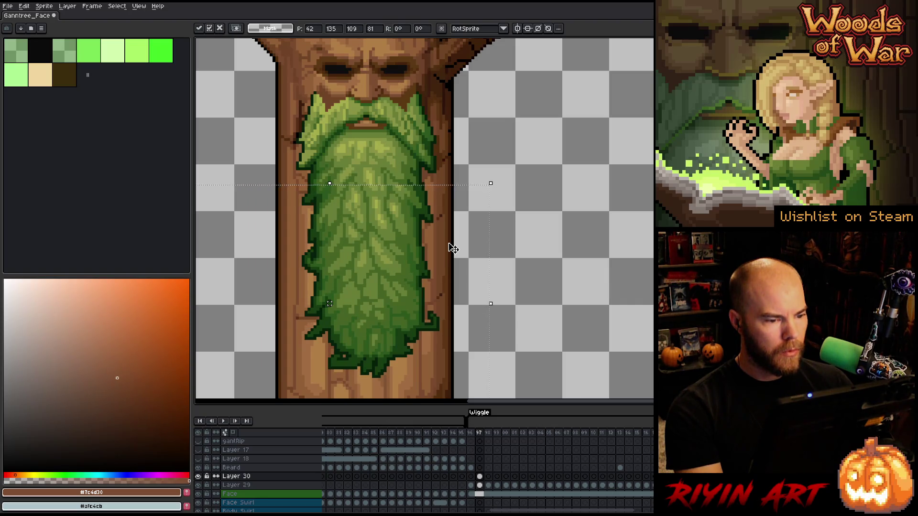
key(Left)
key(Return)
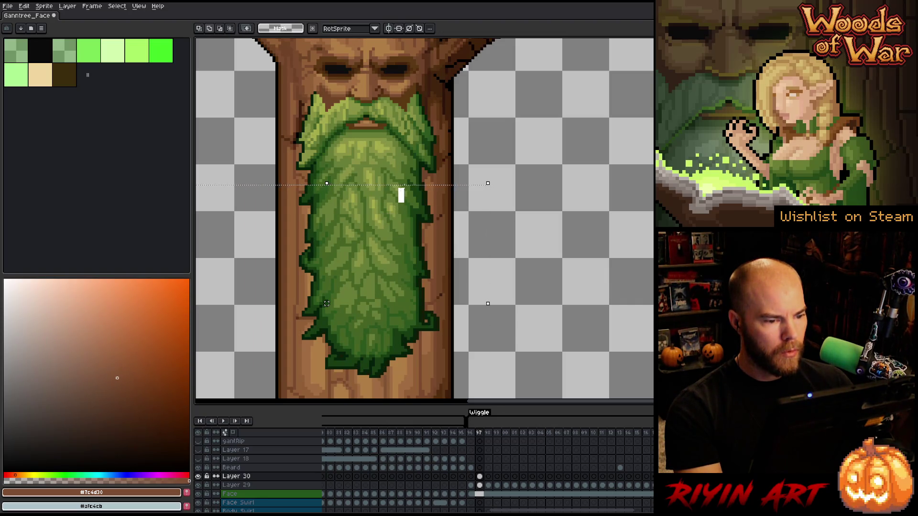
key(Right)
key(Up)
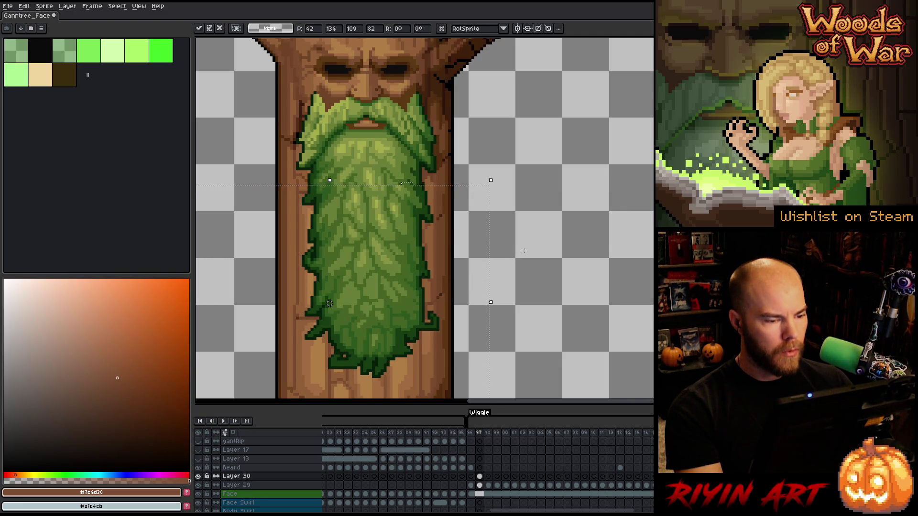
key(Return)
Eyedrop the dark green #677e37 from the beard.
scroll(433, 172, up, 2)
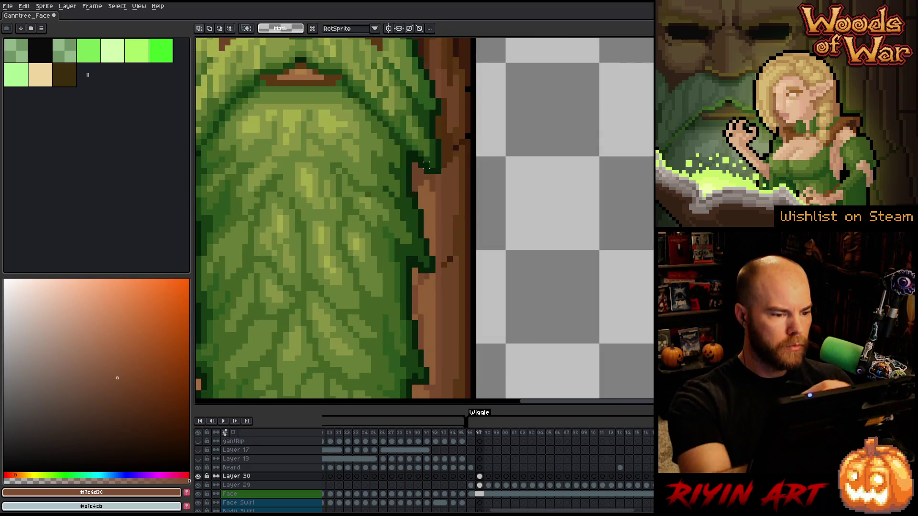
key(i)
click(362, 188)
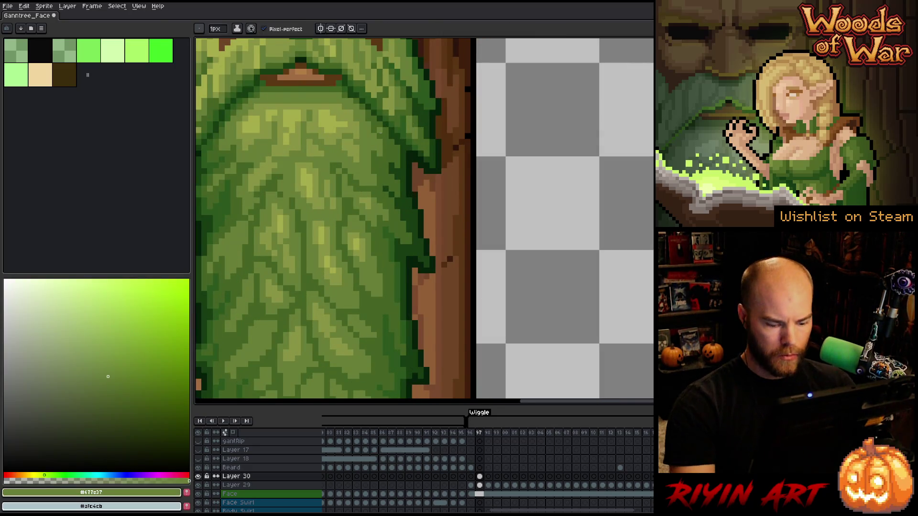
scroll(362, 189, down, 2)
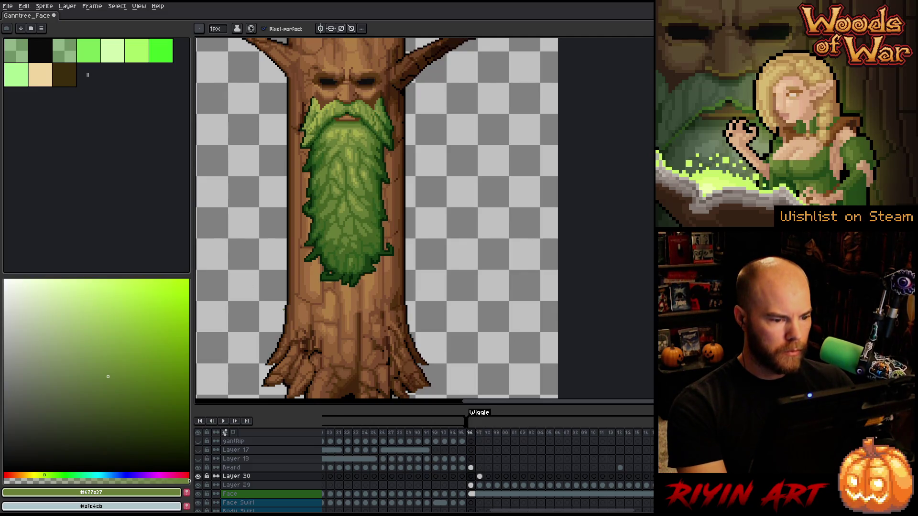
Compare the shifted beard by toggling Layer 30 and flipping through frames 96–98.
click(199, 477)
click(199, 477)
click(199, 477)
click(199, 477)
click(199, 477)
click(199, 477)
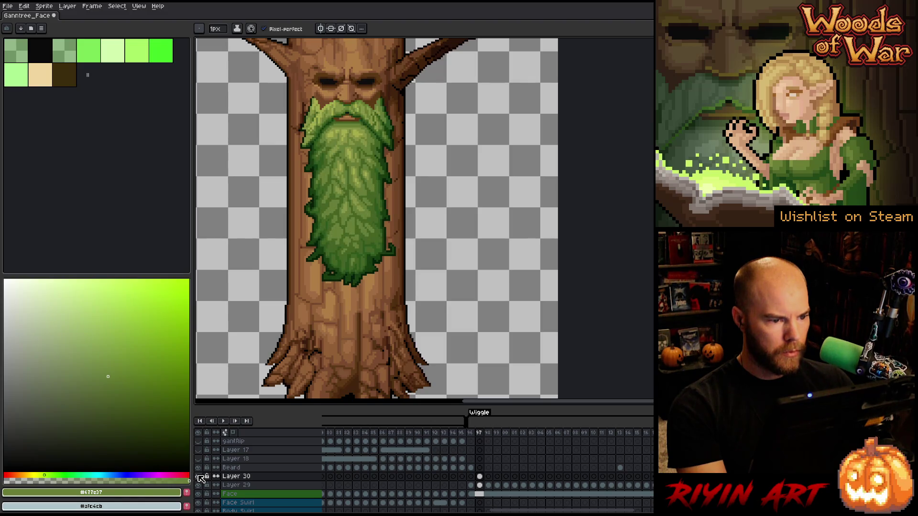
click(199, 477)
click(199, 477)
key(Left)
key(Right)
key(Left)
key(Right)
key(Left)
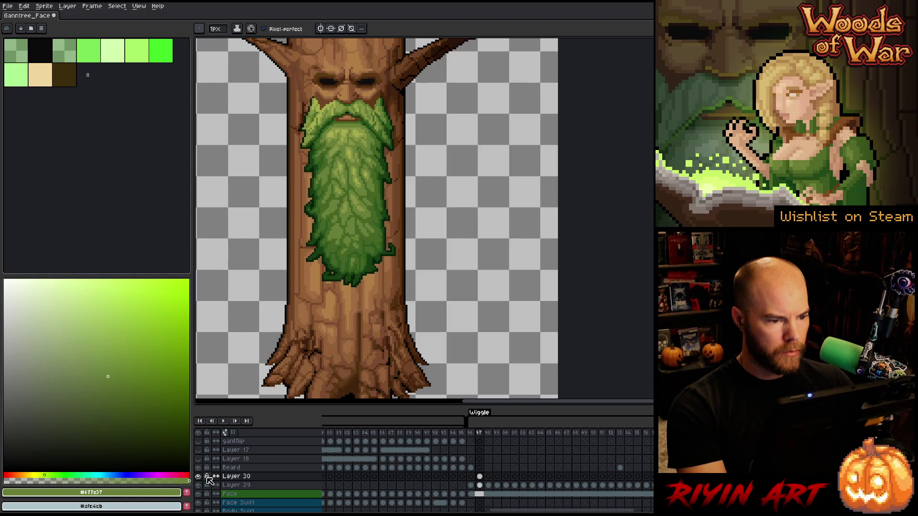
key(Right)
key(Right)
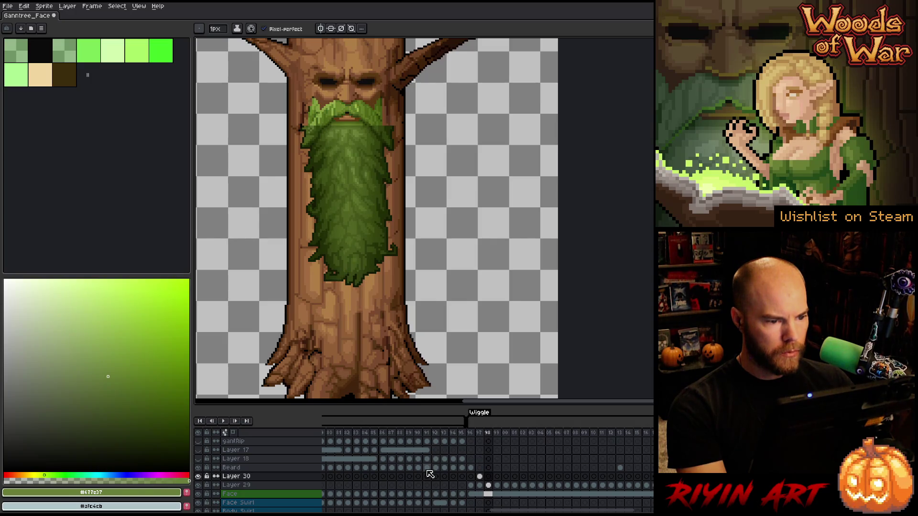
key(Left)
key(Right)
key(Left)
On frame 98, marquee the whole beard, shift it one pixel right, and deselect.
click(479, 476)
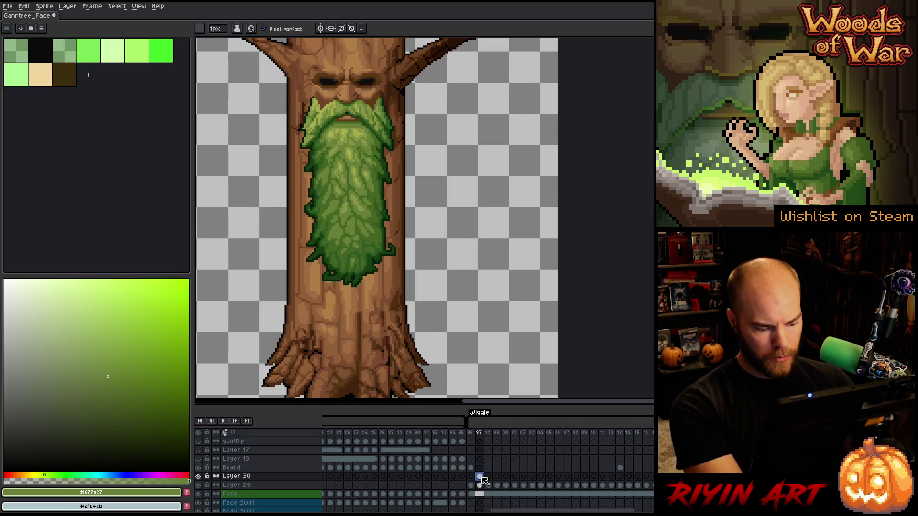
click(488, 476)
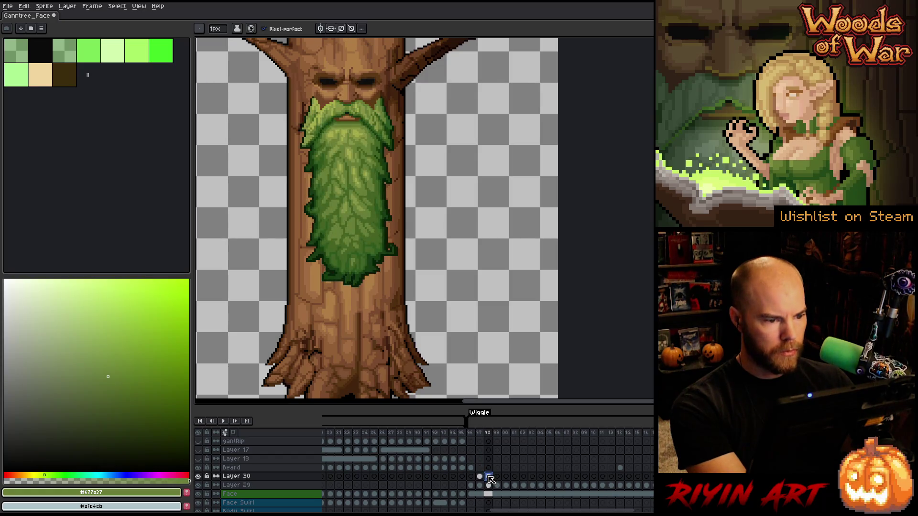
key(m)
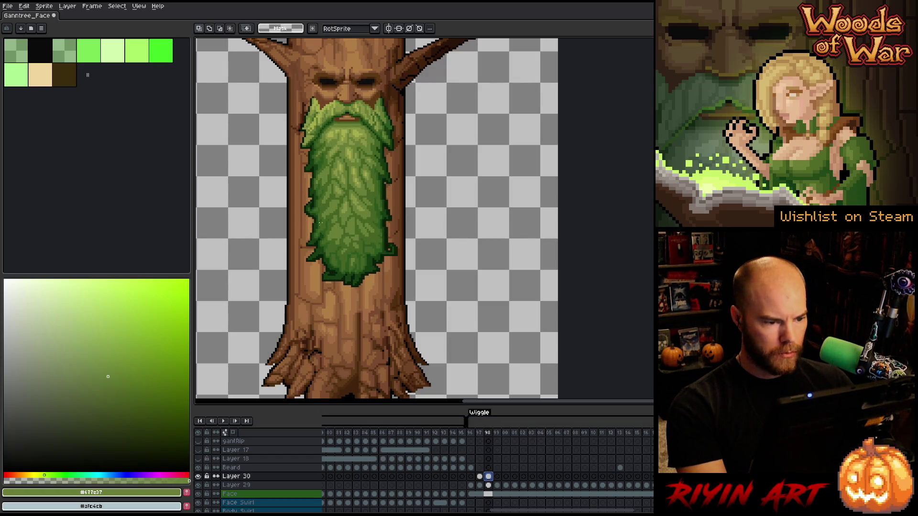
scroll(320, 228, up, 2)
mouse_move(437, 160)
mouse_down()
mouse_move(293, 374)
mouse_move(258, 377)
mouse_up()
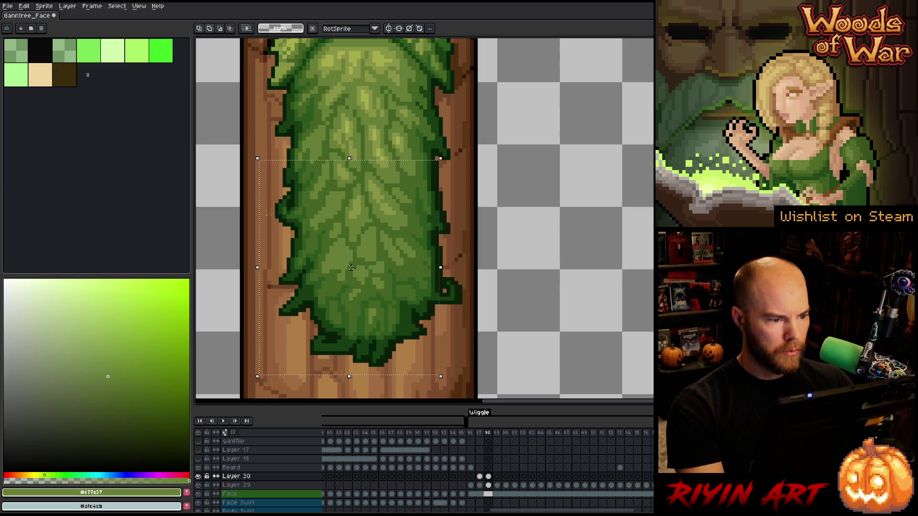
drag(235, 203, 296, 148)
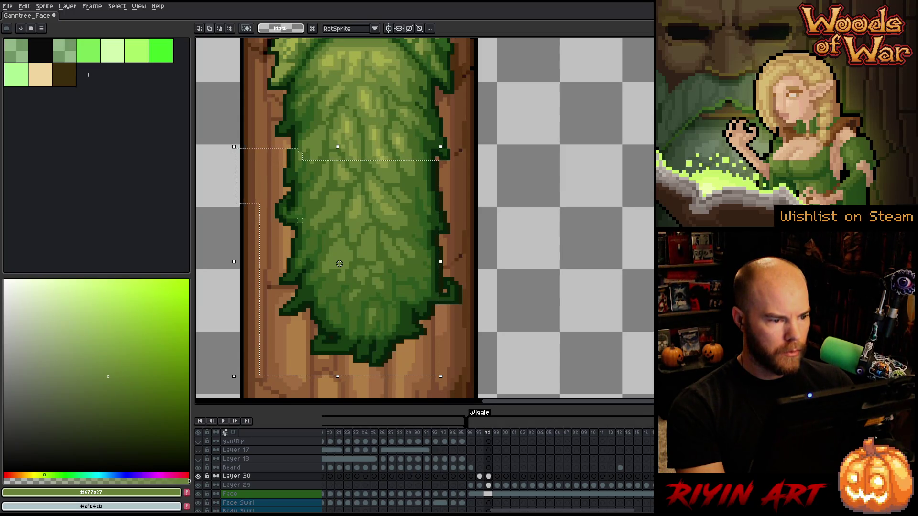
mouse_move(493, 195)
mouse_down()
mouse_move(450, 314)
mouse_move(386, 348)
mouse_up()
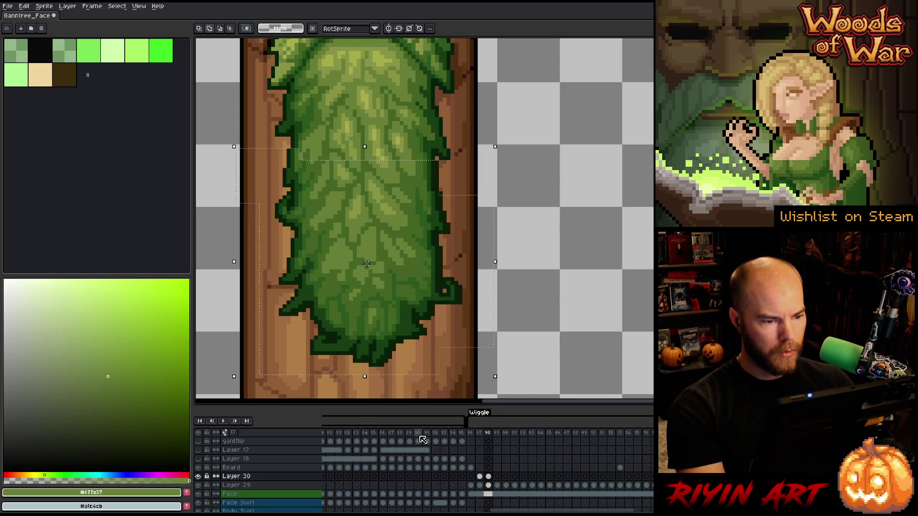
key(Right)
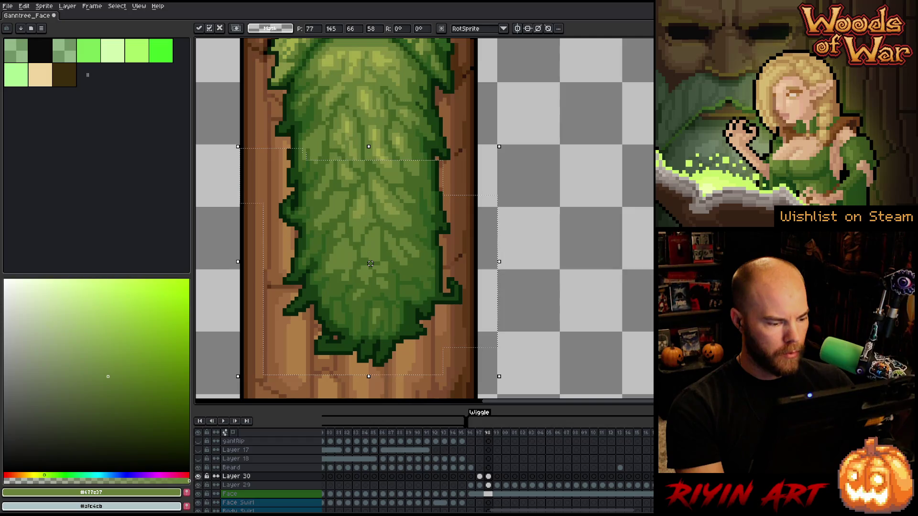
key(Return)
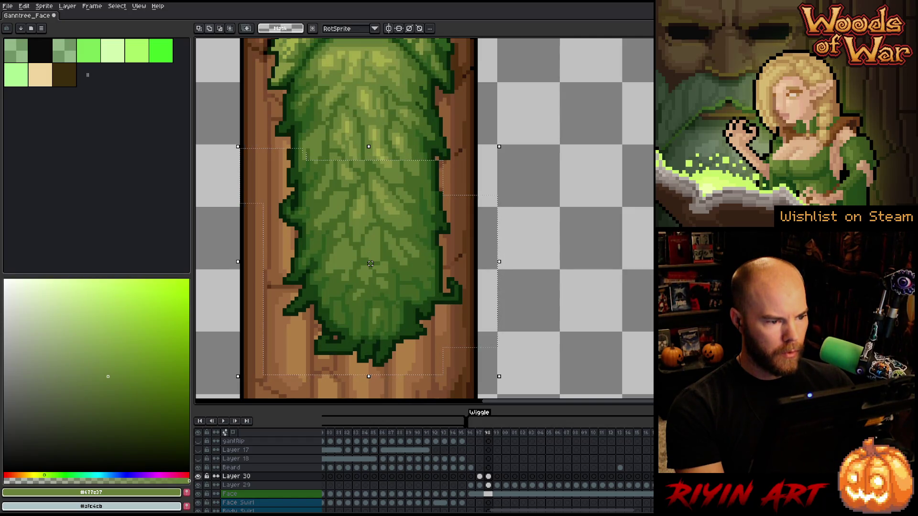
scroll(350, 264, down, 1)
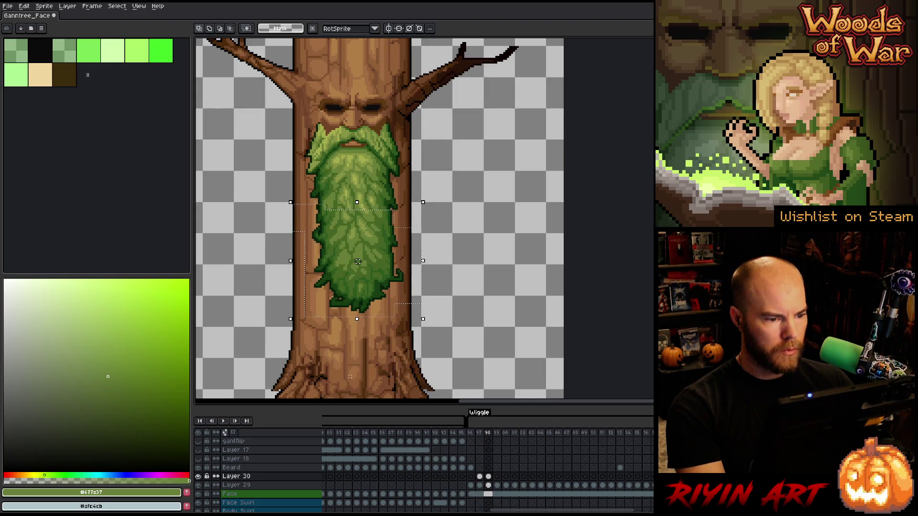
key(ctrl+d)
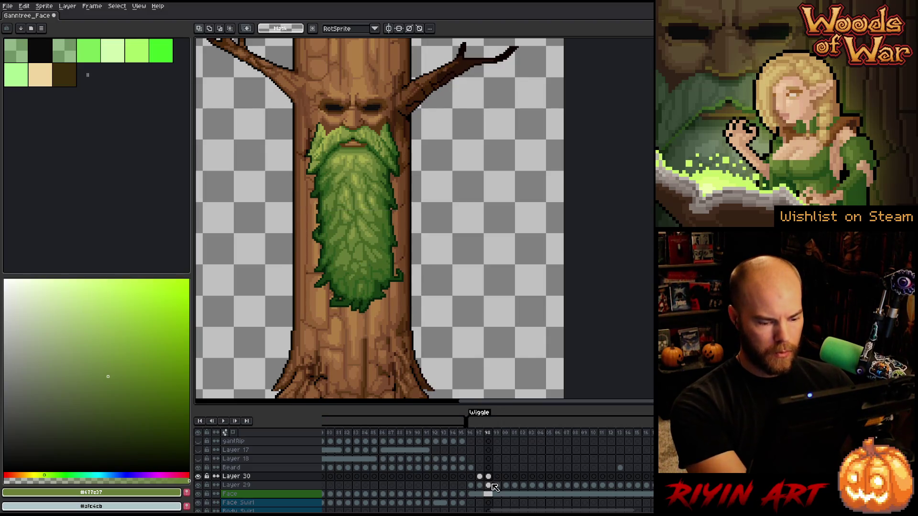
View Layer 30's frame 99 beard cel and compare it against frame 98.
click(497, 478)
click(499, 479)
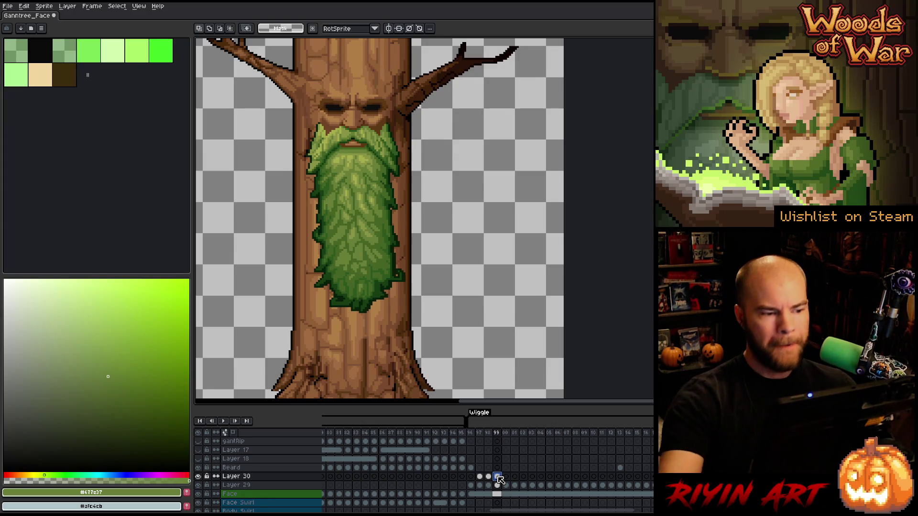
key(Left)
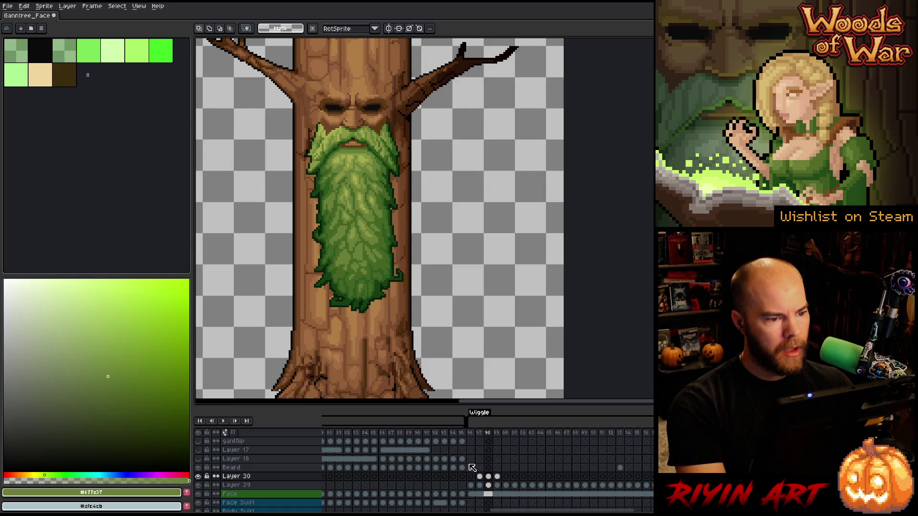
key(Right)
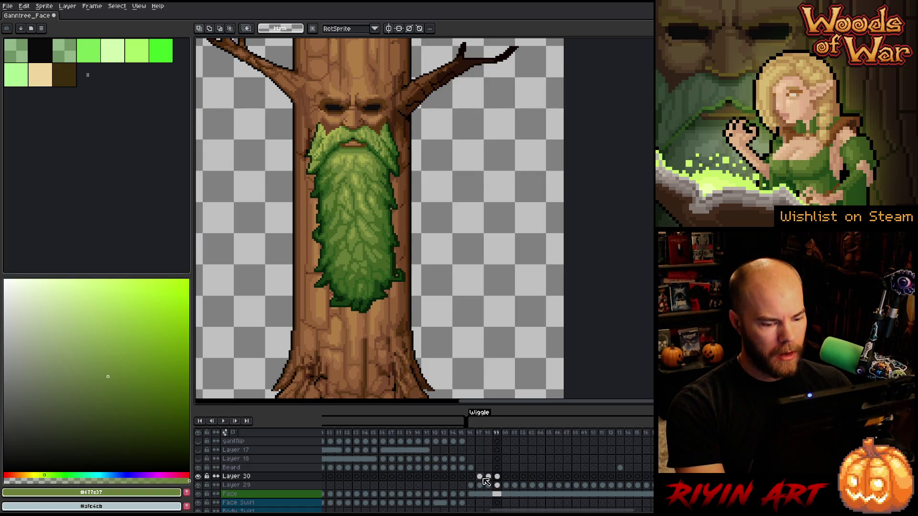
key(Left)
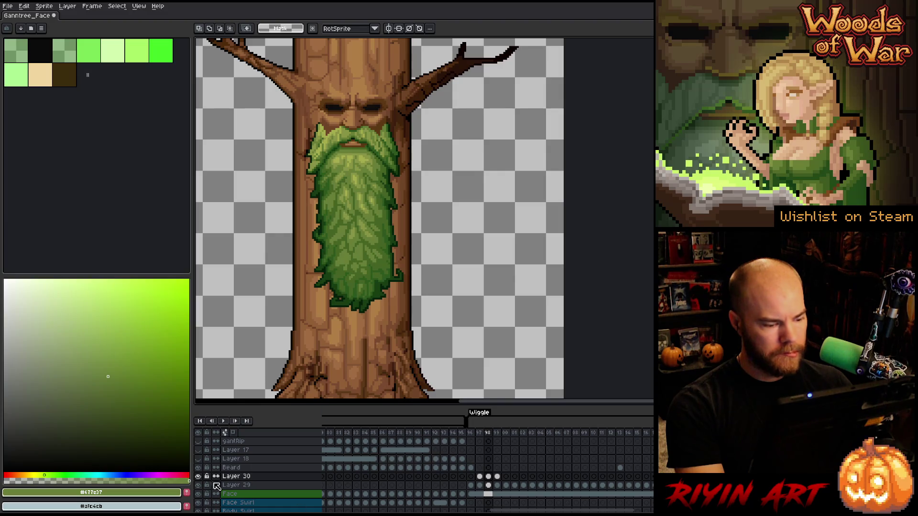
key(Right)
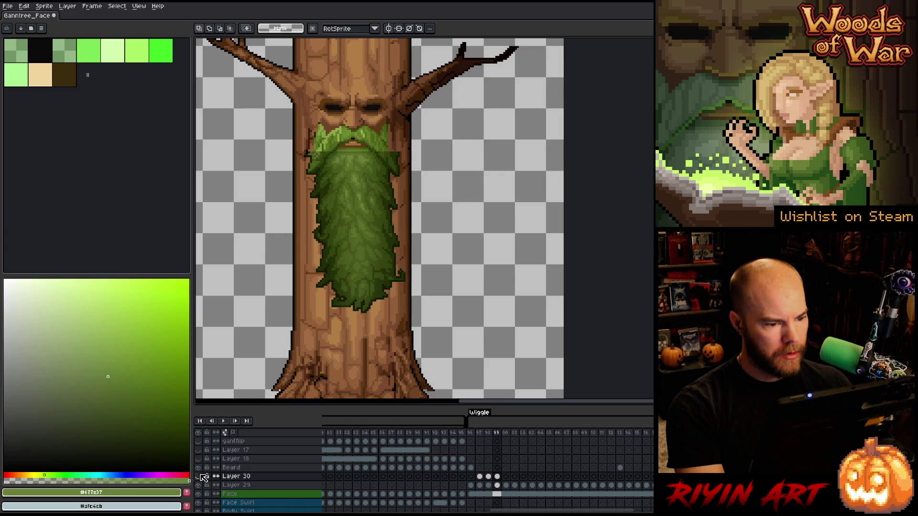
Show Layer 30 again and marquee the lower part of the beard.
click(198, 476)
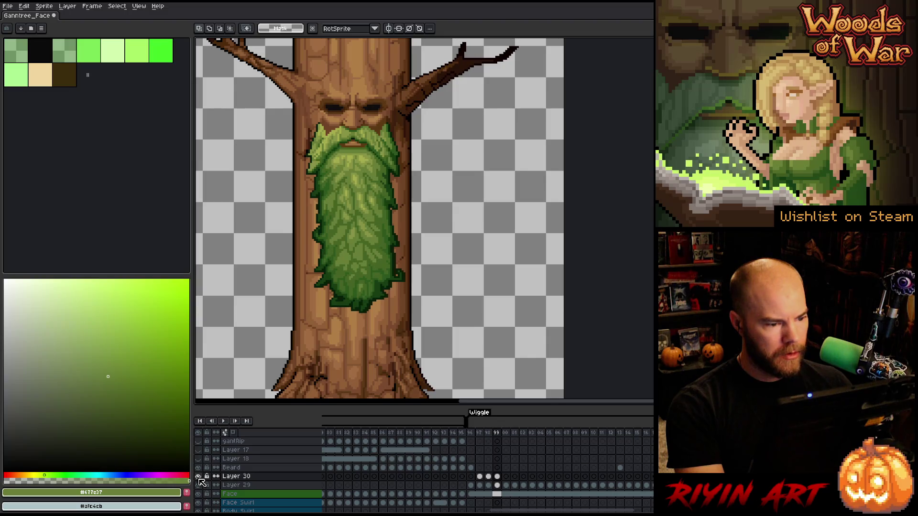
mouse_move(436, 339)
mouse_down()
mouse_move(277, 254)
mouse_move(271, 235)
mouse_up()
click(356, 287)
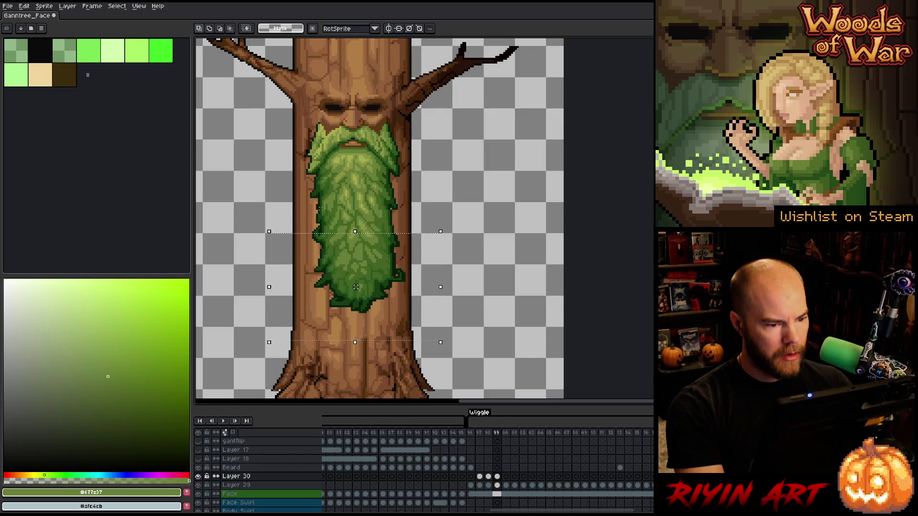
Redraw the rectangular marquee over the lower middle beard on frame 99 until it fits.
scroll(361, 314, up, 4)
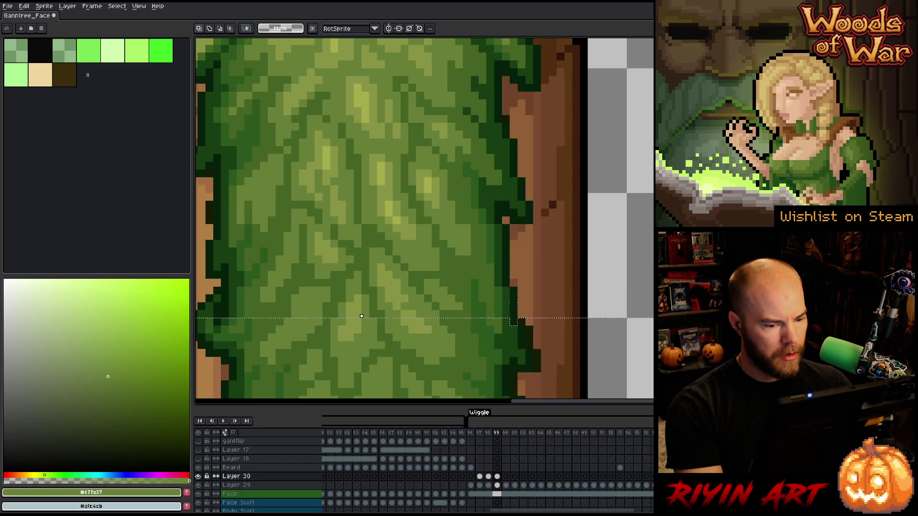
scroll(513, 311, down, 3)
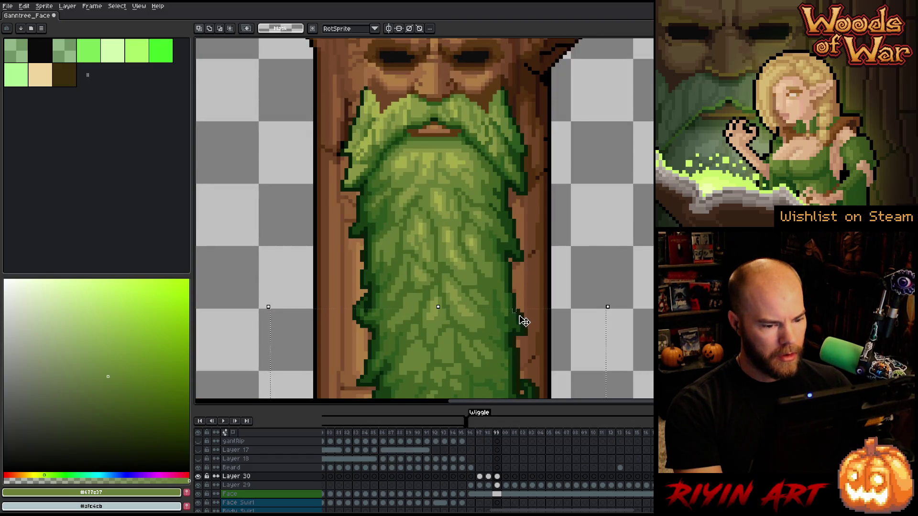
mouse_move(535, 337)
mouse_down()
mouse_move(492, 311)
mouse_move(481, 281)
mouse_up()
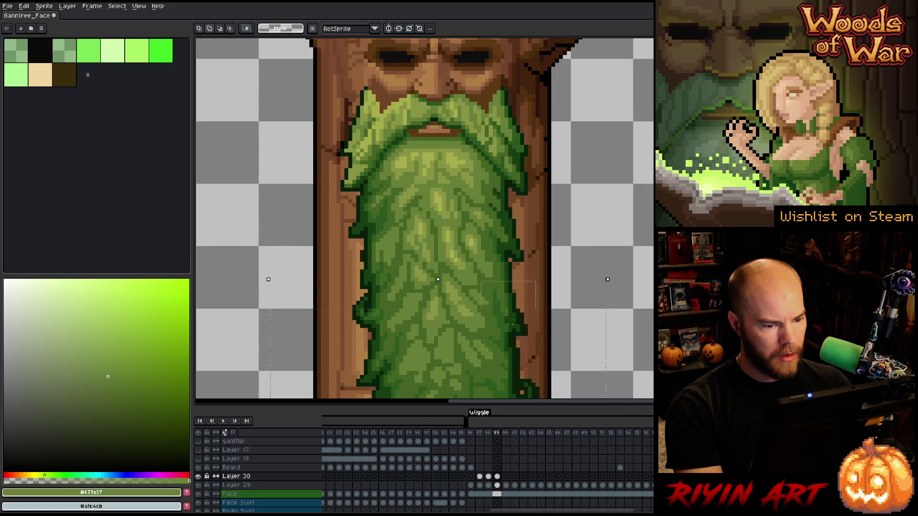
mouse_move(538, 338)
mouse_down()
mouse_move(497, 289)
mouse_move(473, 277)
mouse_up()
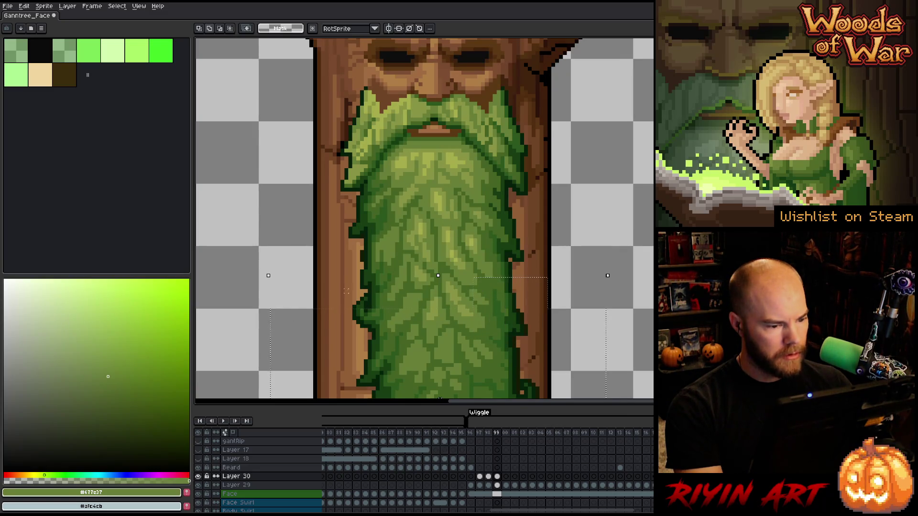
drag(341, 331, 368, 289)
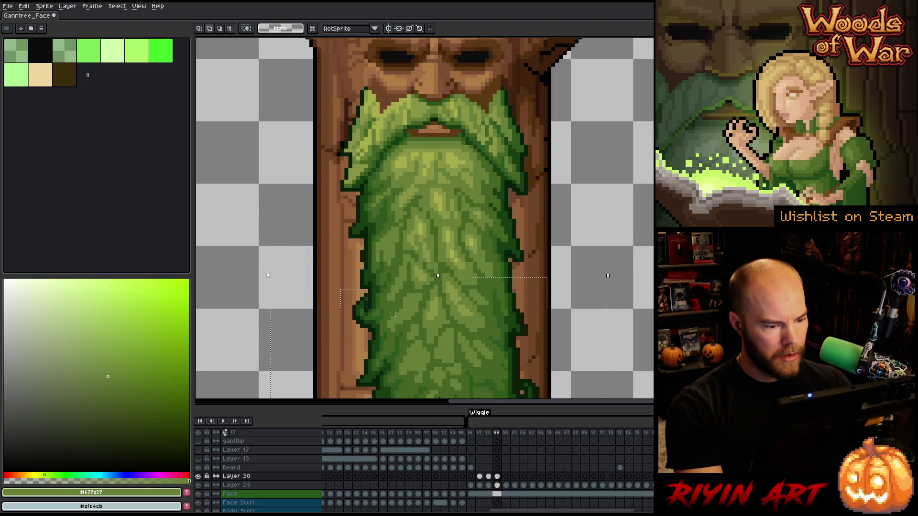
drag(423, 301, 501, 297)
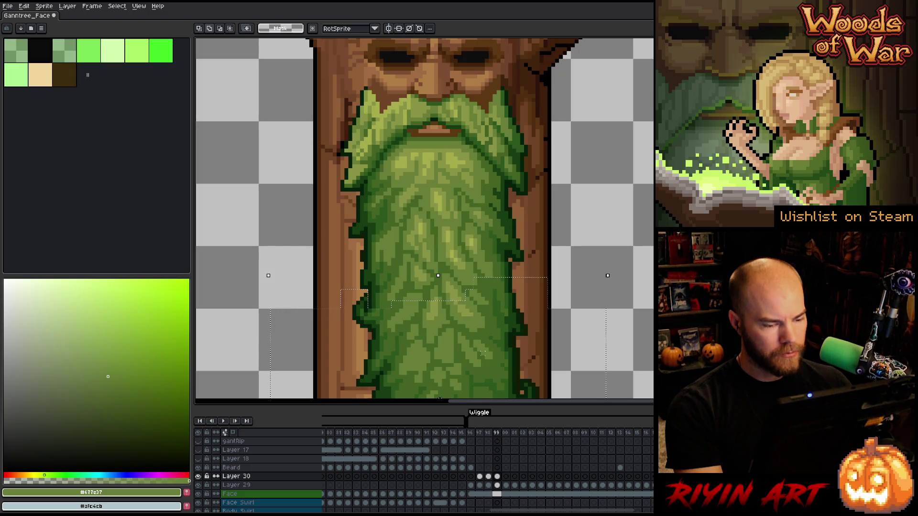
scroll(470, 329, down, 2)
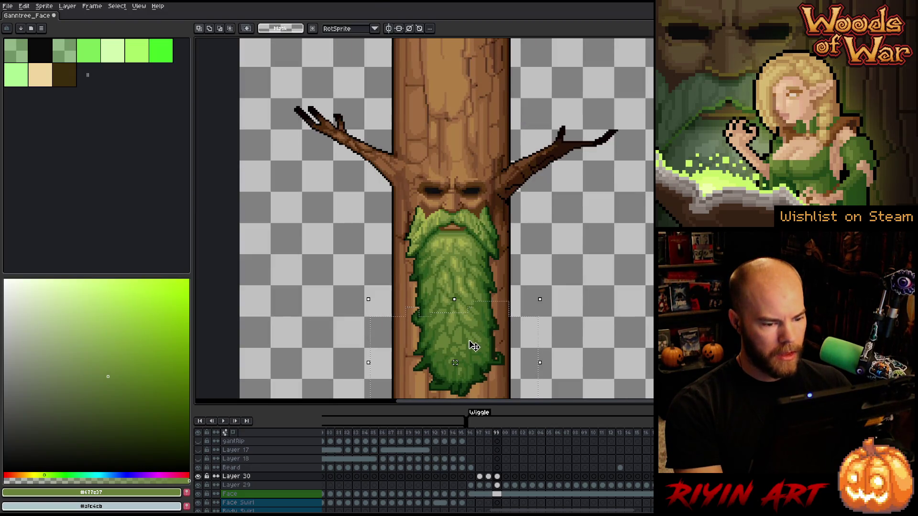
Shift the selected lower beard section one pixel right and commit it.
key(Right)
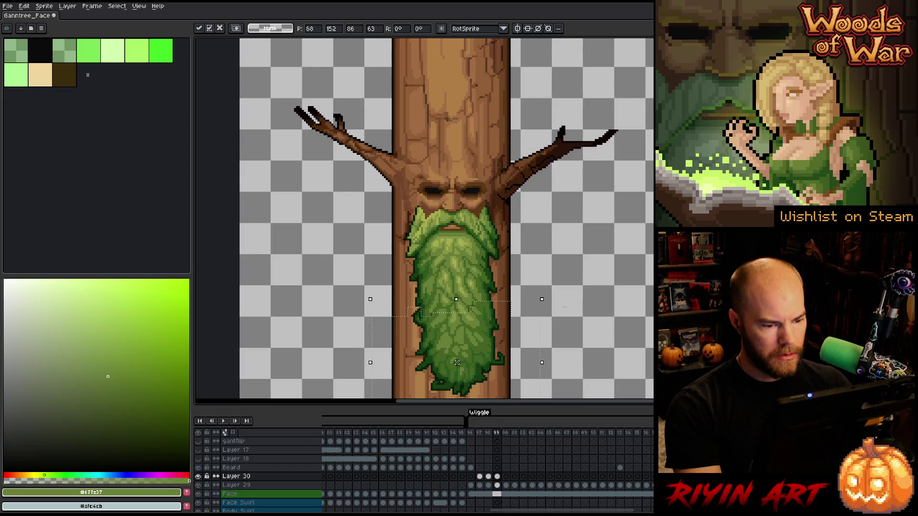
key(Return)
scroll(415, 318, up, 3)
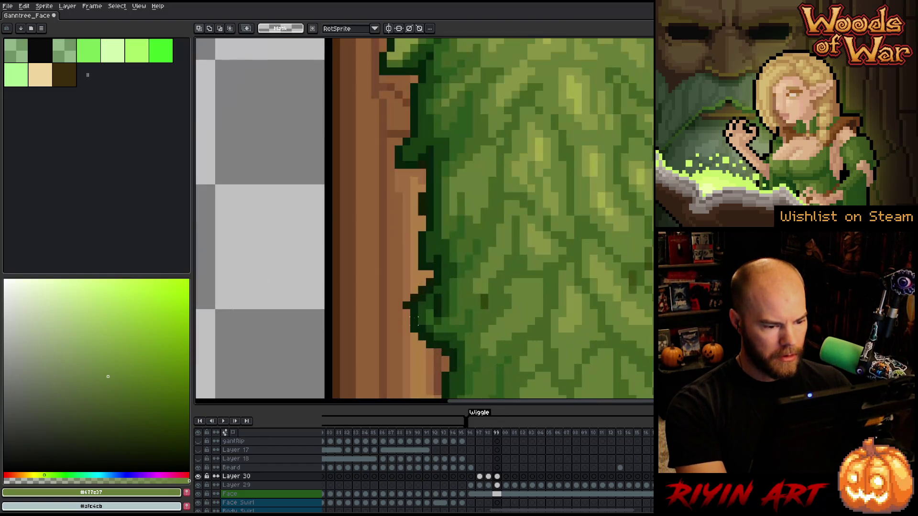
With the Pencil, sample greens #456423, #677e37 and #2c581c from the beard, then return to frame 98.
key(b)
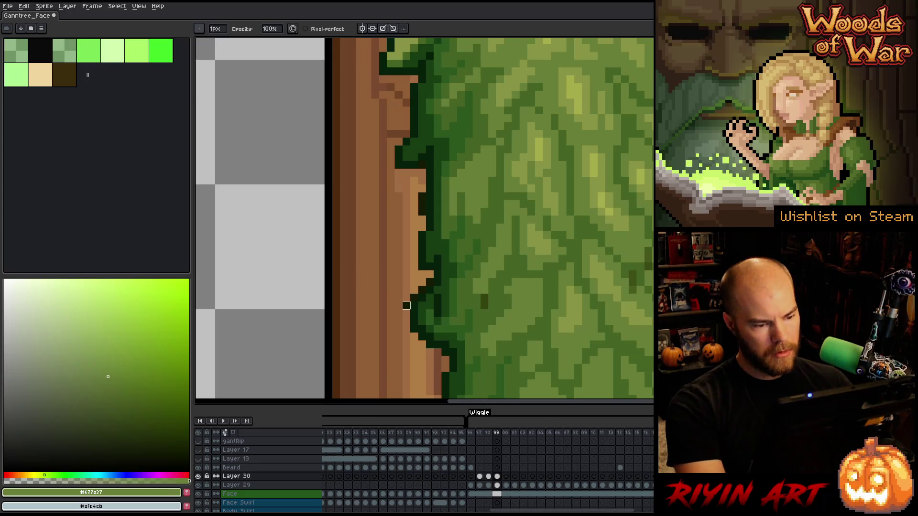
alt+click(486, 303)
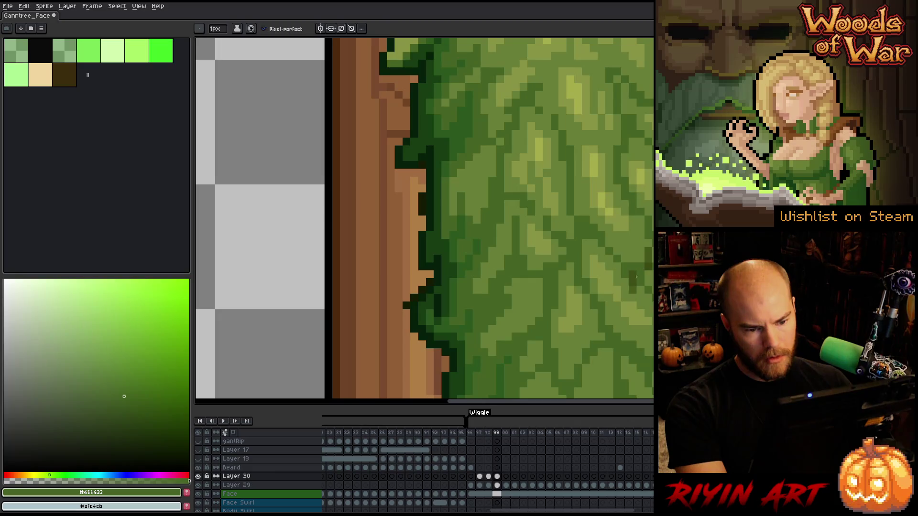
scroll(646, 269, down, 2)
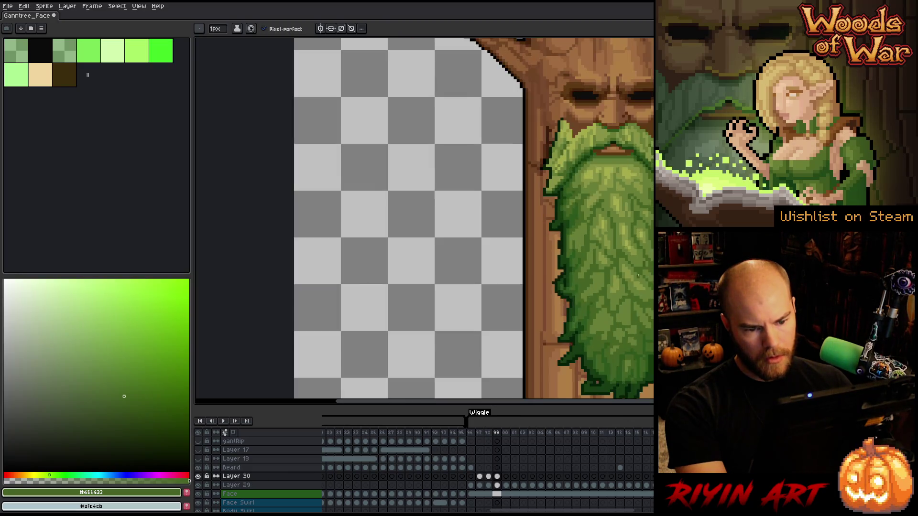
scroll(597, 251, up, 2)
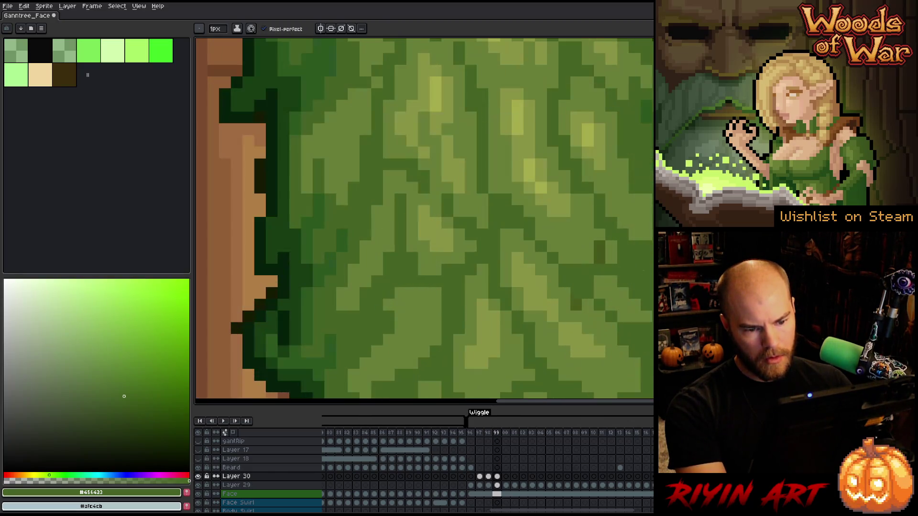
alt+click(595, 249)
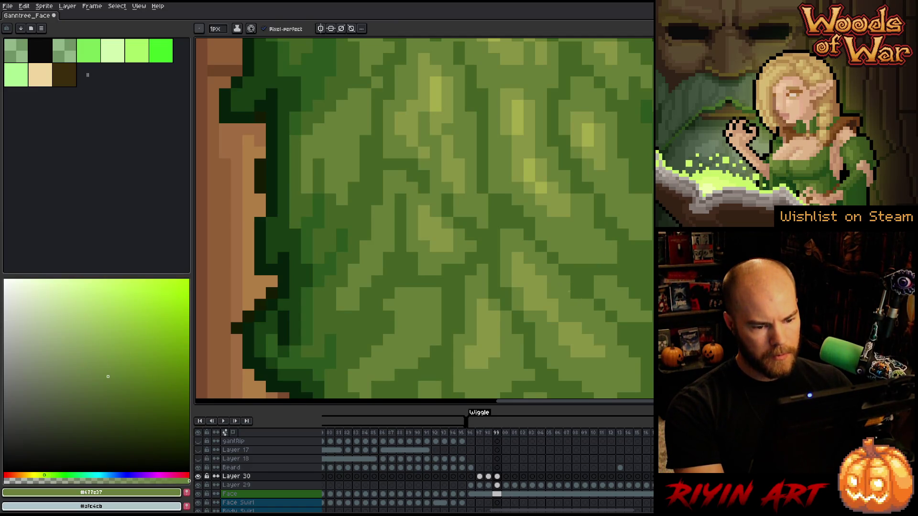
scroll(575, 314, down, 3)
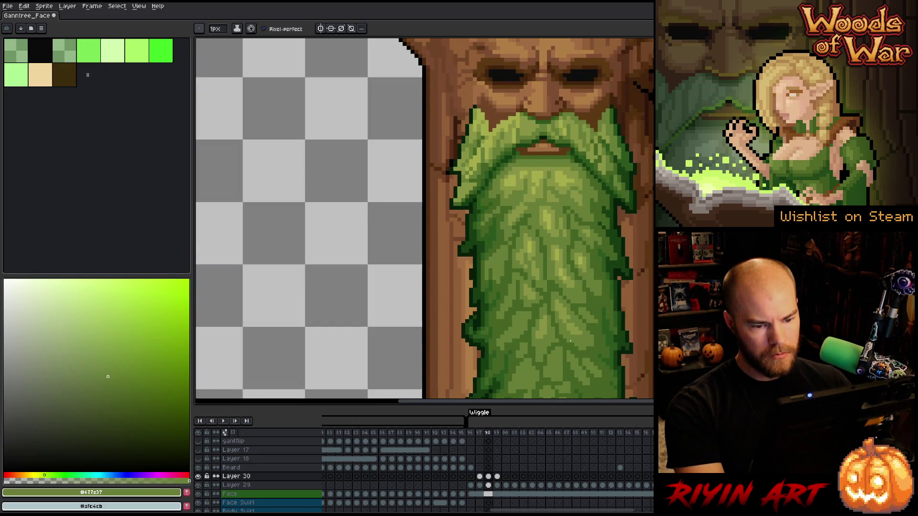
scroll(607, 282, up, 3)
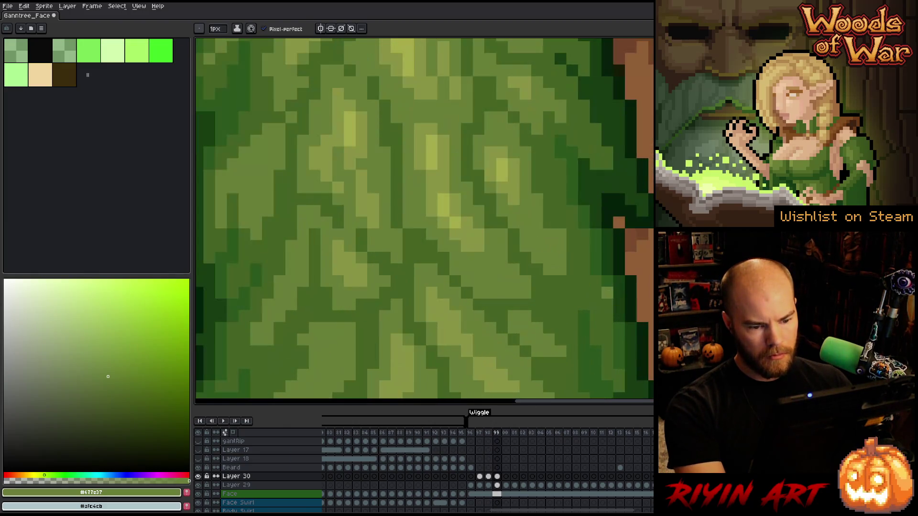
alt+click(609, 277)
scroll(581, 338, down, 4)
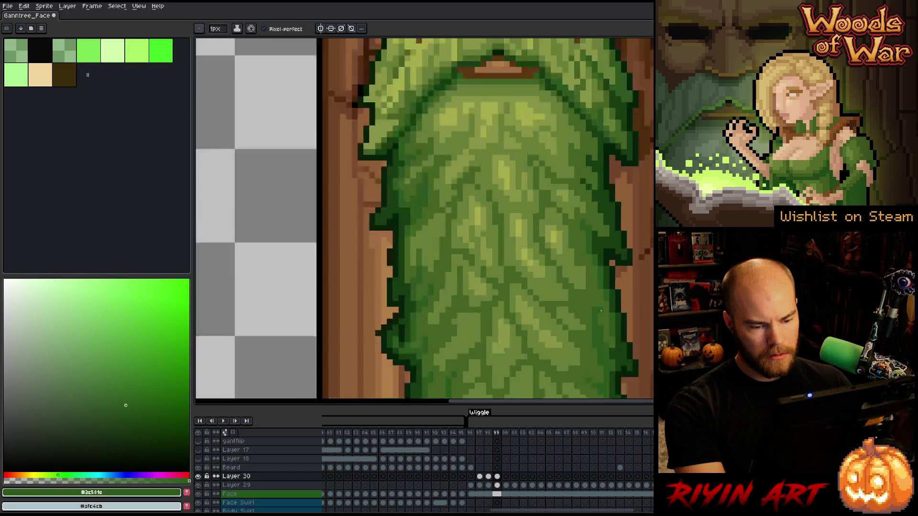
key(Left)
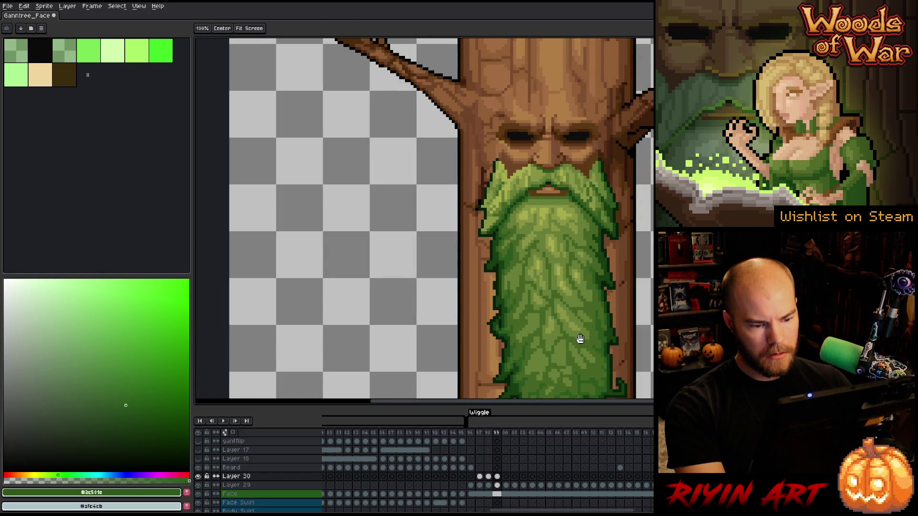
drag(579, 337, 477, 268)
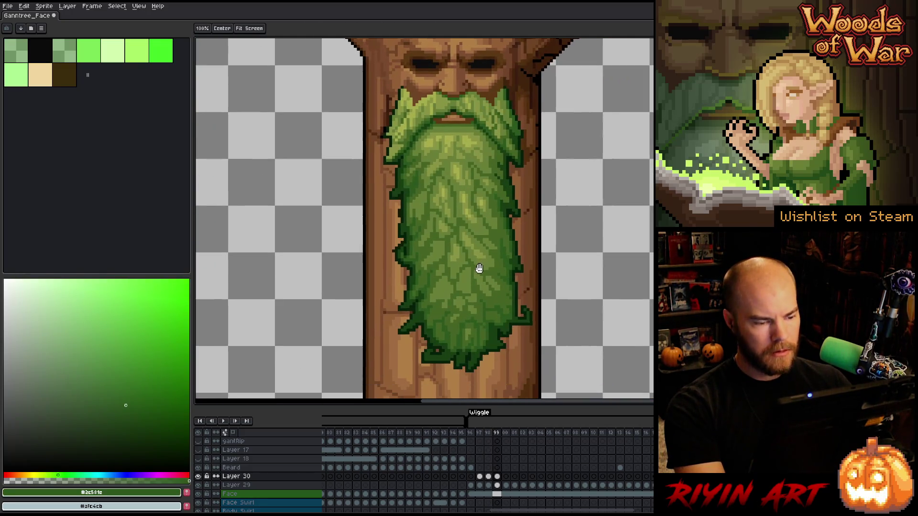
Compare beard shading by toggling Layer 30 and flipping between frames 99 and 00.
key(Right)
click(198, 477)
click(198, 477)
click(198, 477)
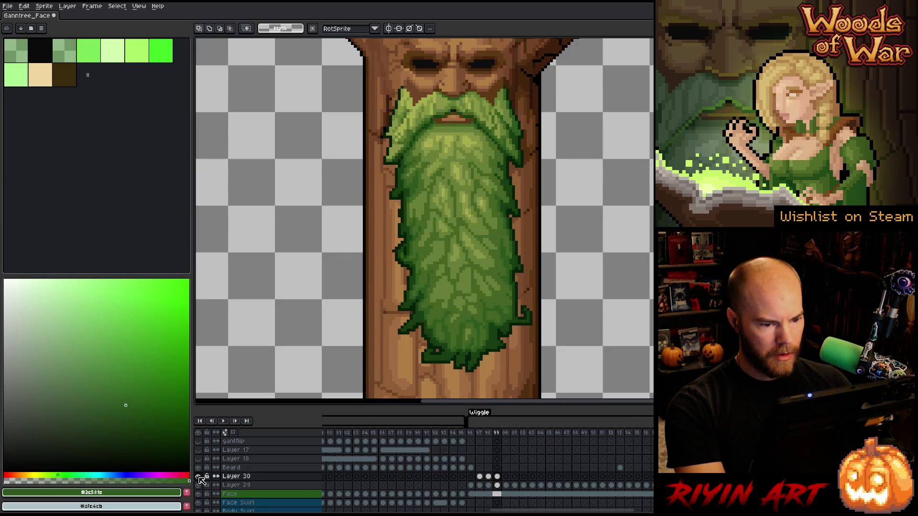
click(198, 476)
click(199, 477)
click(199, 477)
click(199, 477)
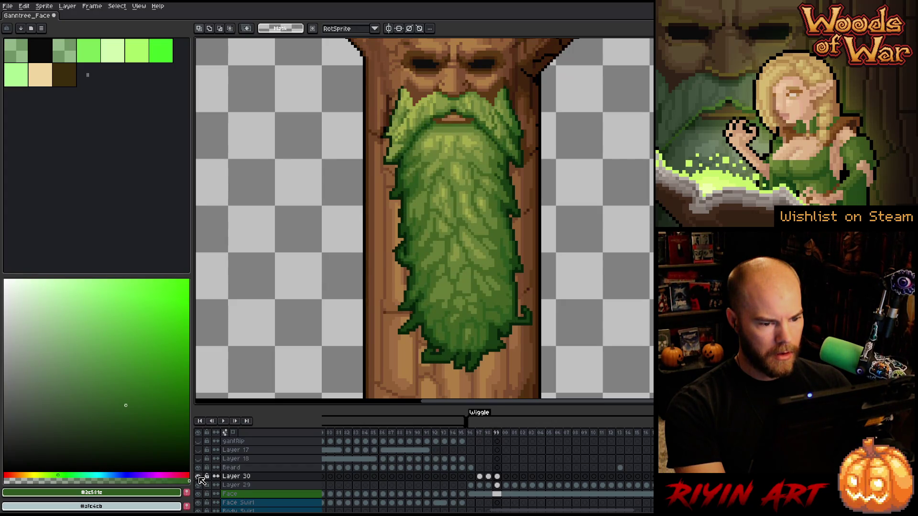
click(199, 477)
click(198, 477)
click(198, 477)
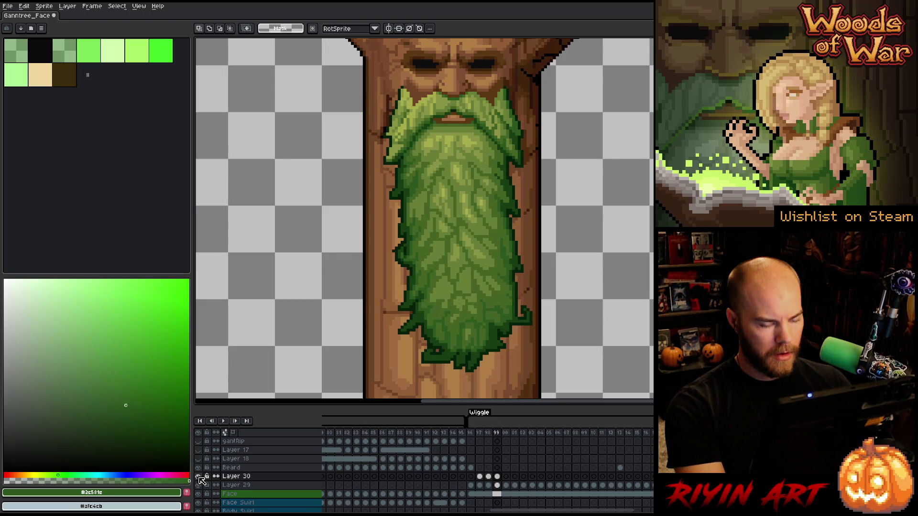
key(Right)
key(Left)
key(Right)
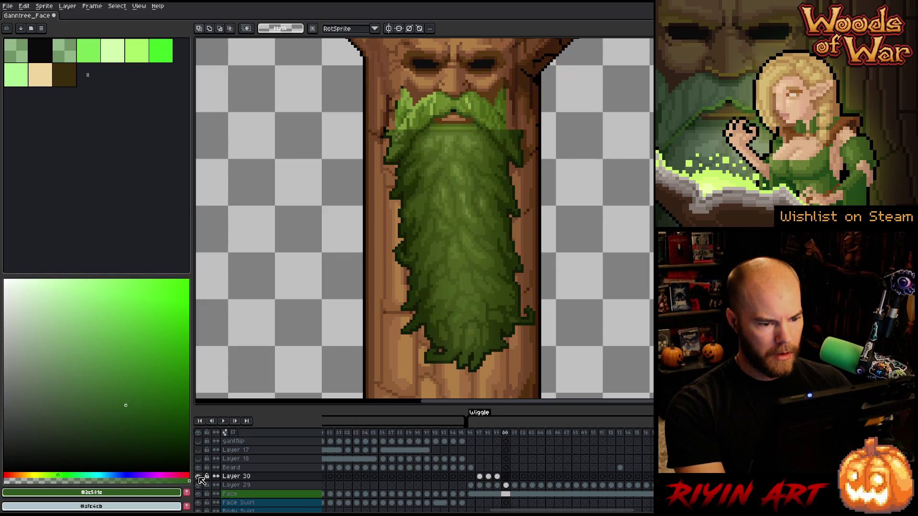
key(Left)
key(Right)
key(Left)
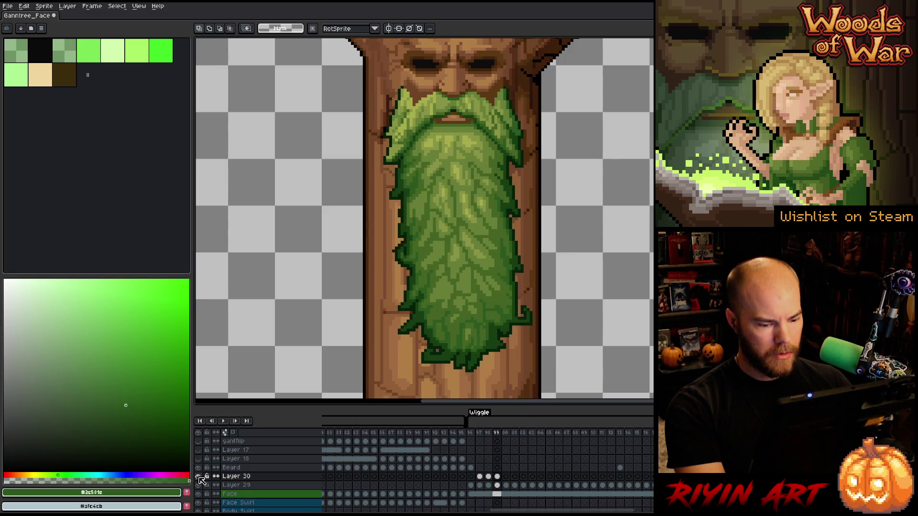
Move the Layer 30 cel from frame 99 to frame 00 and marquee the lower beard.
click(499, 477)
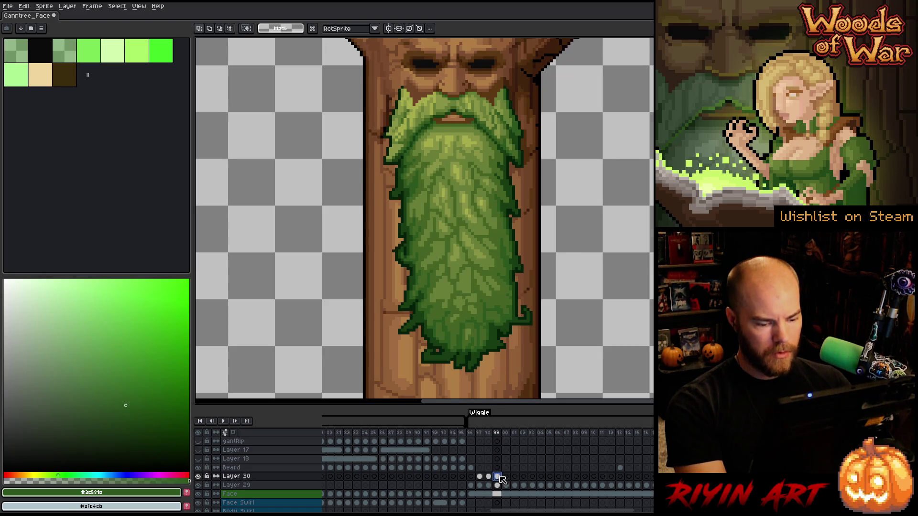
click(506, 477)
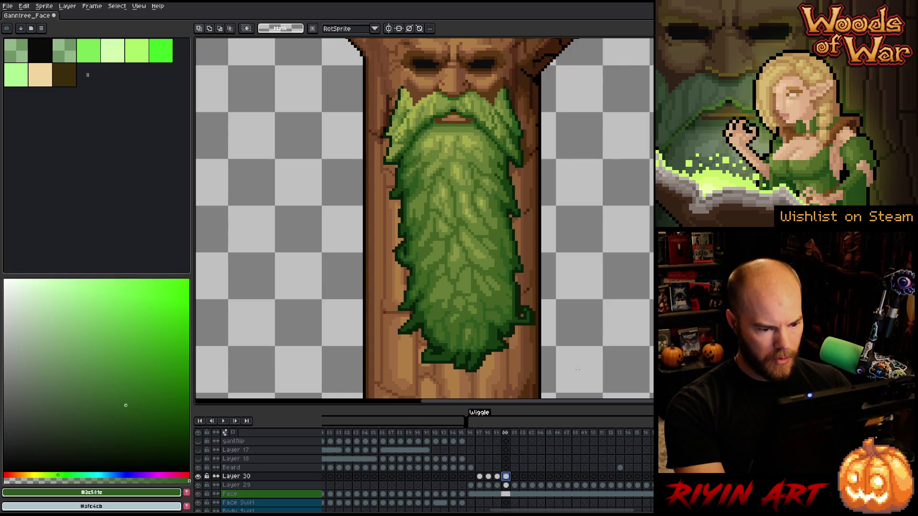
mouse_move(586, 379)
mouse_down()
mouse_move(403, 380)
mouse_move(349, 293)
mouse_up()
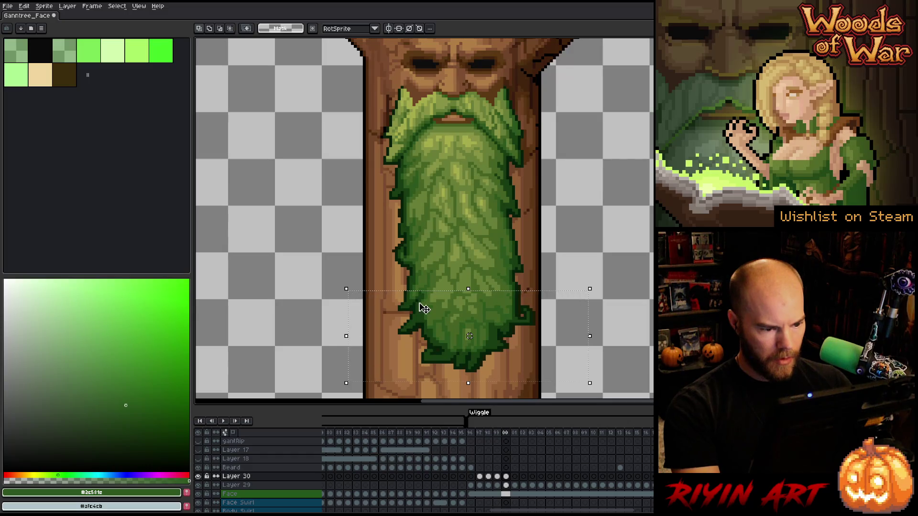
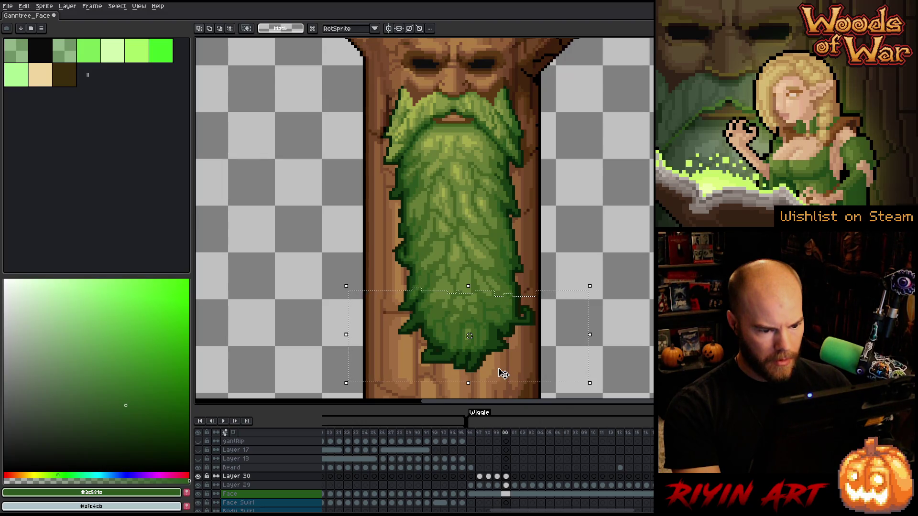
Shift the lower beard one pixel right, commit it, and sample greens #677e37 and #456423.
key(Right)
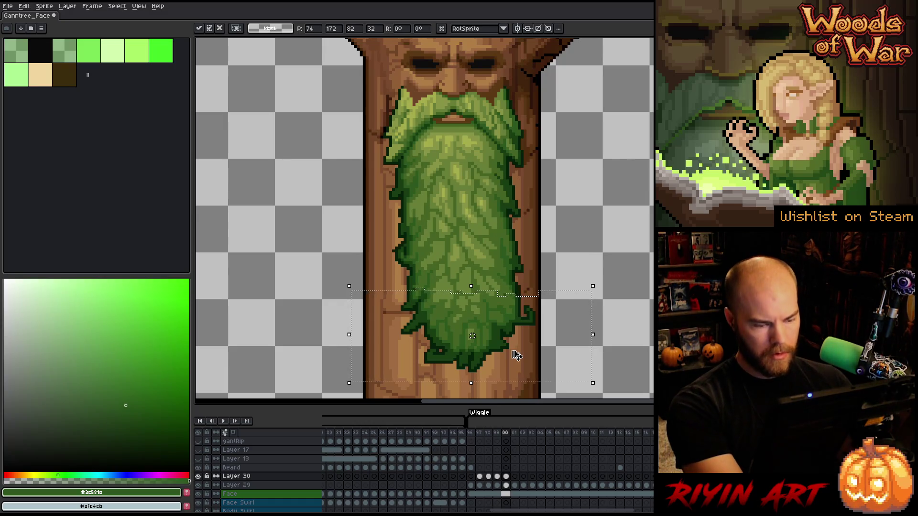
key(ctrl+d)
key(i)
click(488, 286)
key(b)
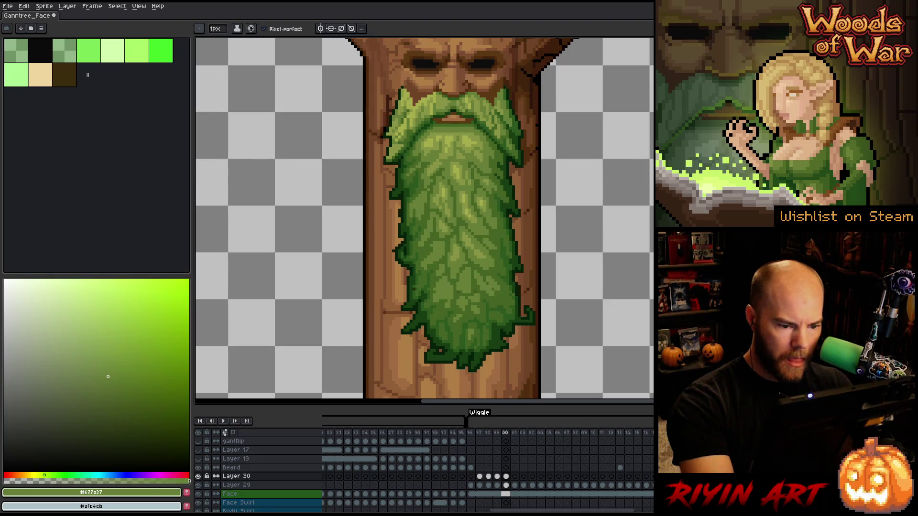
key(i)
click(488, 286)
key(b)
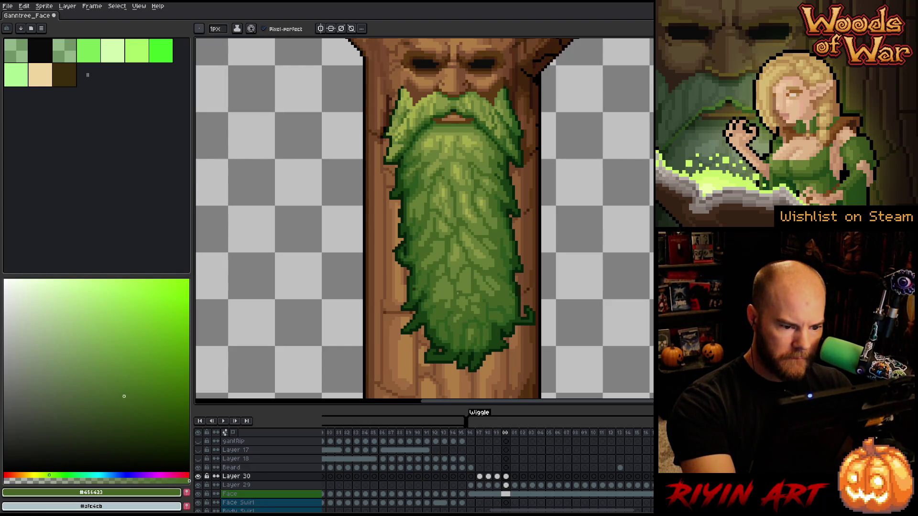
Resample beard greens #677e37 and #456423, then the darker #173e12 and #2c581e.
key(i)
click(437, 289)
key(b)
key(i)
click(416, 287)
key(b)
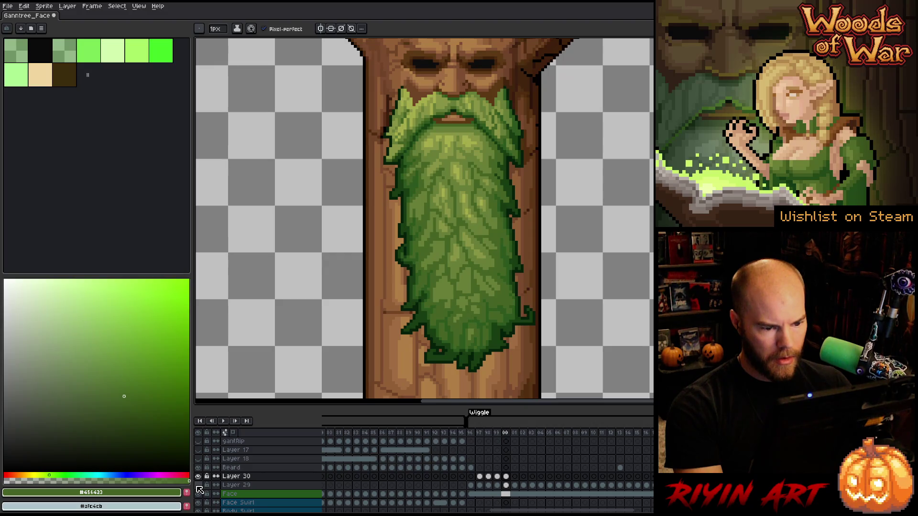
key(i)
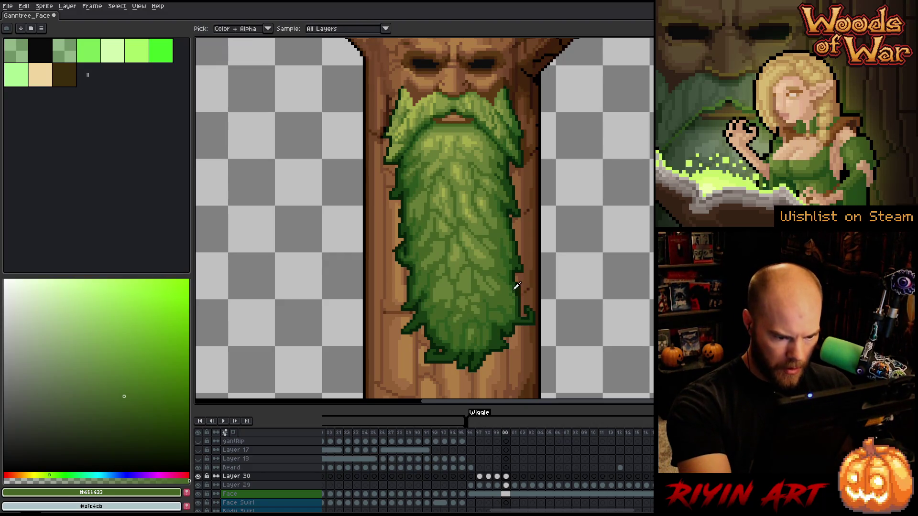
click(516, 285)
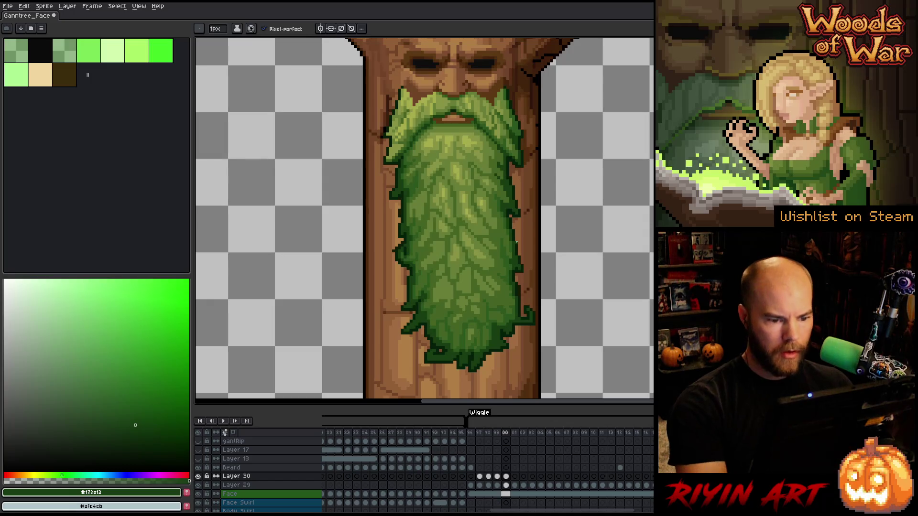
alt+click(511, 293)
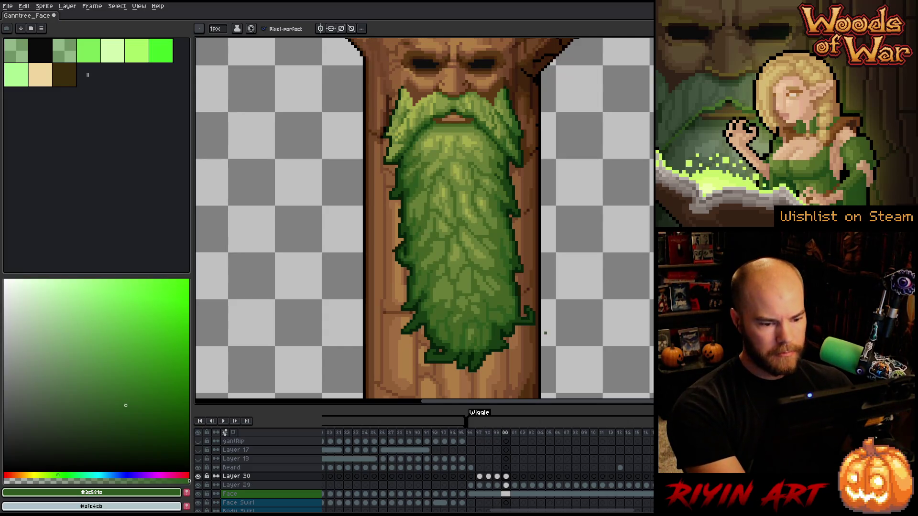
Step between frames 98 and 01 to compare the neighbouring beard poses.
click(515, 478)
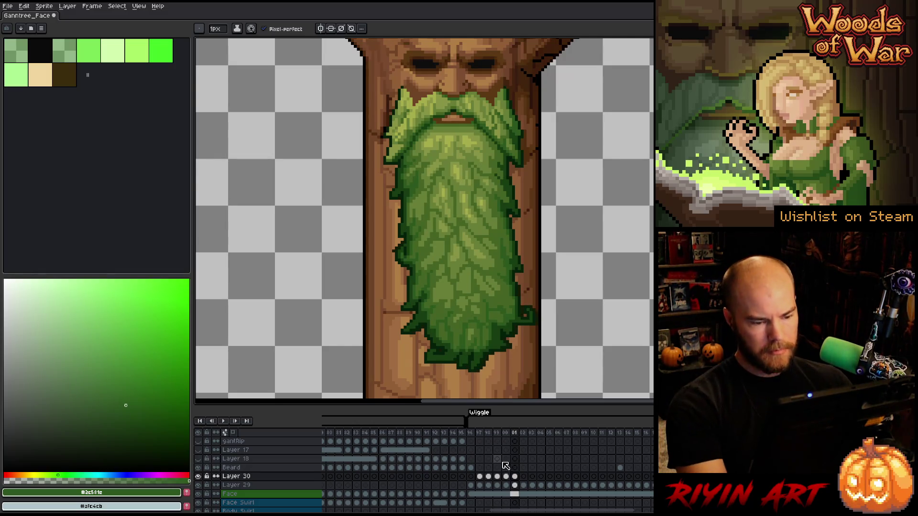
key(m)
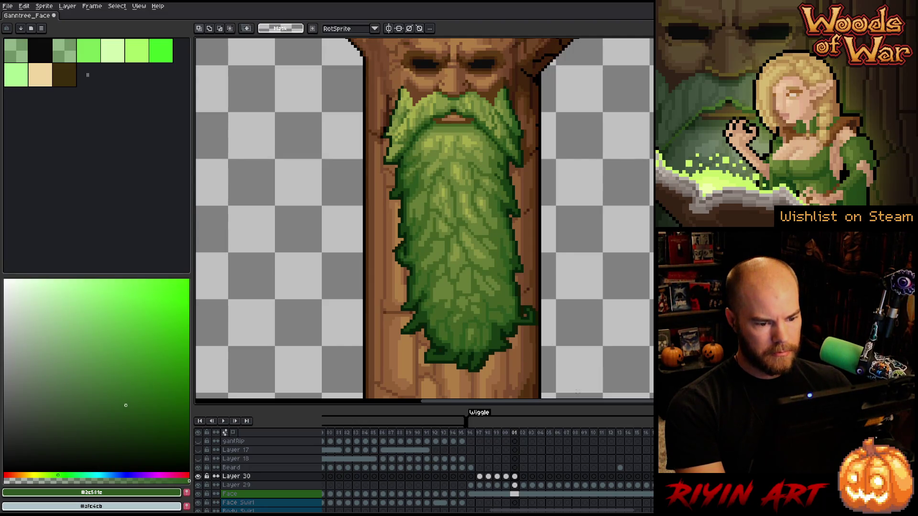
key(Left)
key(Left)
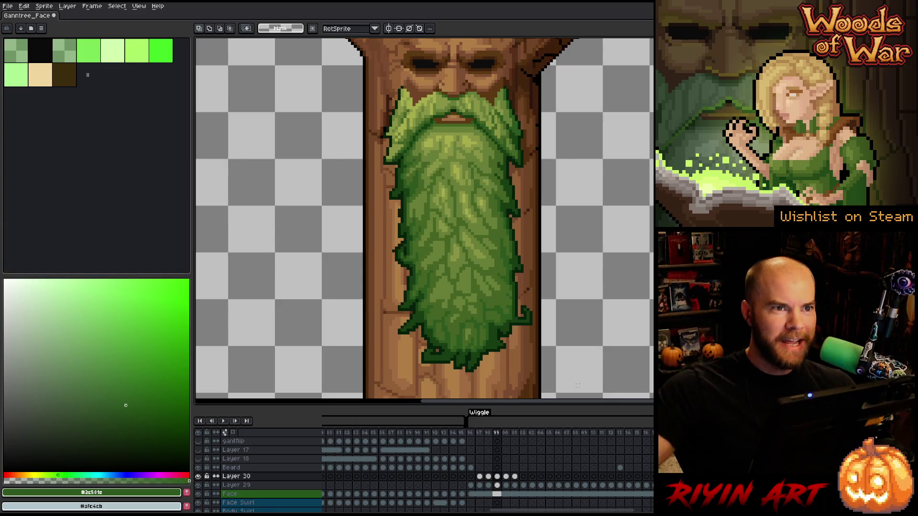
key(Left)
key(Left)
key(Right)
key(Left)
key(Left)
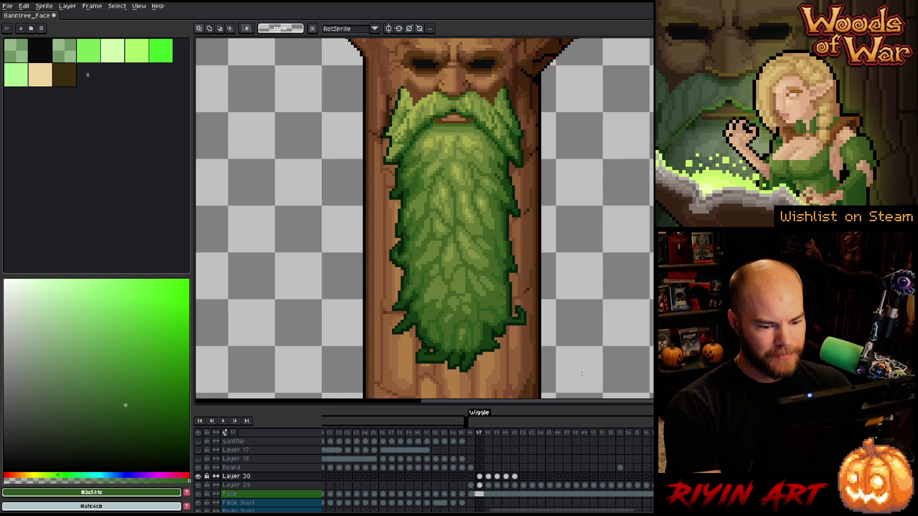
key(Right)
key(Right)
key(Right)
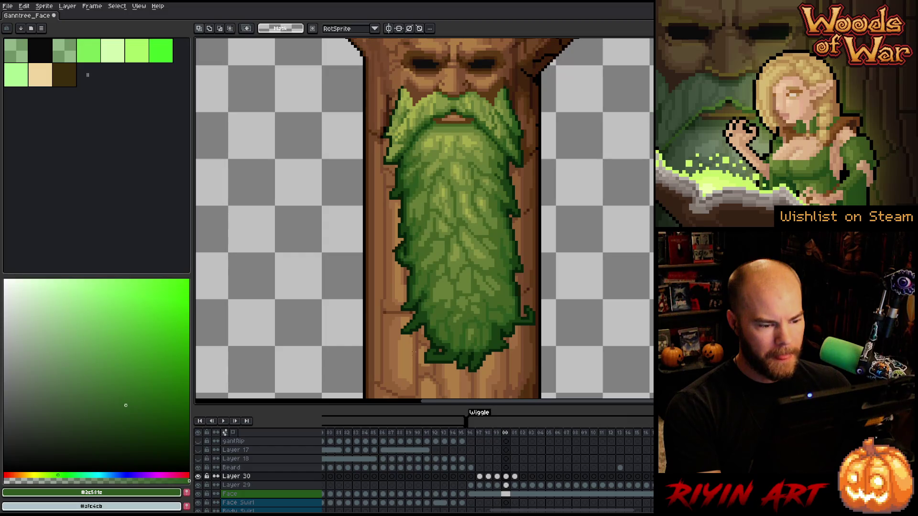
key(Right)
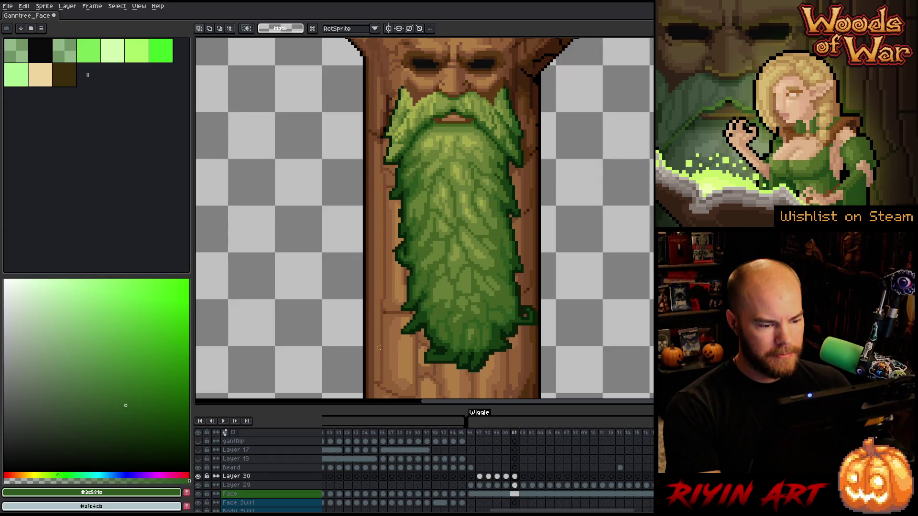
Toggle Layer 30's visibility to compare, then select the lower beard on frame 01.
click(198, 476)
click(198, 476)
click(198, 476)
click(199, 476)
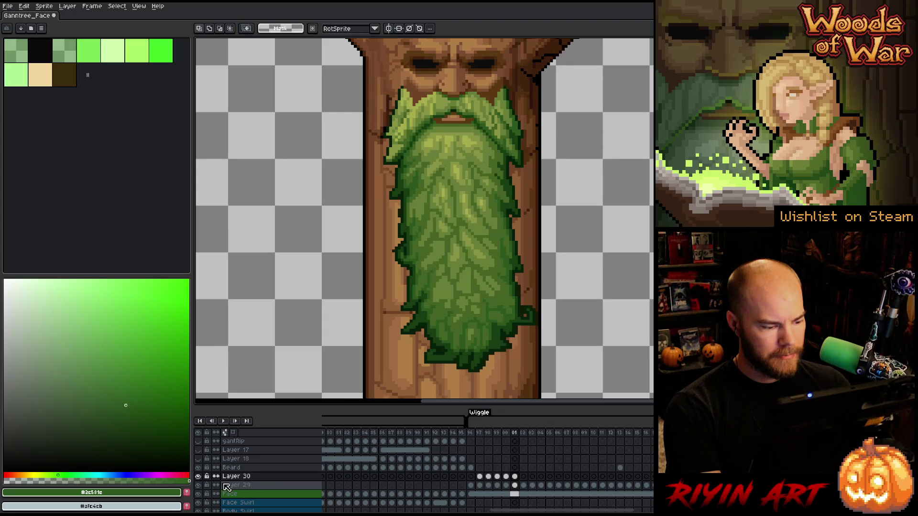
click(198, 476)
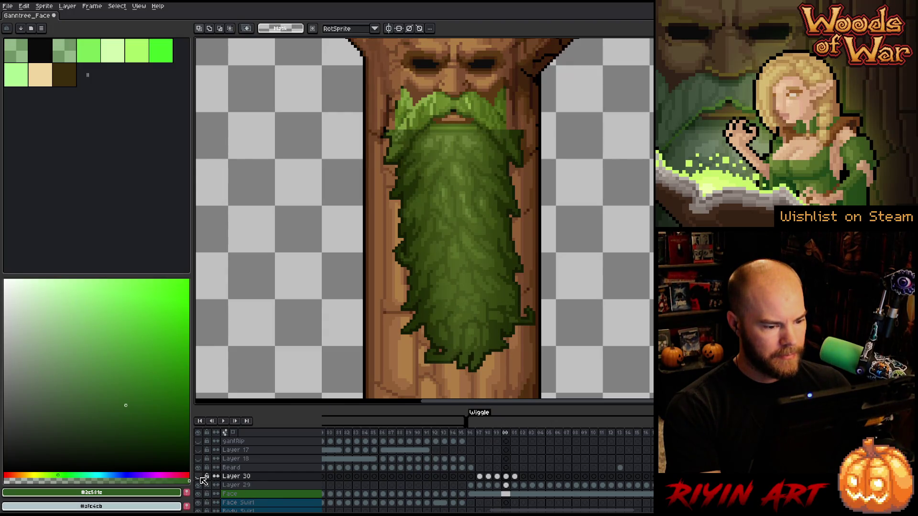
click(199, 476)
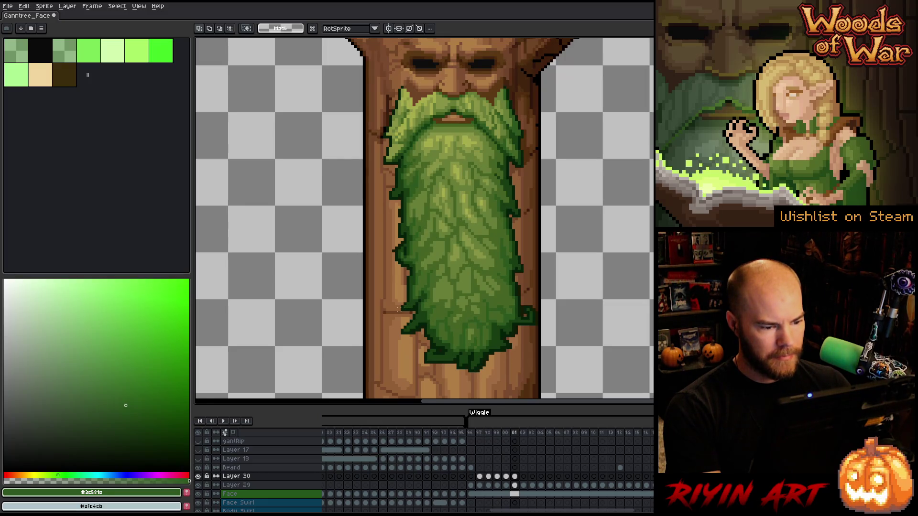
mouse_move(398, 304)
mouse_down()
mouse_move(477, 374)
mouse_move(569, 385)
mouse_up()
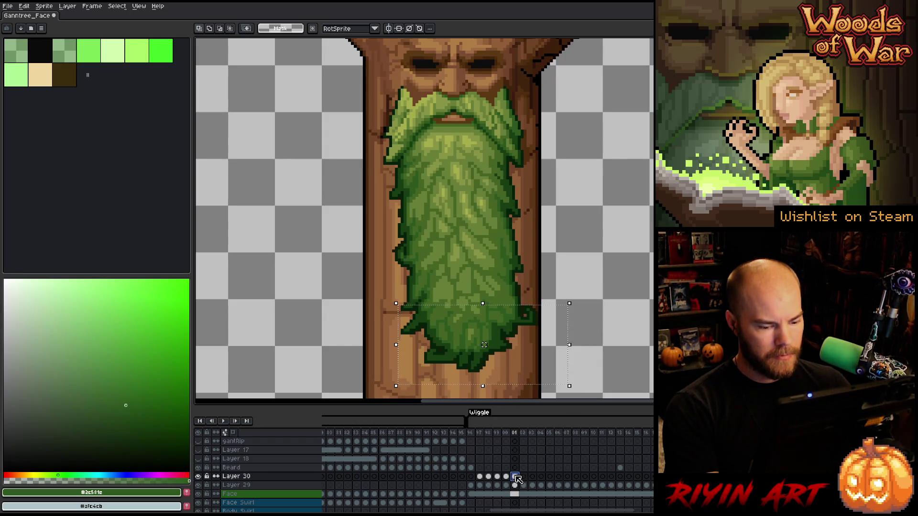
Nudge frame 01's lower beard one pixel right, commit it, and sample the dark outline green.
key(Right)
key(Return)
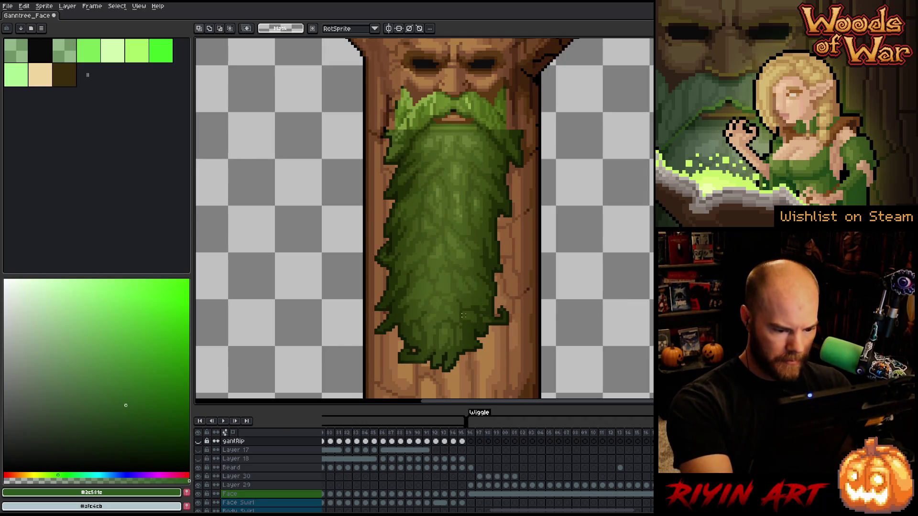
key(ctrl+z)
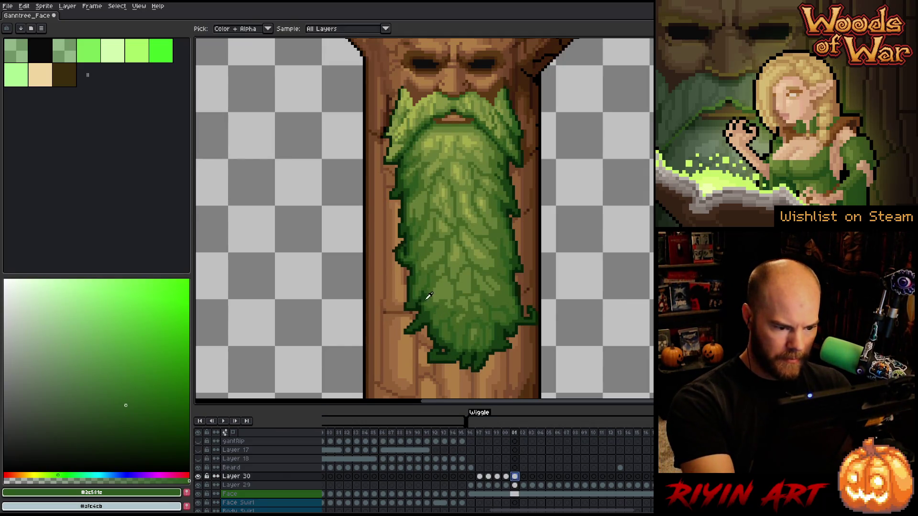
key(b)
alt+click(424, 295)
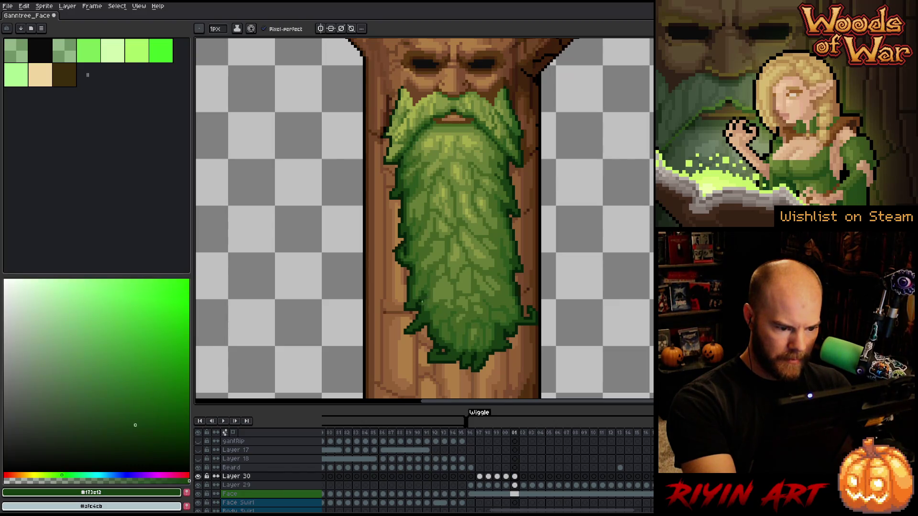
alt+click(421, 306)
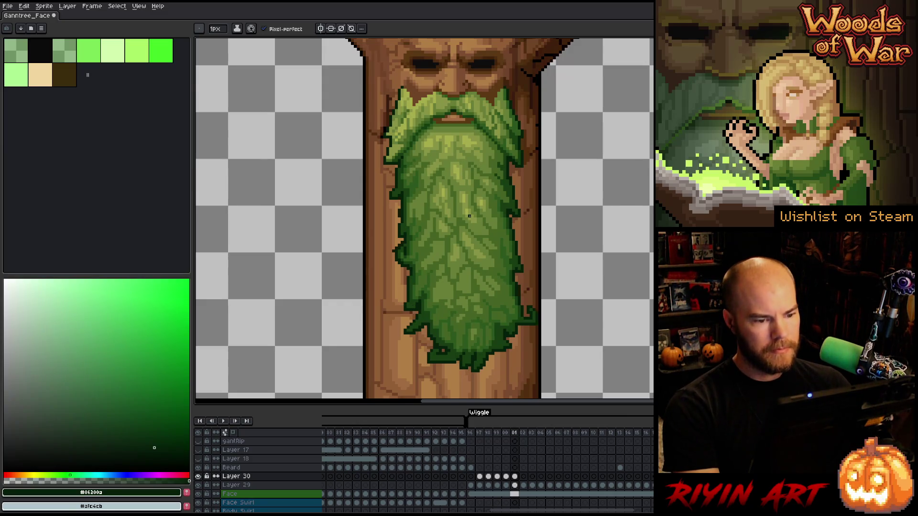
Paste the copied beard into frame 02 and select its tip, comparing with frames 01 and 03.
click(524, 477)
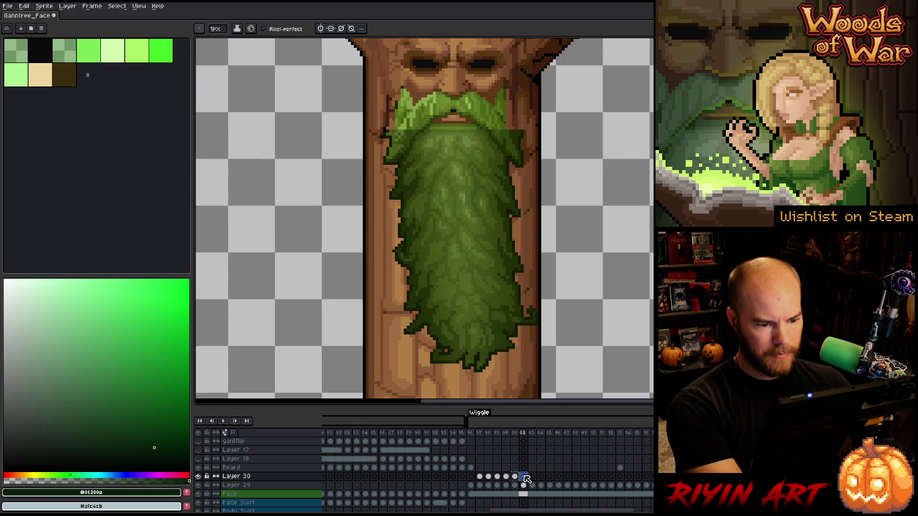
key(Left)
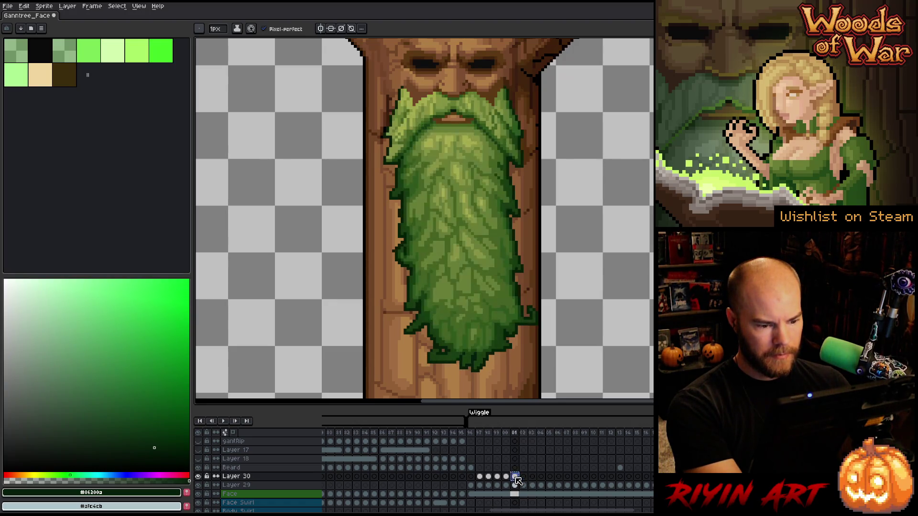
key(Right)
key(ctrl+v)
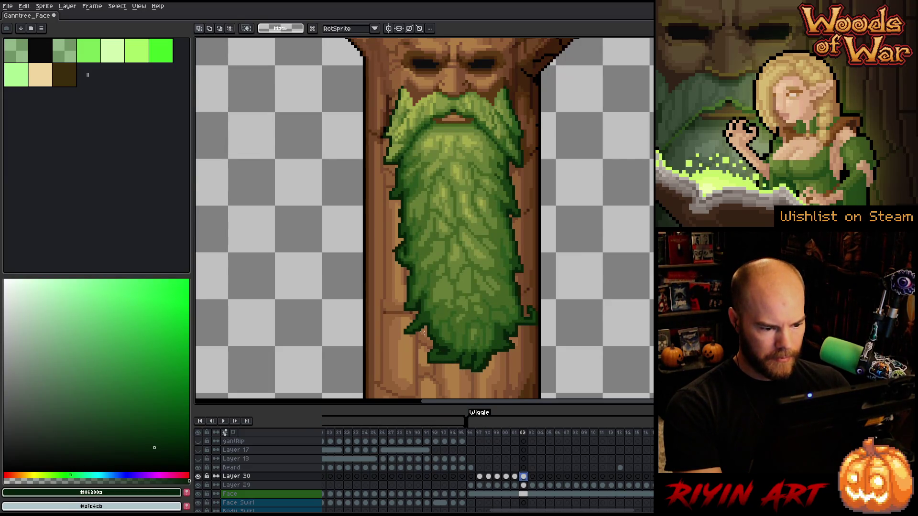
mouse_move(425, 344)
mouse_down()
mouse_move(461, 384)
mouse_move(528, 386)
mouse_up()
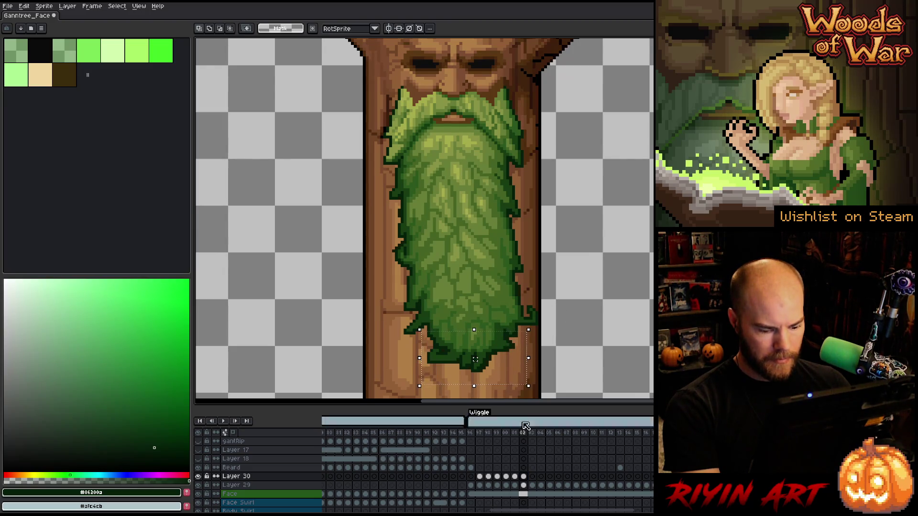
key(period)
key(comma)
key(period)
key(comma)
key(period)
key(comma)
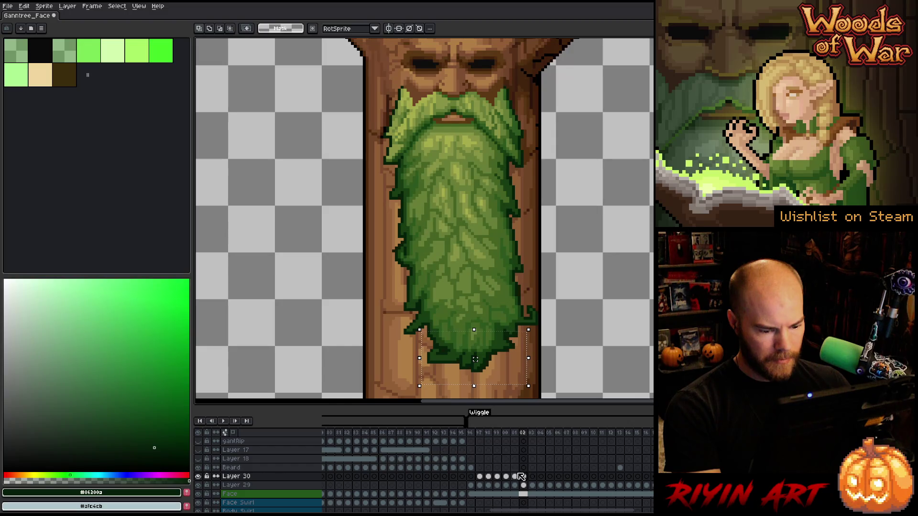
Shift the beard tip two pixels right in Layer 30's frame 02 cel and hide the trunk face.
click(522, 476)
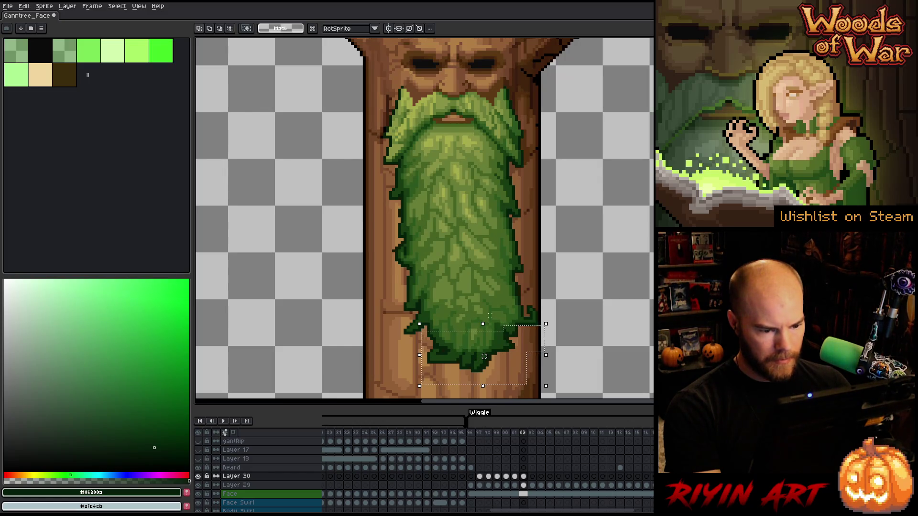
drag(484, 357, 487, 356)
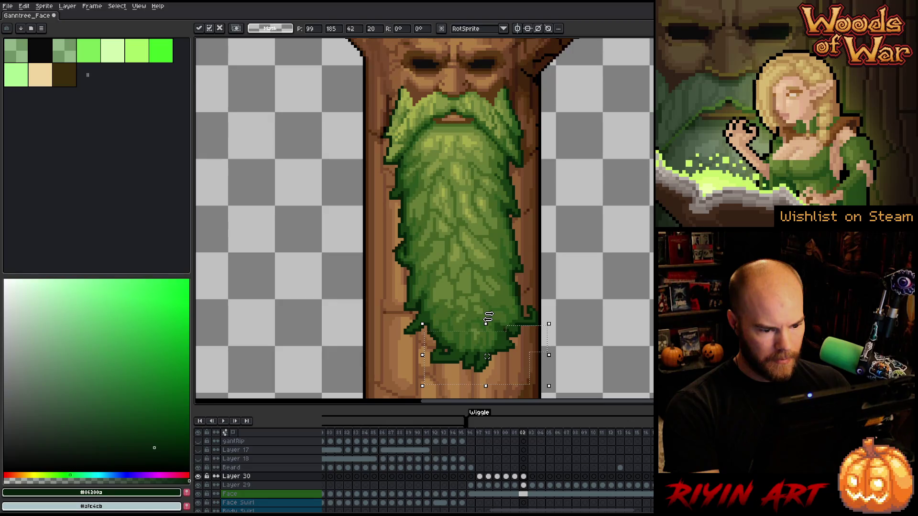
key(Right)
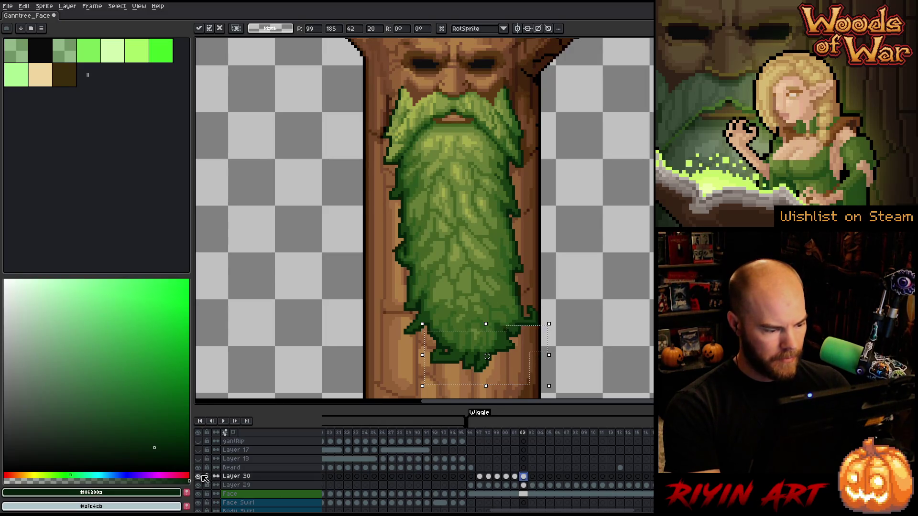
click(197, 494)
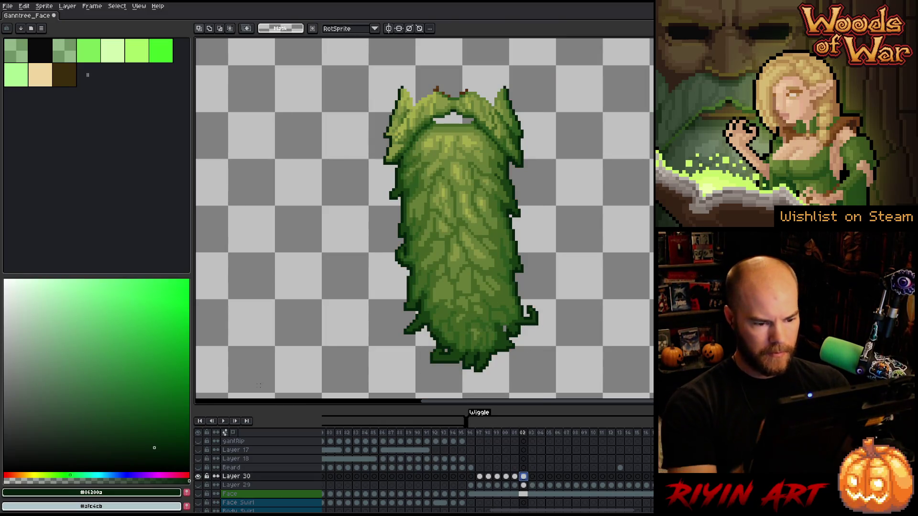
Drop the selection, sample dark green #173e12, and flip through frames 98 to 04 comparing poses.
key(ctrl+d)
alt+click(487, 357)
key(Left)
key(Left)
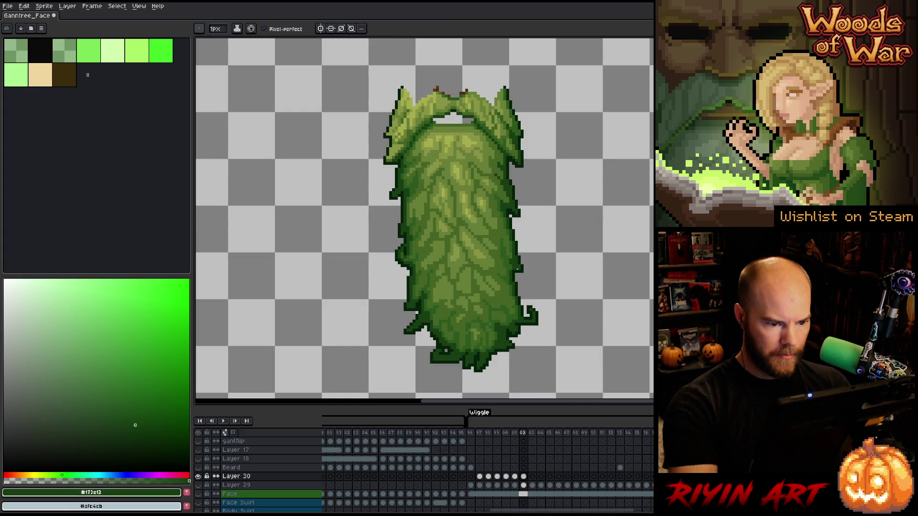
key(Left)
key(Left)
key(Left)
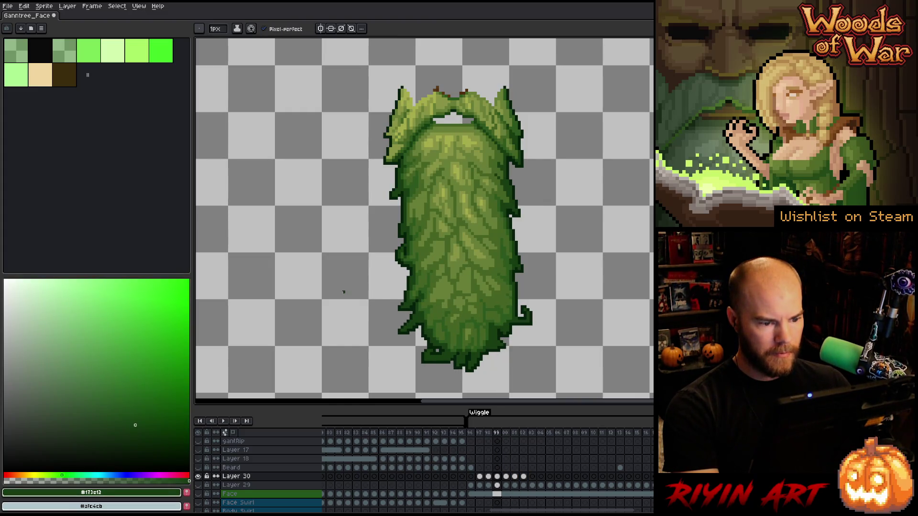
key(Right)
key(Right)
key(Right)
key(Right)
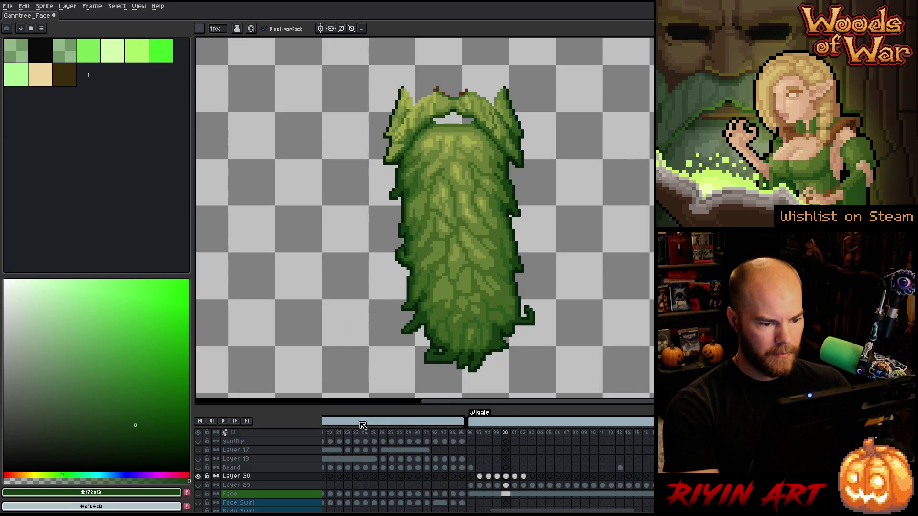
click(199, 484)
key(Right)
key(Right)
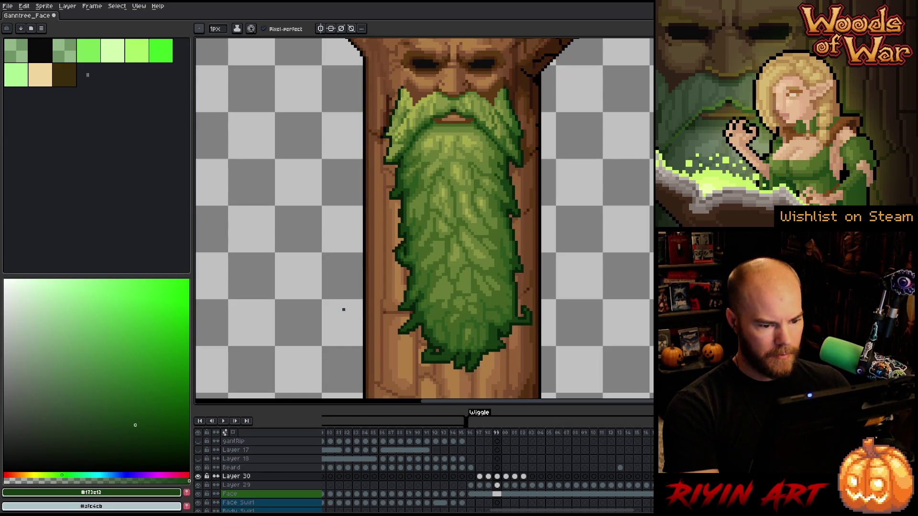
key(Left)
key(Right)
key(Right)
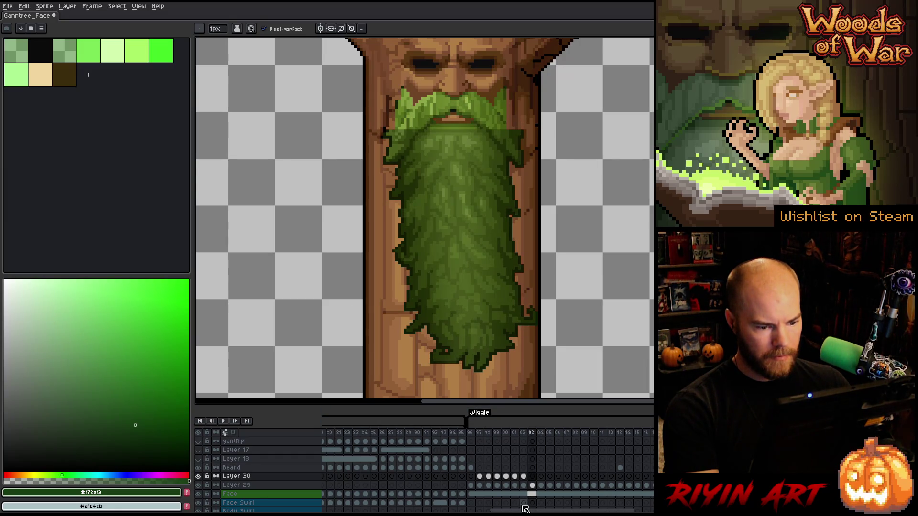
key(Left)
key(Right)
key(Right)
key(Right)
key(Right)
key(Left)
key(Right)
key(Left)
key(Left)
key(Left)
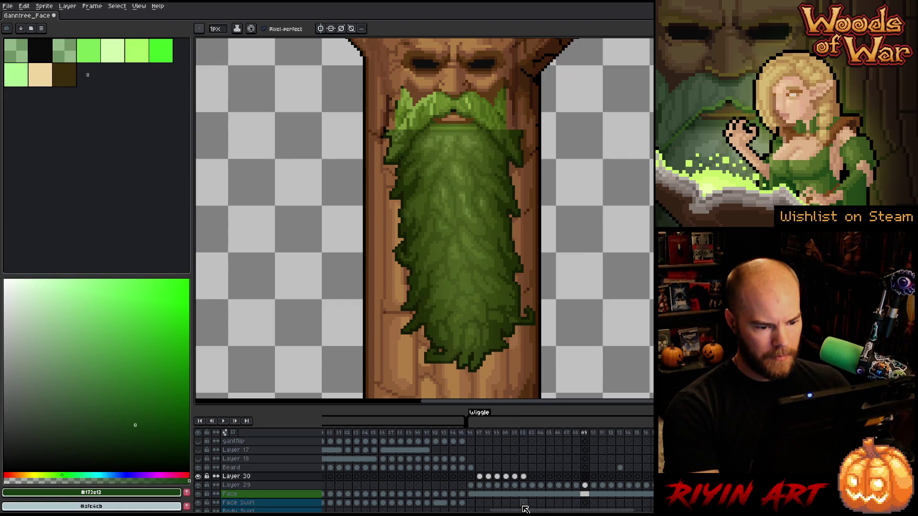
key(Left)
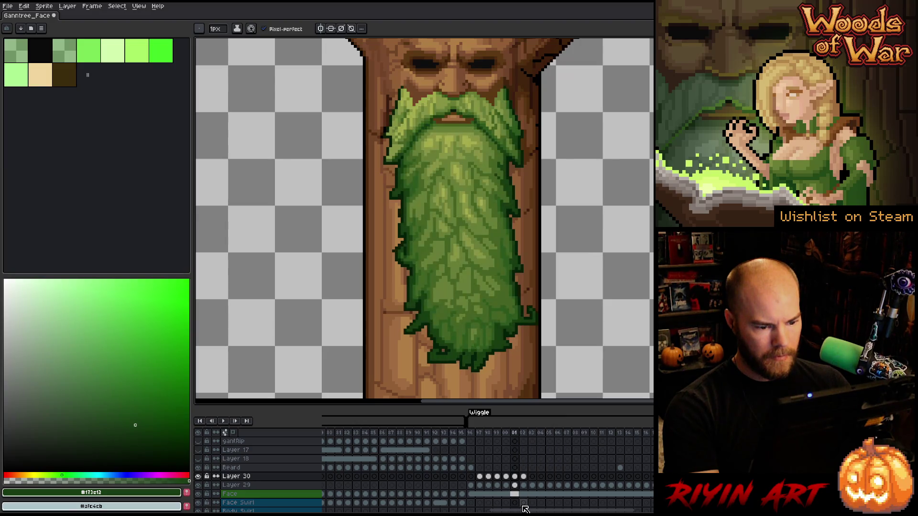
key(Right)
key(Right)
key(Left)
key(Left)
key(Right)
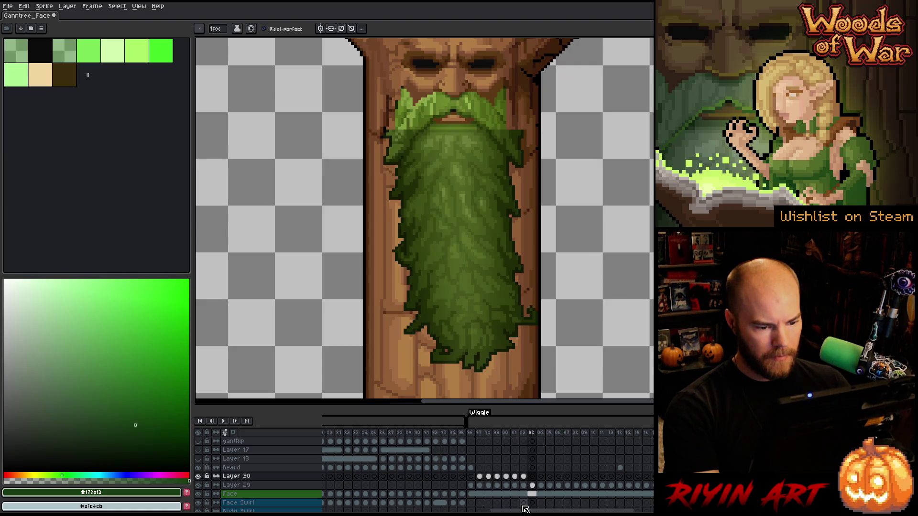
key(Left)
key(Right)
key(Left)
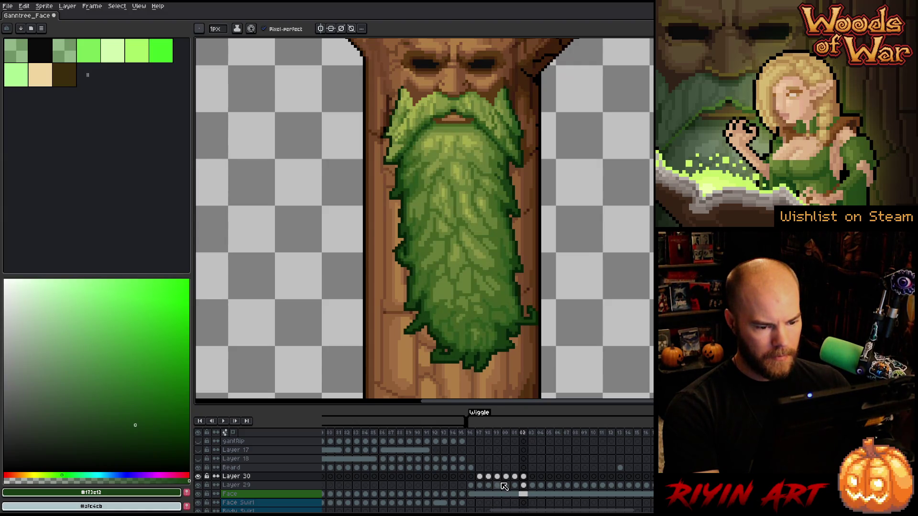
key(Right)
key(Right)
key(Left)
key(Left)
key(Left)
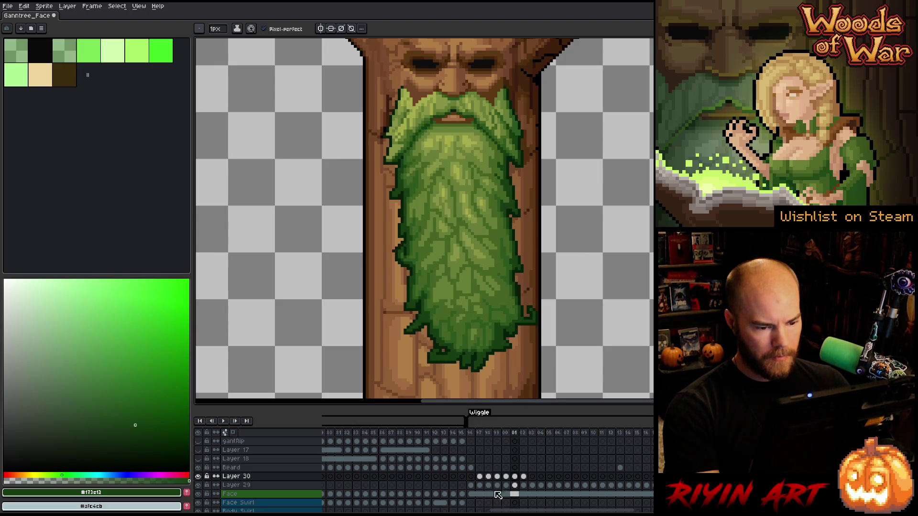
Hide Layer 30's highlights, step back to frame 97, then toggle Layer 30 on and off to compare.
click(201, 477)
key(Left)
key(Left)
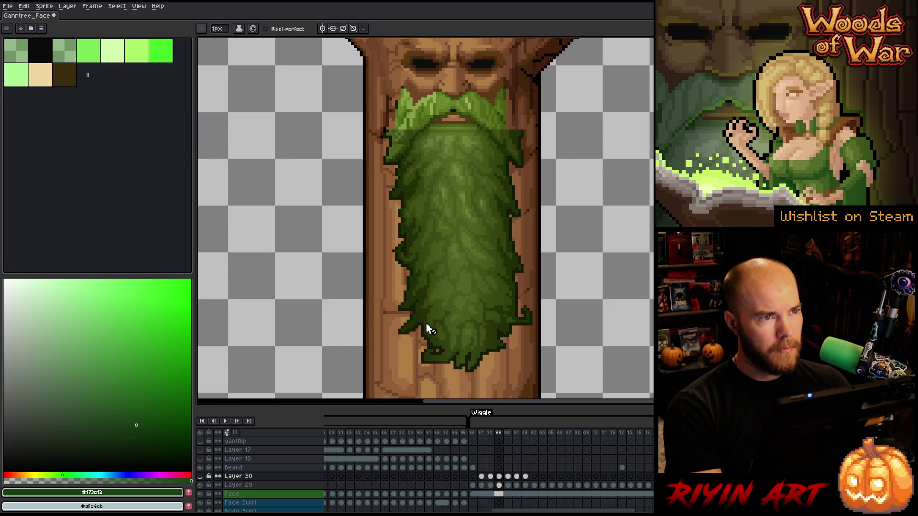
key(Left)
scroll(454, 313, right, 2)
key(Left)
key(Right)
key(Right)
key(Right)
key(Right)
key(Left)
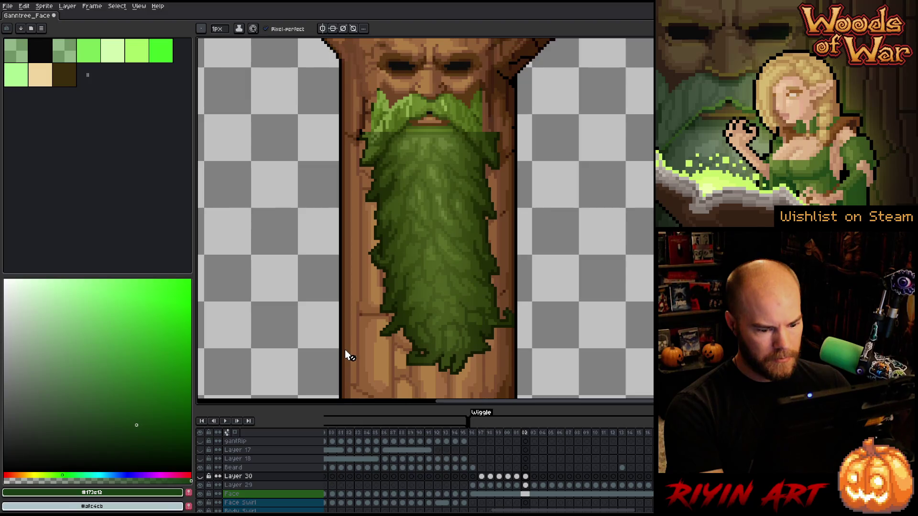
click(201, 476)
click(201, 477)
click(200, 477)
click(201, 477)
click(201, 477)
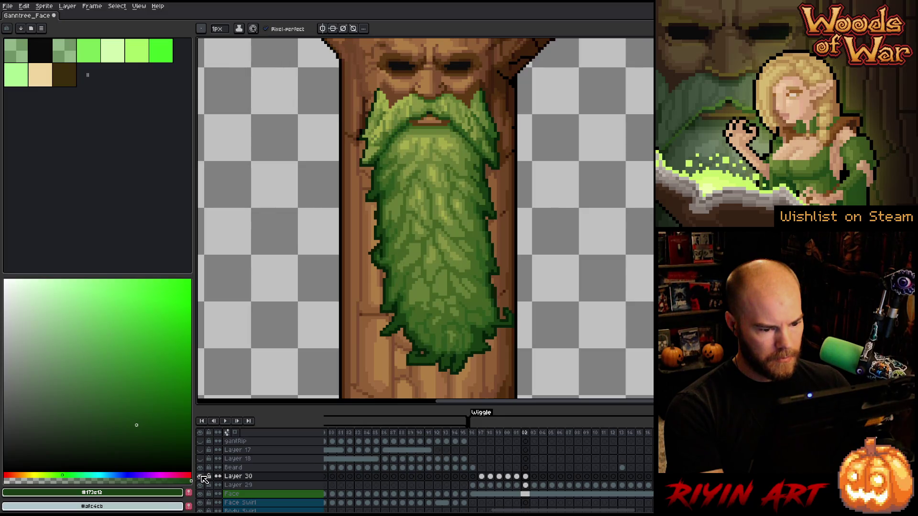
Move through Layer 30's frames 01 and 02 and land on frame 03.
click(495, 487)
click(523, 477)
click(517, 476)
key(Right)
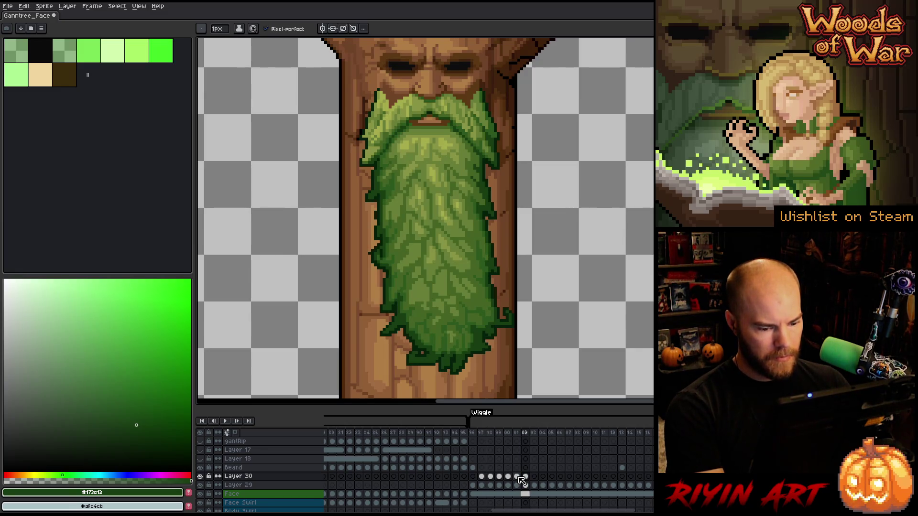
click(534, 478)
Zoom in on the beard's lower right edge and sample its very dark green.
key(m)
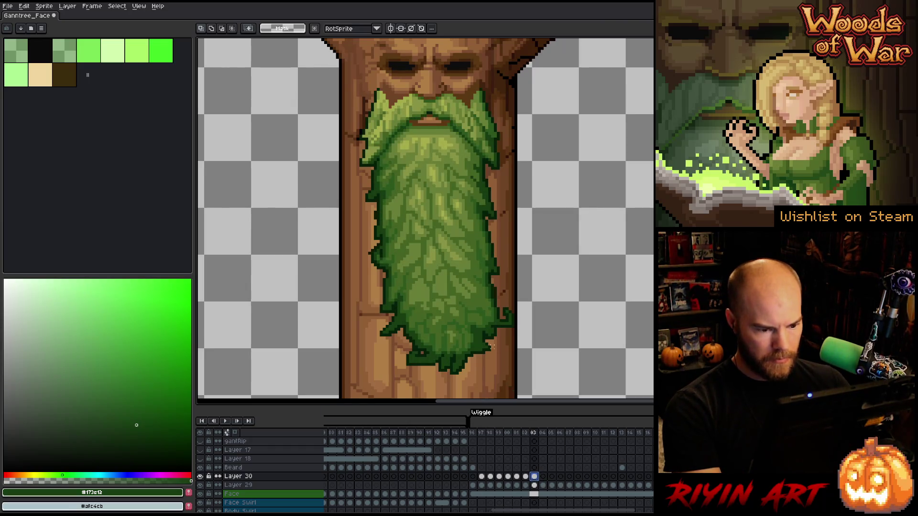
scroll(493, 325, up, 2)
drag(499, 322, 479, 345)
key(ctrl+d)
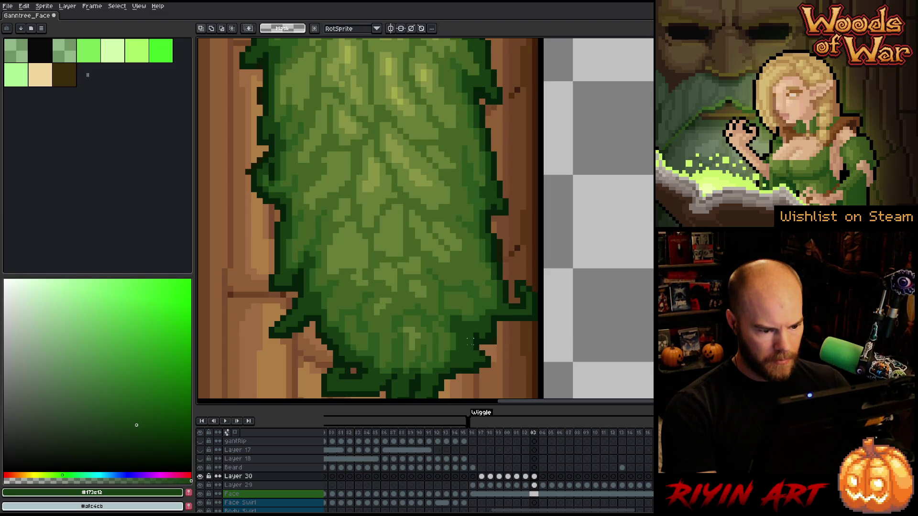
key(b)
alt+click(471, 324)
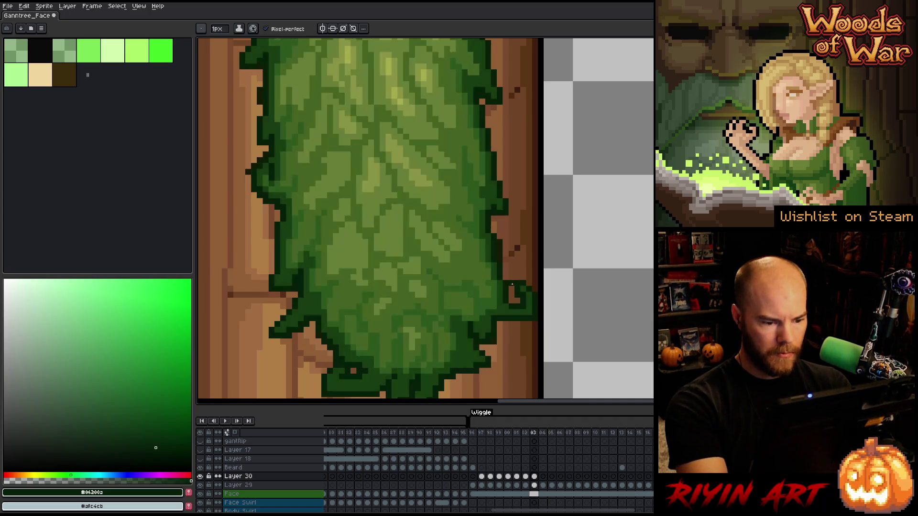
alt+click(472, 325)
Compare the beard edge between frames 02 and 03 and switch to the eraser.
key(Left)
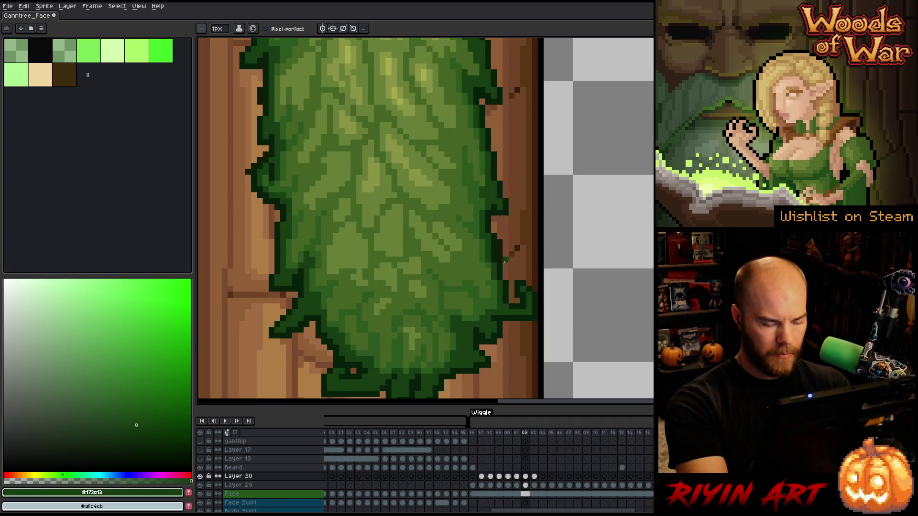
key(Right)
key(Left)
key(Right)
key(e)
key(Left)
key(Right)
scroll(470, 347, down, 2)
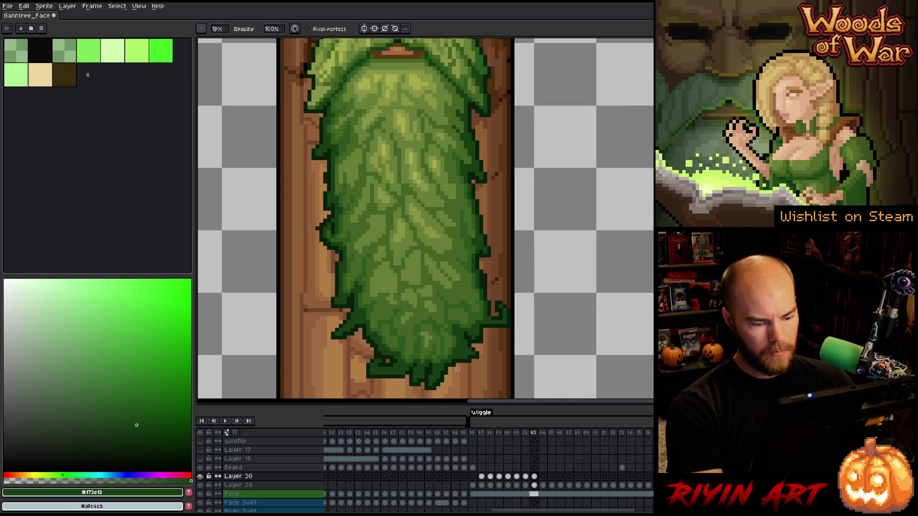
Jump between frames 01 and 04, play the wiggle preview, and compare frames 02 and 03.
click(517, 477)
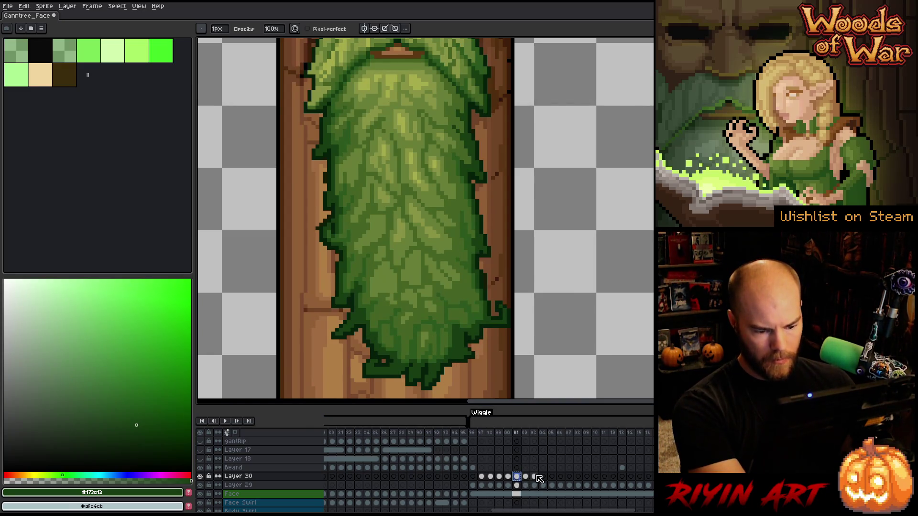
click(543, 476)
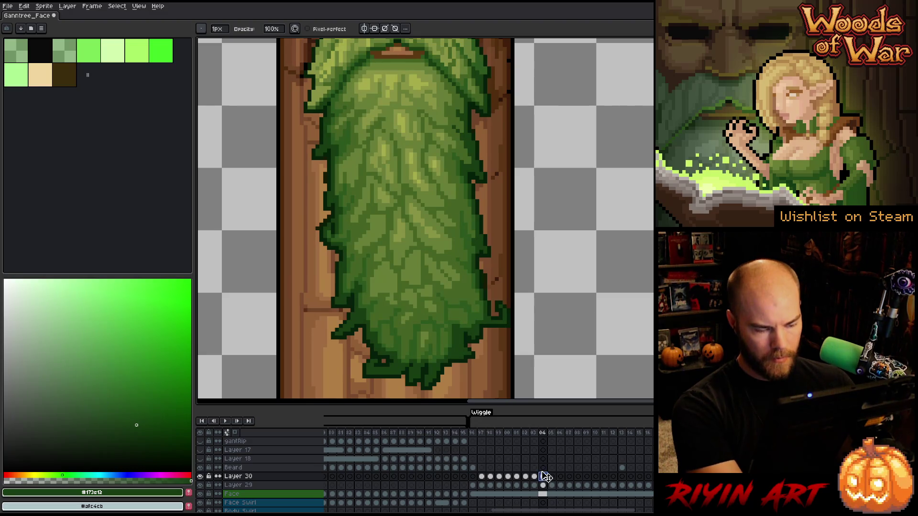
key(Return)
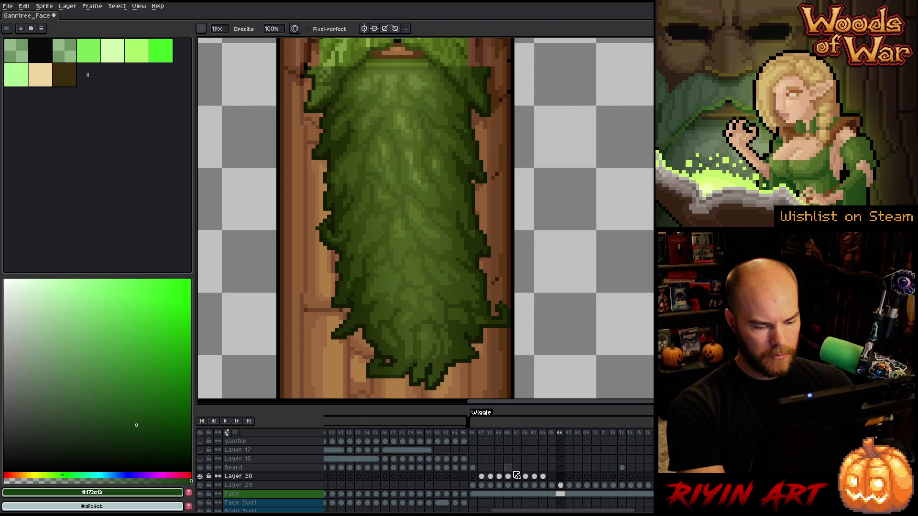
click(534, 477)
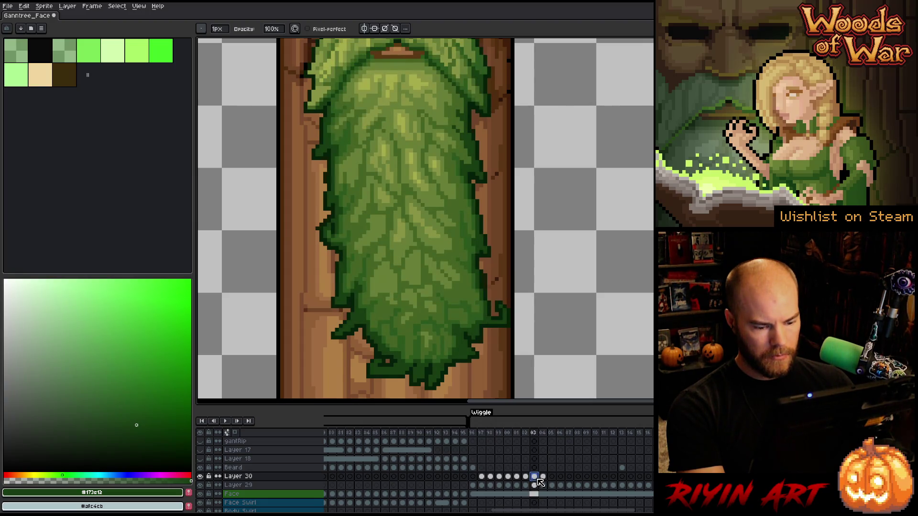
key(comma)
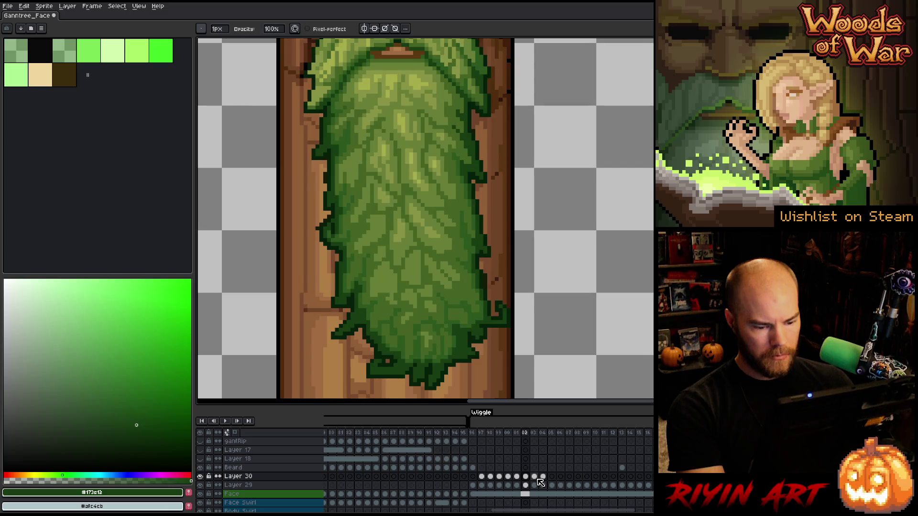
key(period)
Click through Layer 30's frames 04 to 06 and back down to 01 to review each pose.
click(542, 479)
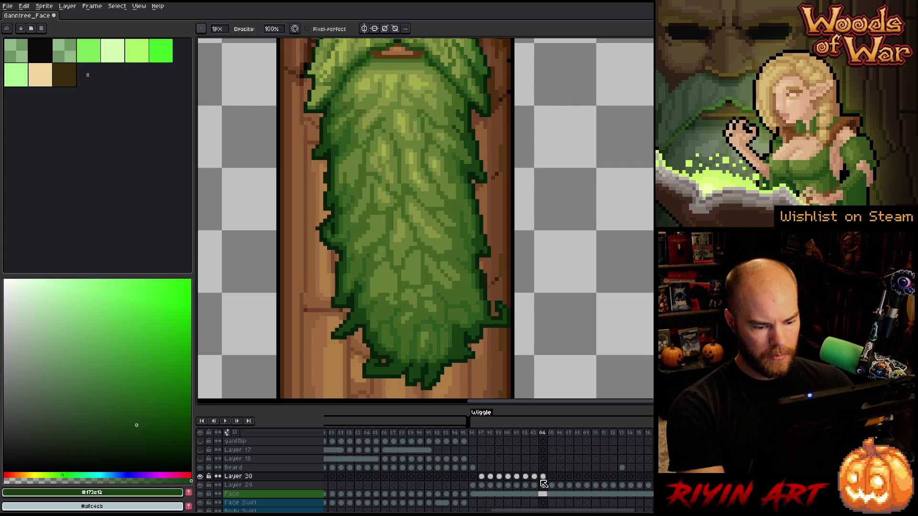
click(553, 477)
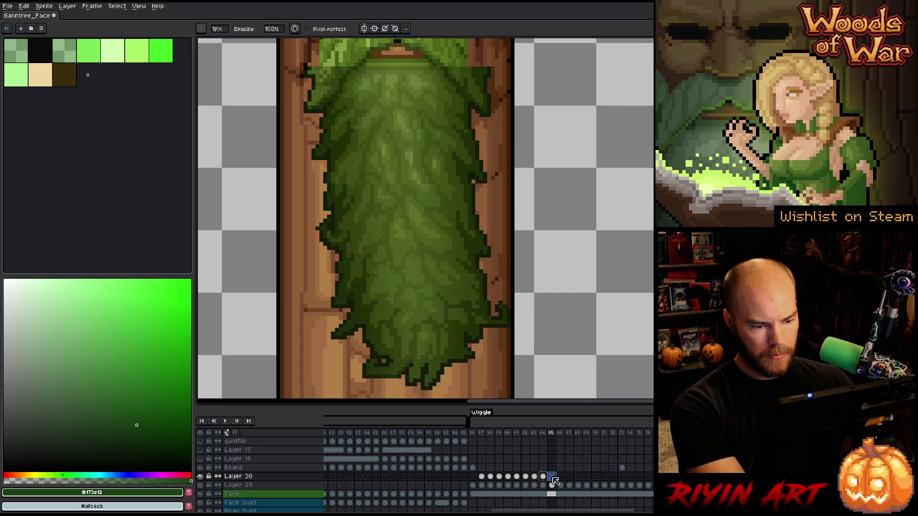
click(561, 477)
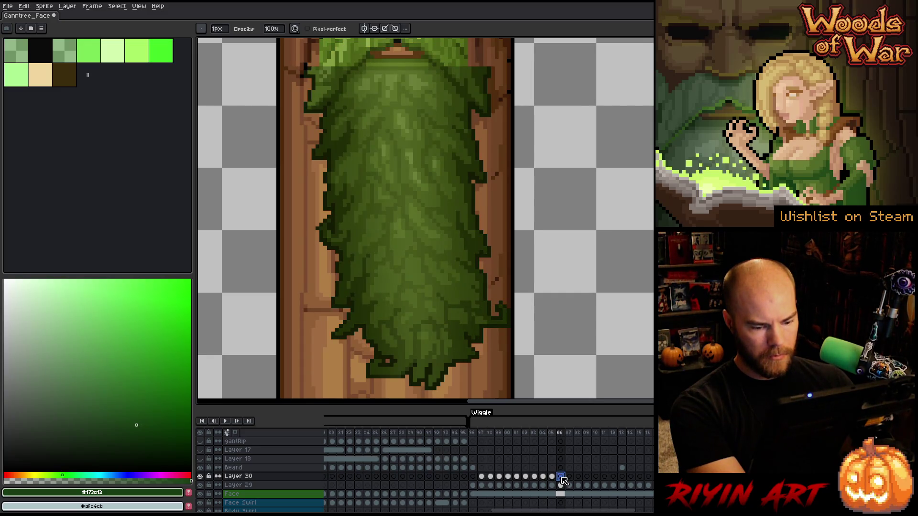
click(545, 477)
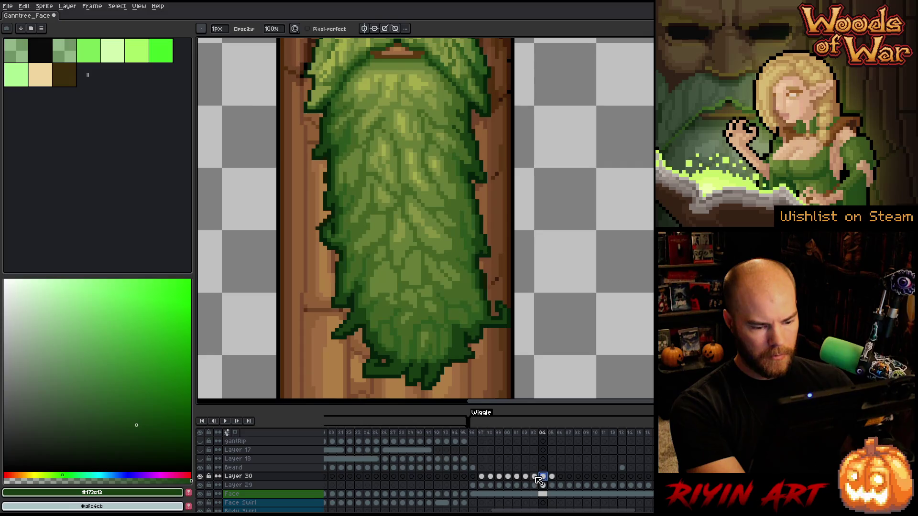
click(536, 477)
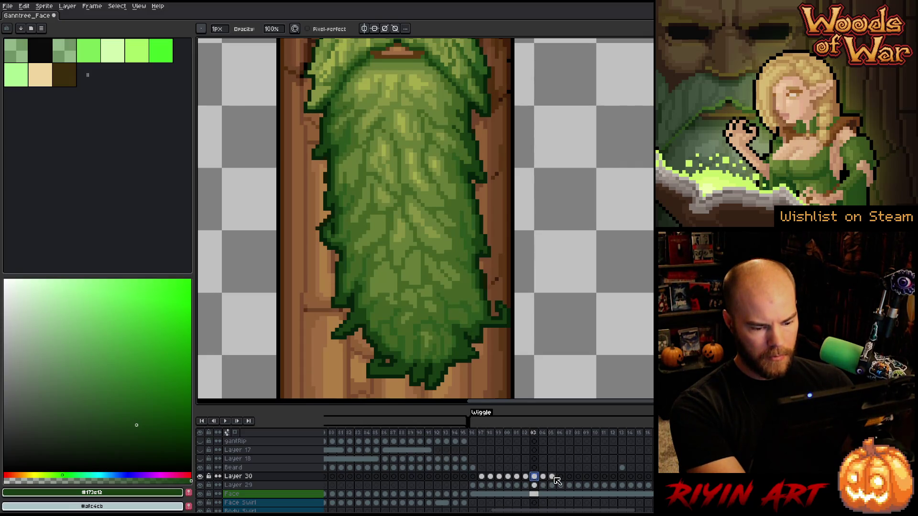
click(552, 477)
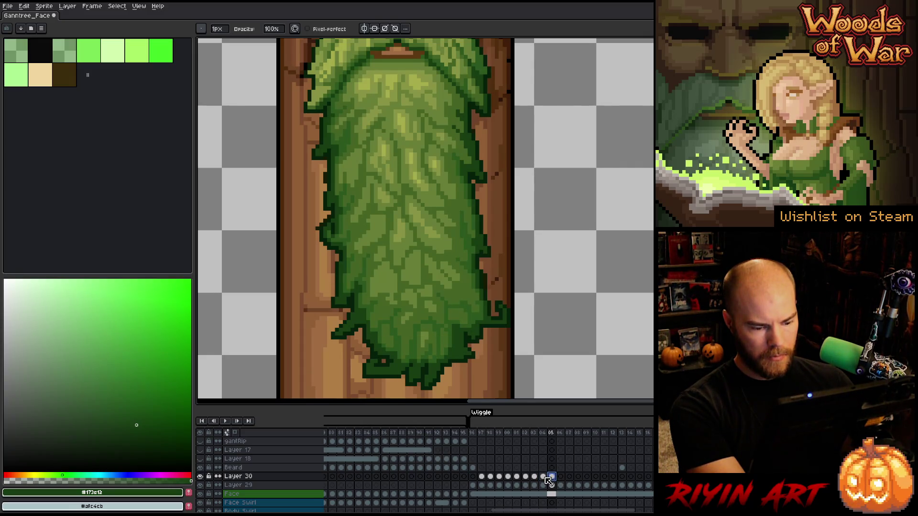
click(535, 477)
click(525, 477)
click(534, 477)
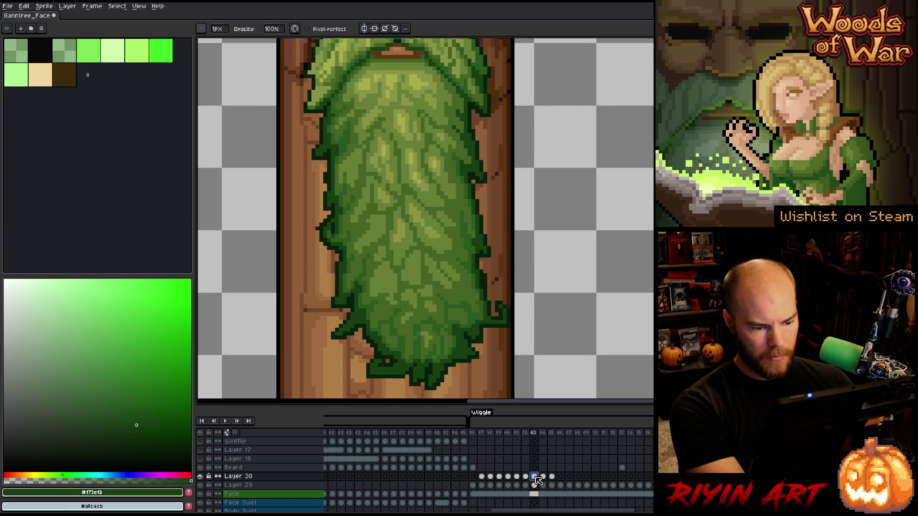
click(561, 477)
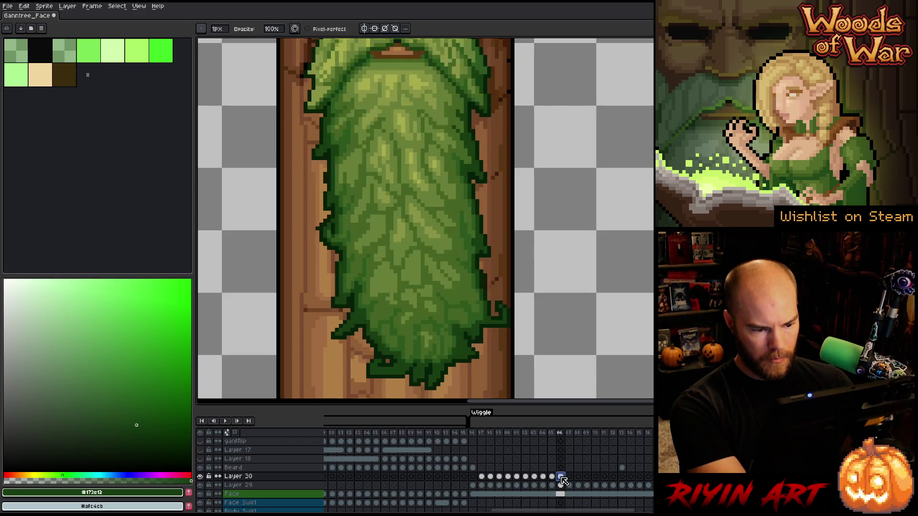
click(535, 476)
click(526, 477)
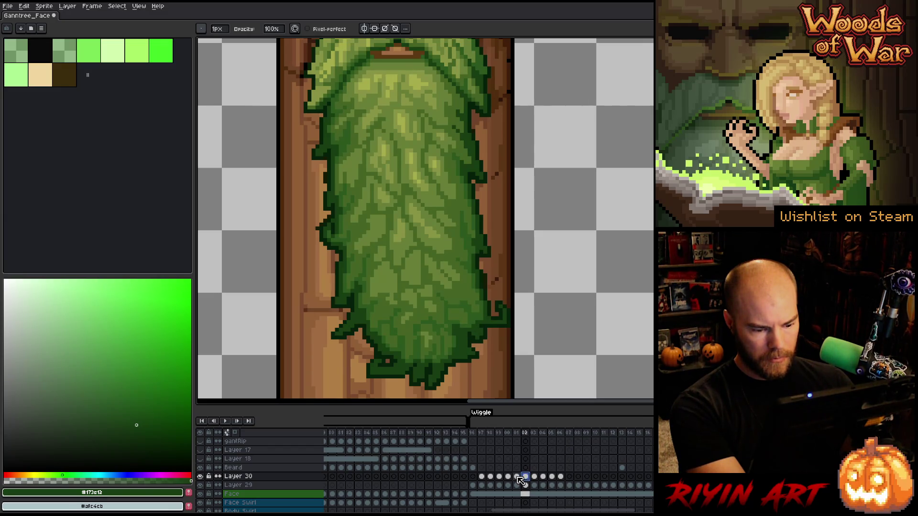
click(517, 477)
Copy Layer 30's frame 02 highlight cel and paste it into frames 07 and 08.
drag(507, 433, 565, 437)
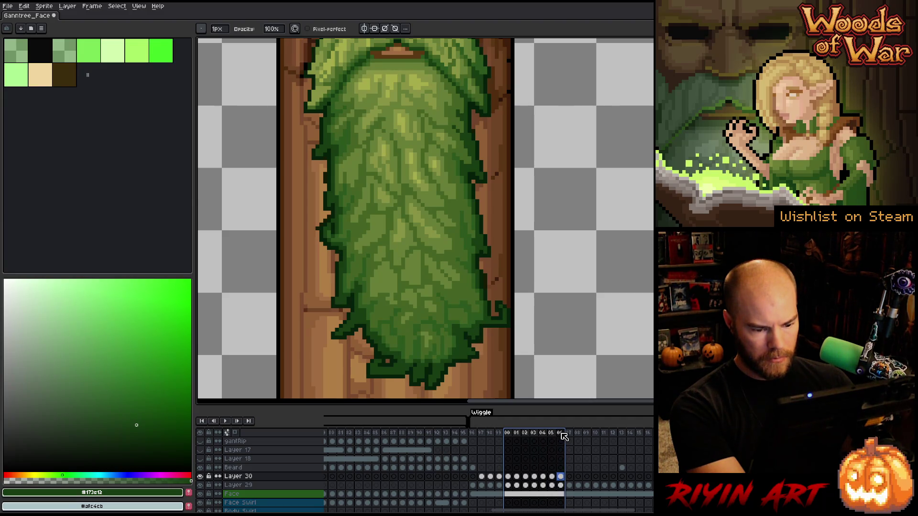
click(524, 476)
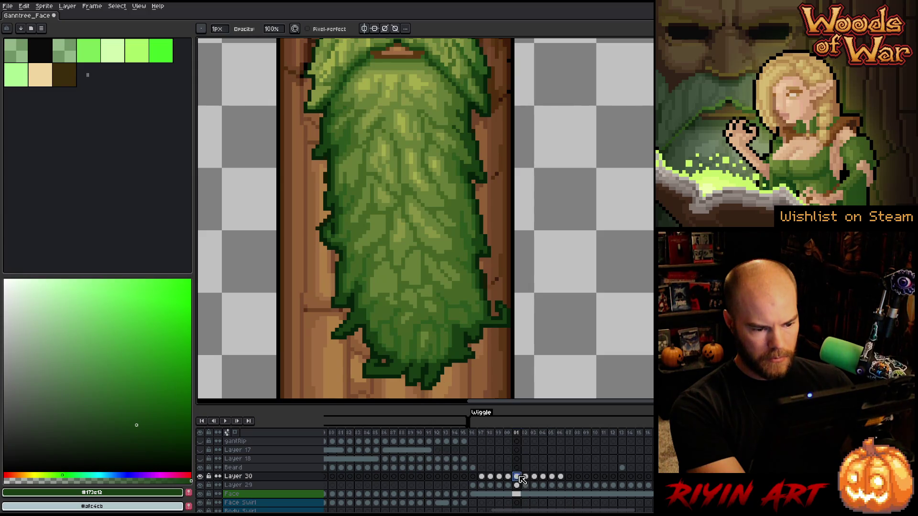
key(ctrl+c)
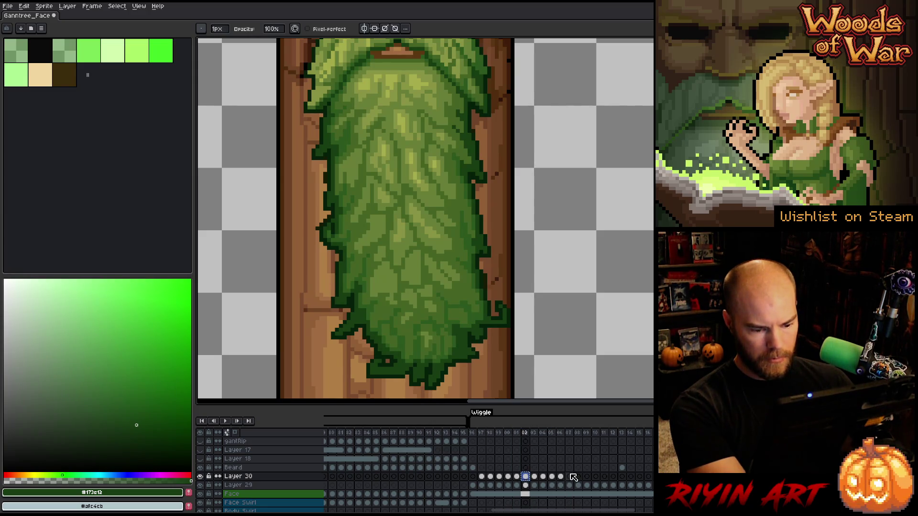
click(568, 476)
key(ctrl+v)
key(ctrl+v)
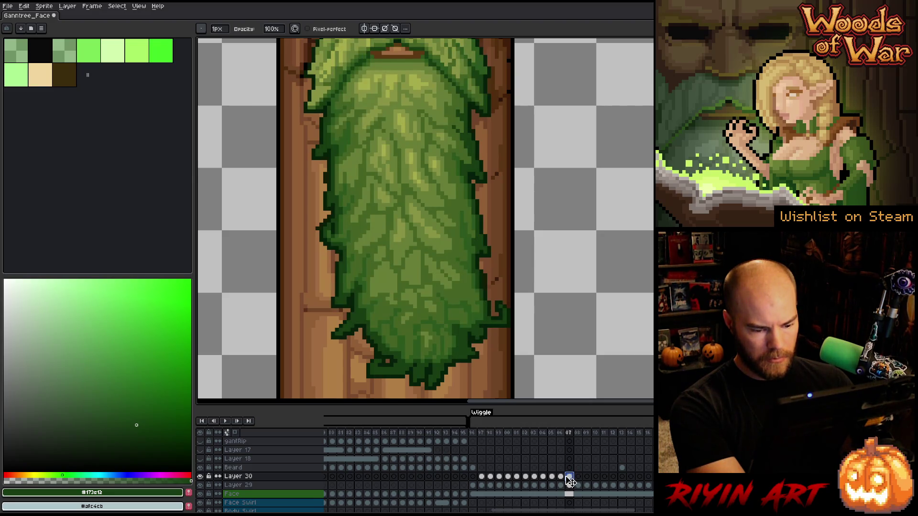
click(578, 477)
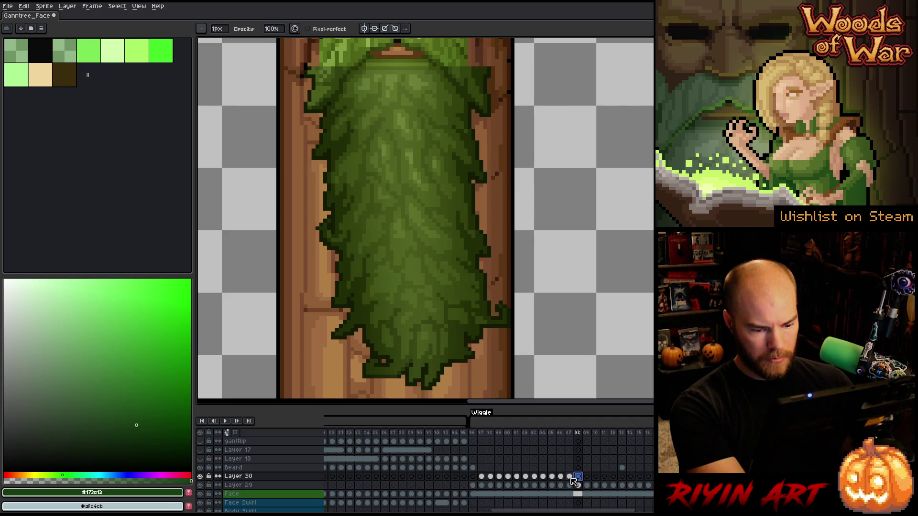
key(ctrl+v)
Flip through frames 05–09 to check the pasted highlights in the wiggle.
click(560, 477)
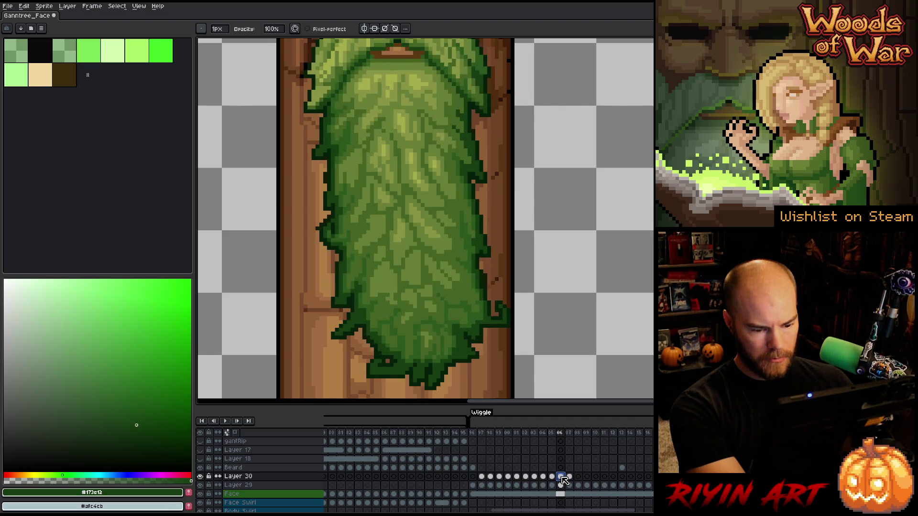
click(569, 477)
click(578, 478)
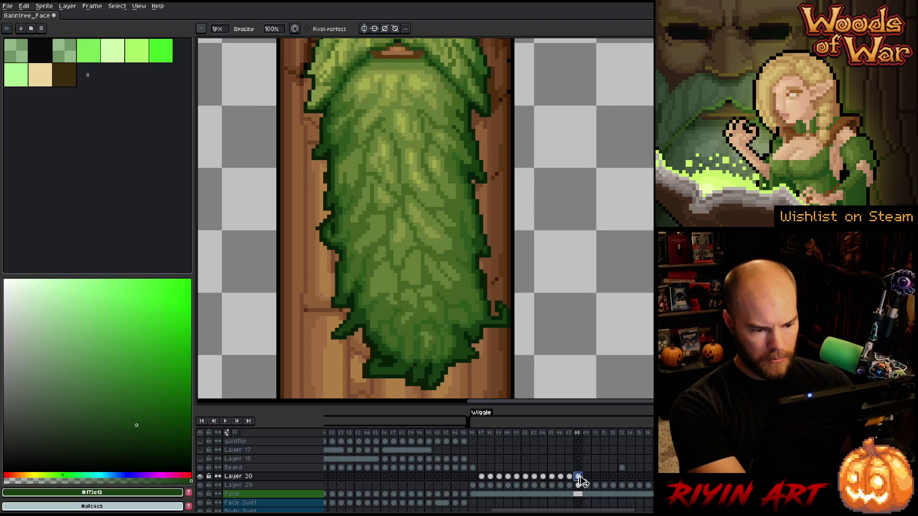
click(561, 477)
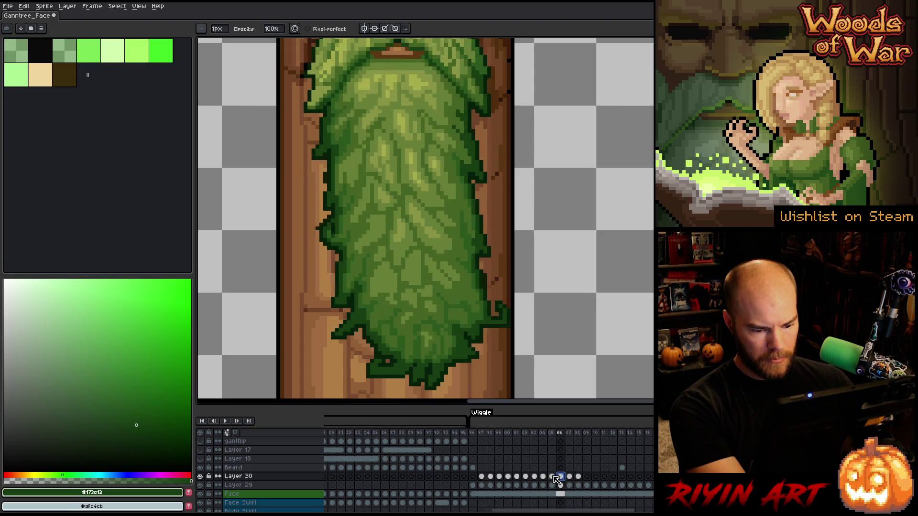
click(553, 476)
click(595, 476)
click(587, 477)
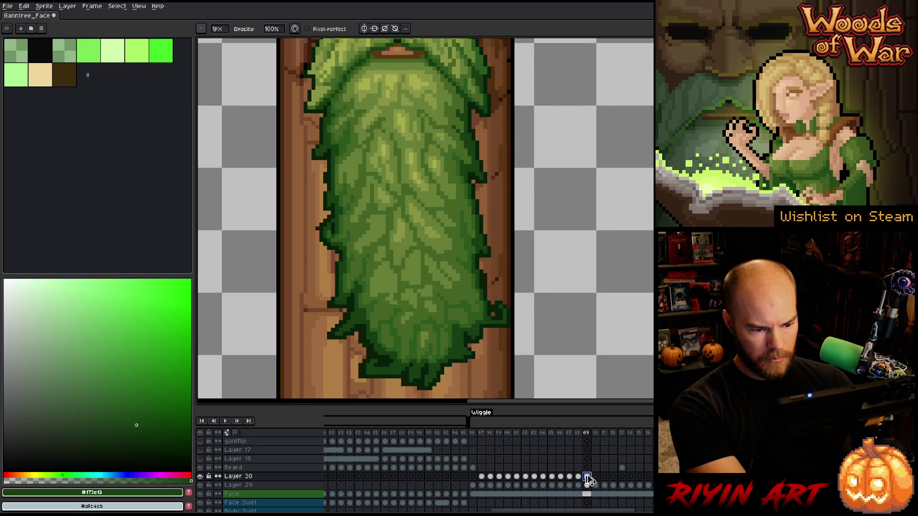
click(596, 477)
click(579, 477)
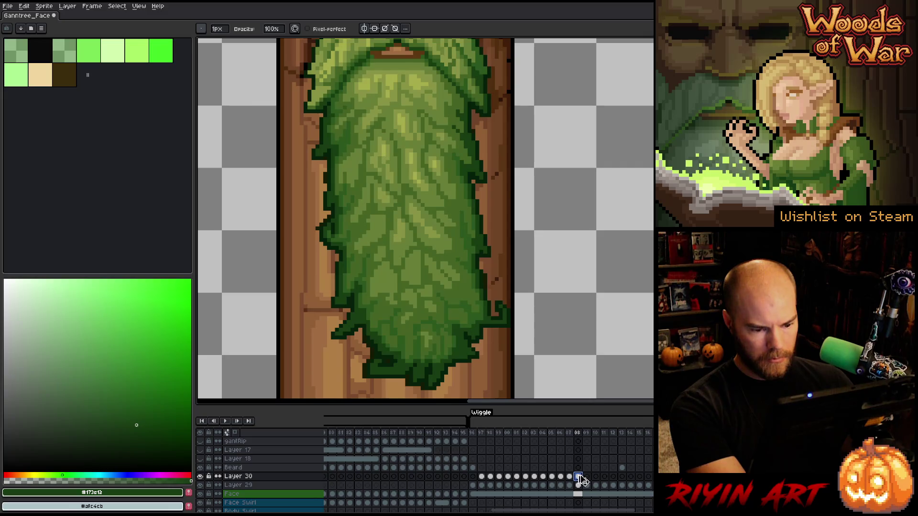
click(569, 477)
click(561, 477)
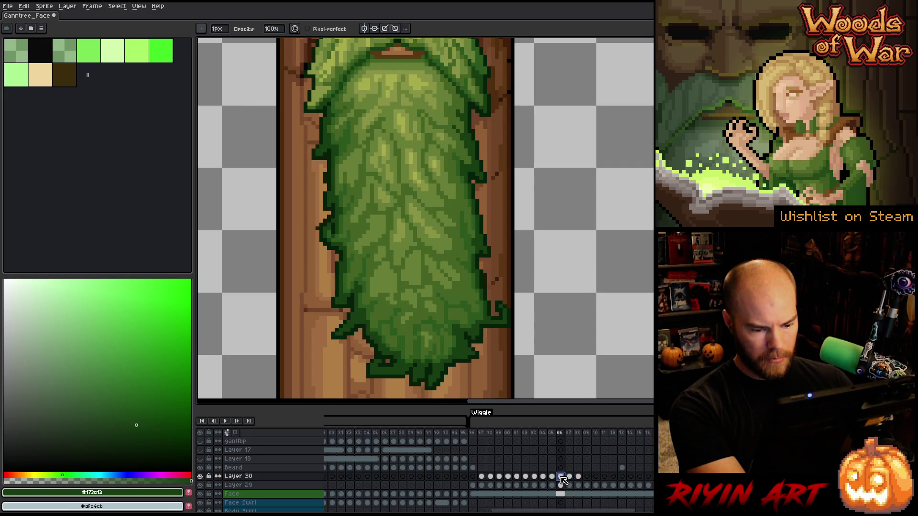
click(578, 477)
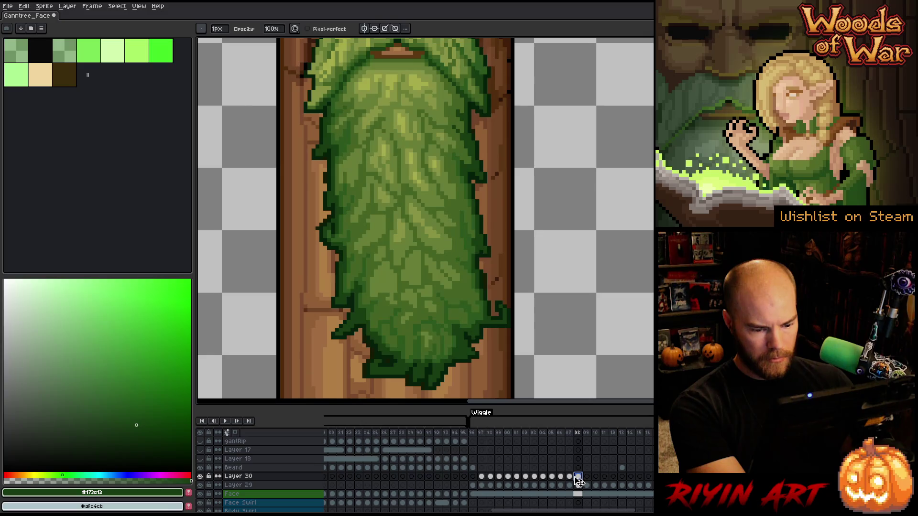
click(570, 477)
click(562, 477)
click(569, 477)
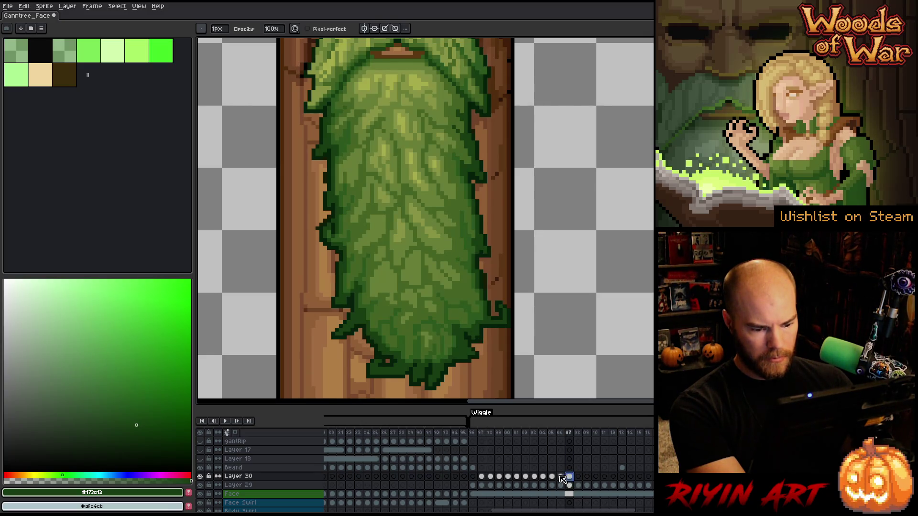
click(551, 477)
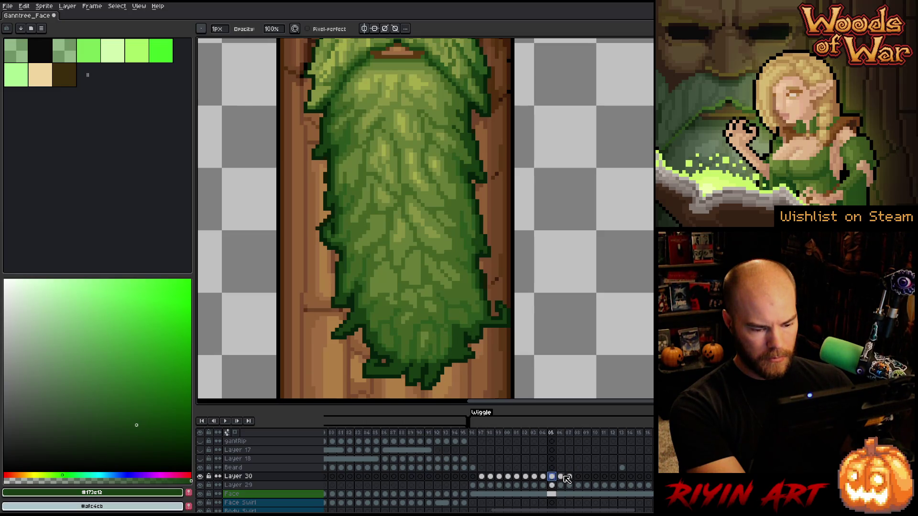
click(564, 477)
click(569, 477)
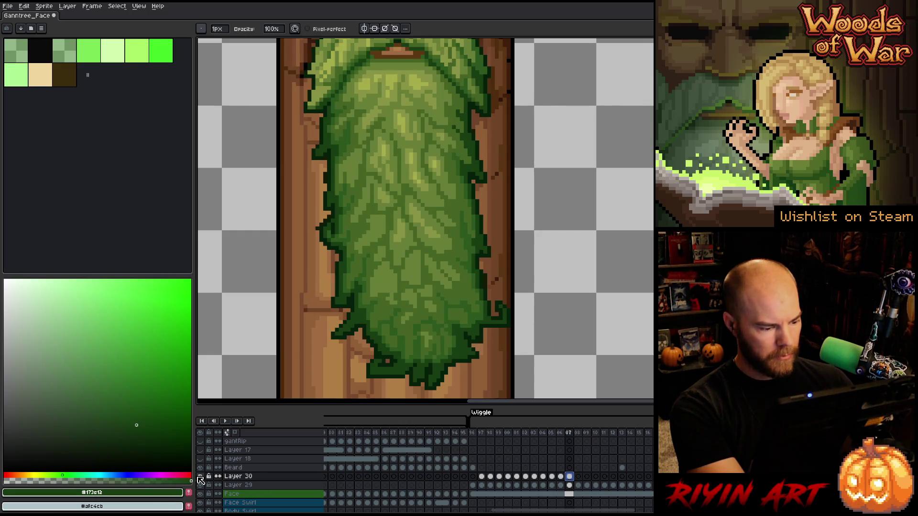
Toggle the Layer 30 highlights off and on while comparing frames 05–09 and frame 00.
click(200, 476)
key(Right)
key(Left)
key(Right)
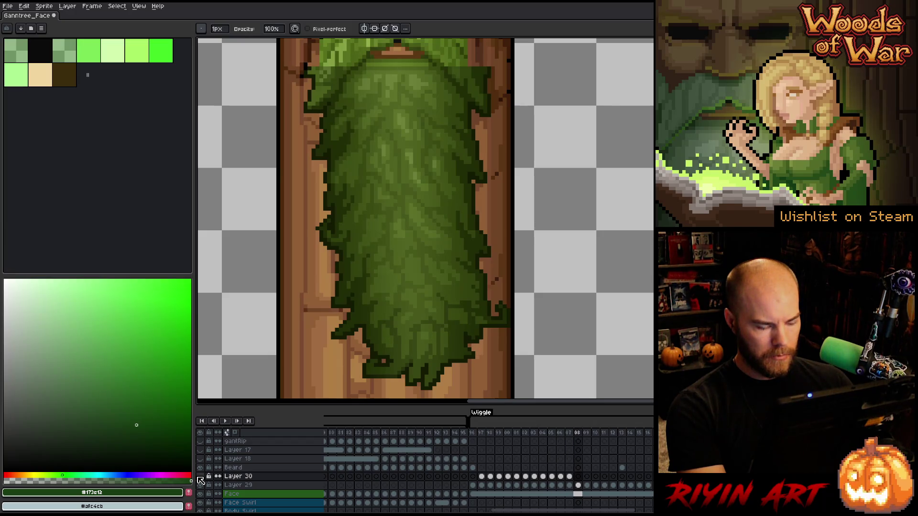
click(200, 476)
click(563, 477)
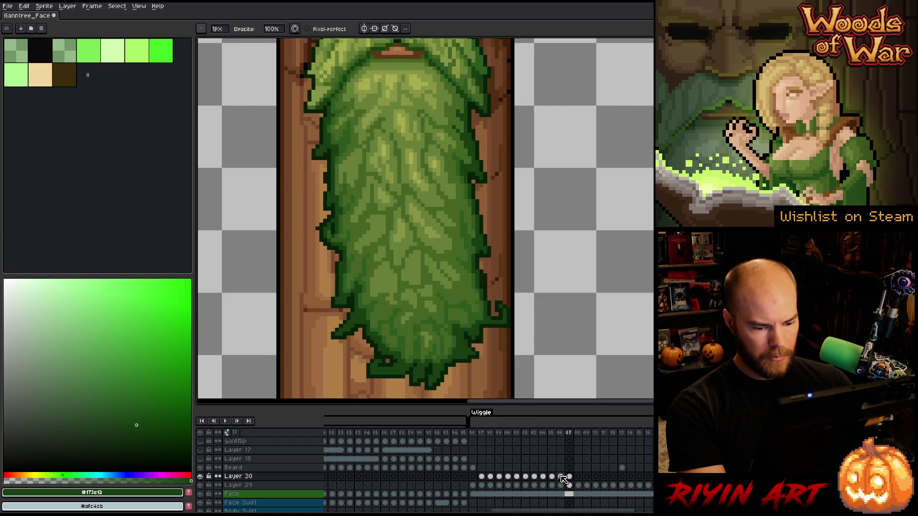
click(560, 477)
click(554, 478)
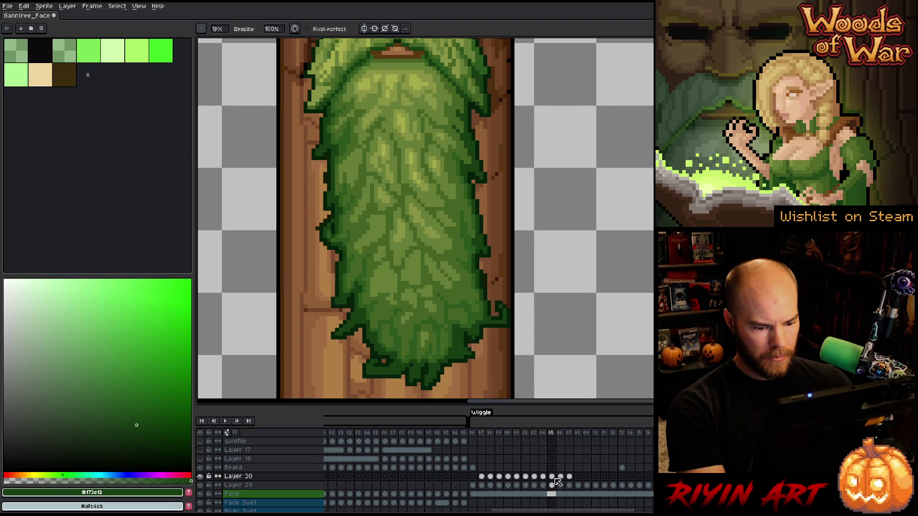
click(572, 477)
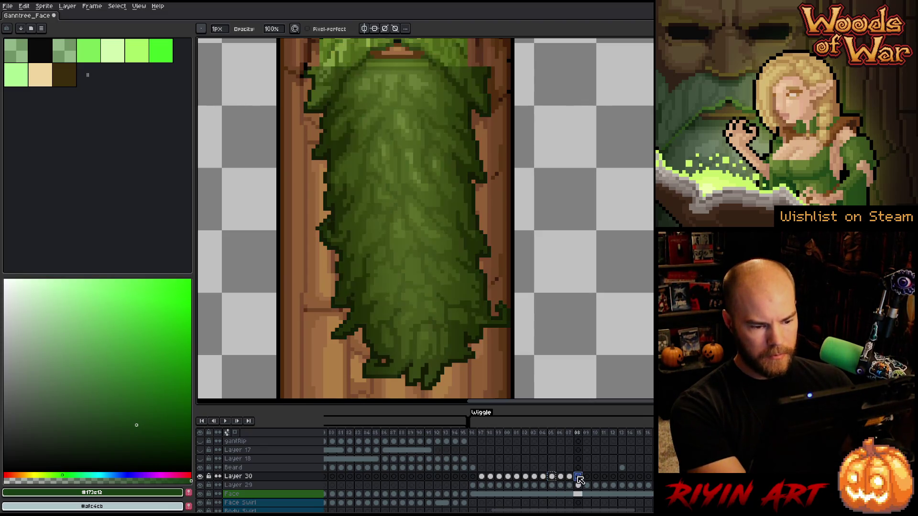
click(579, 477)
click(587, 477)
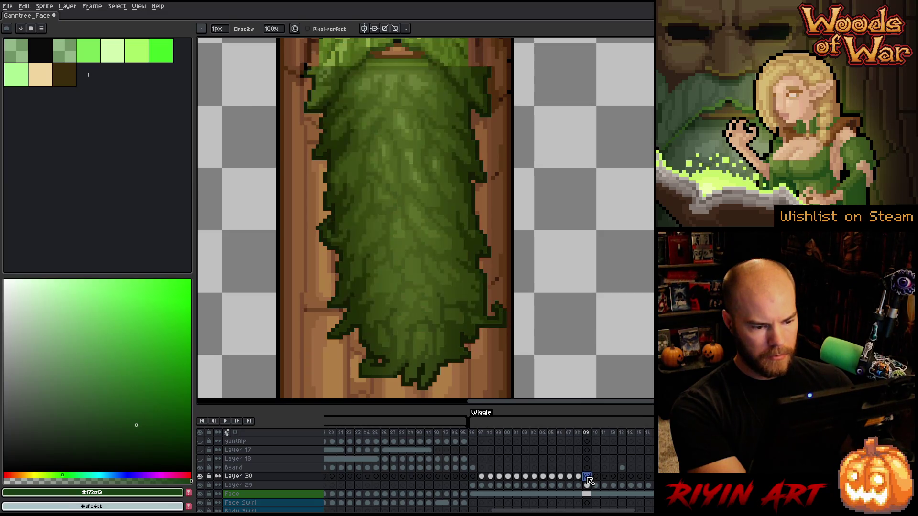
click(579, 477)
key(Left)
key(Left)
key(Left)
key(Left)
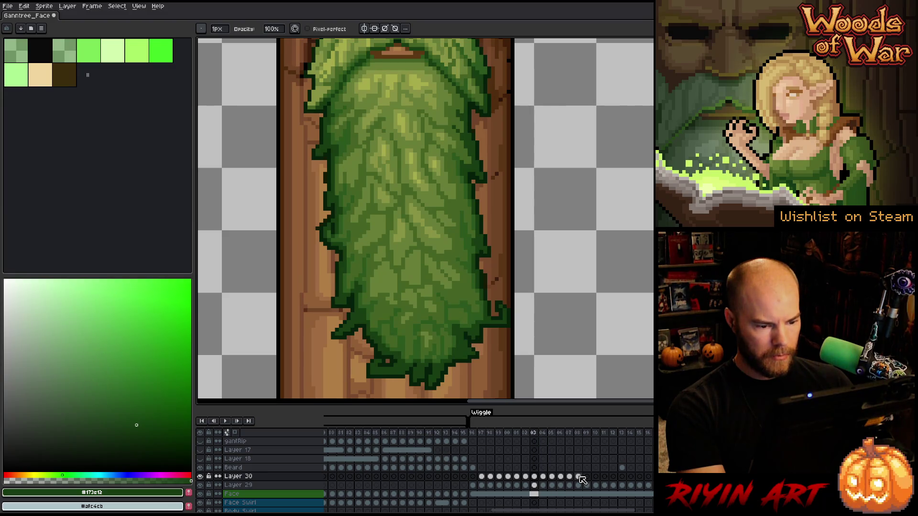
key(Left)
key(Left)
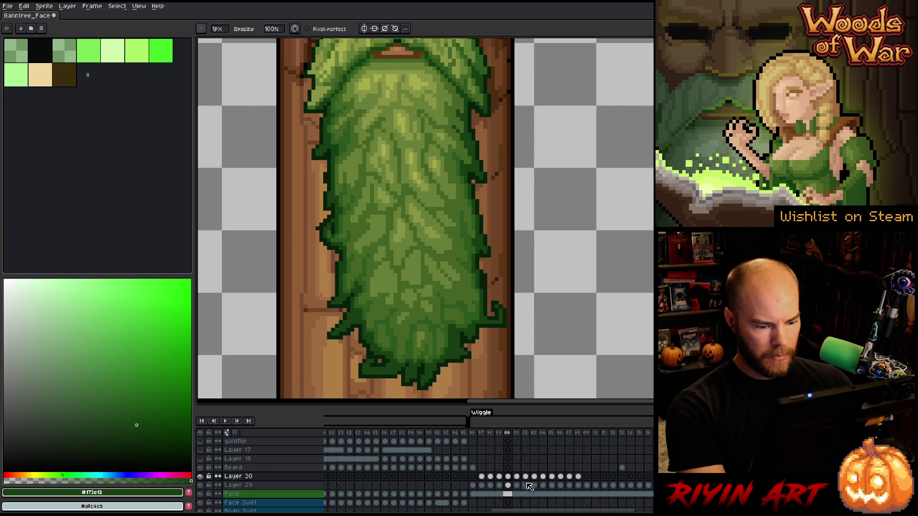
Paste the Layer 30 highlight cel into frame 09.
click(509, 477)
click(587, 477)
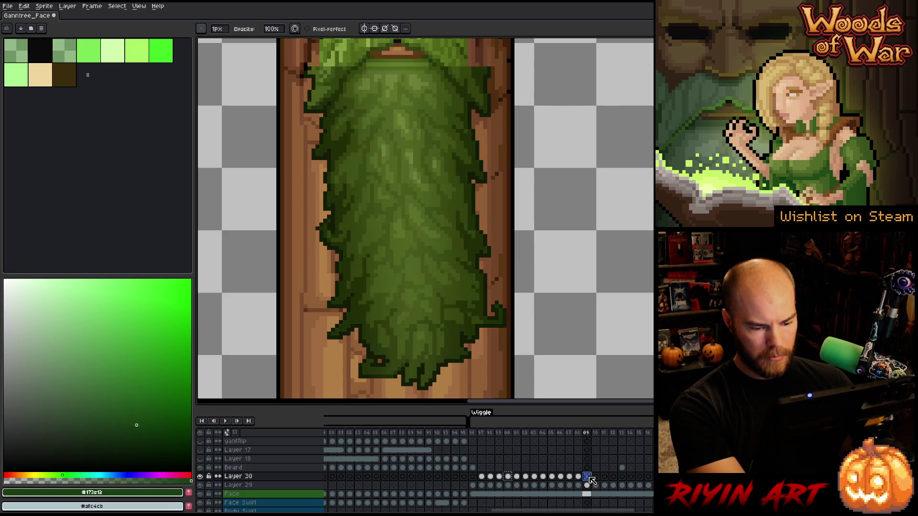
key(ctrl+v)
Compare frames 10–12 against earlier frames, then play the animation zoomed out.
click(595, 476)
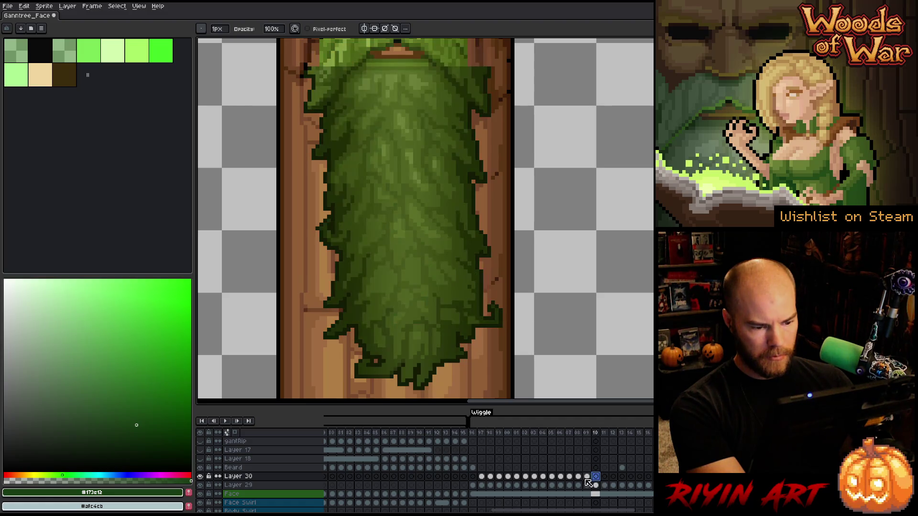
click(500, 477)
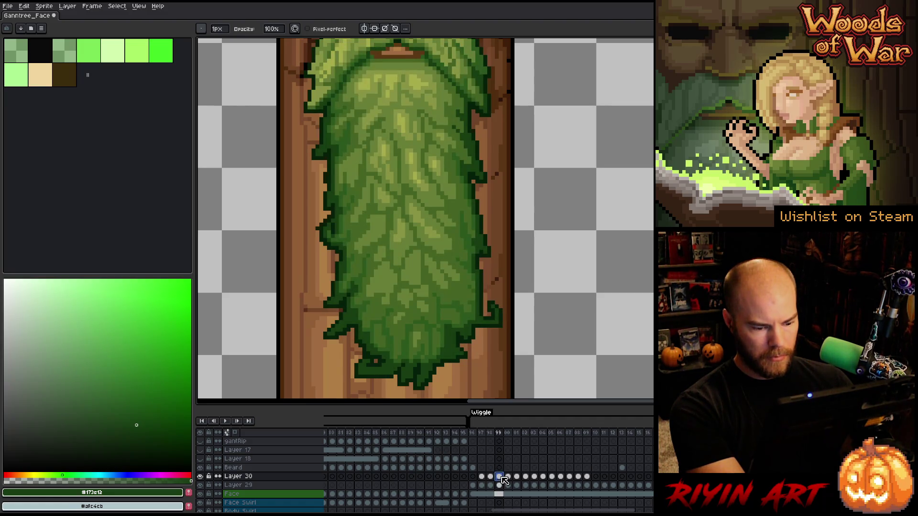
click(595, 477)
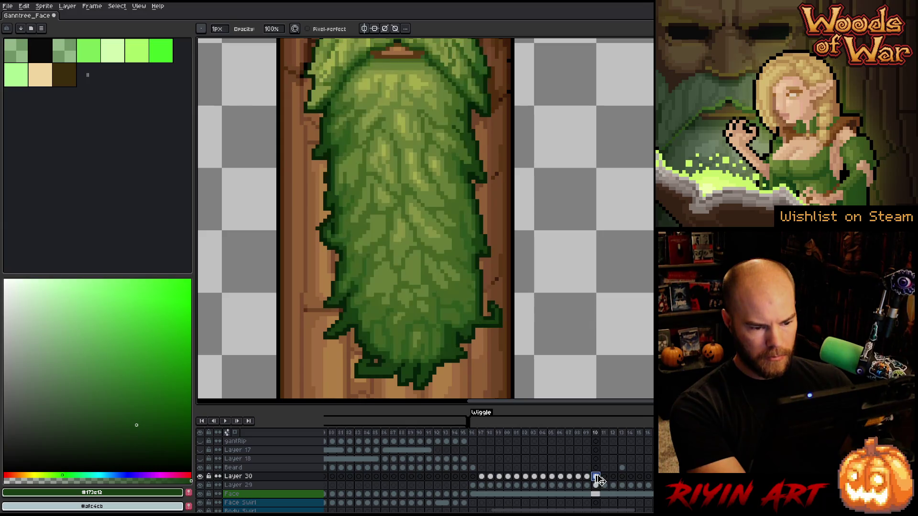
click(603, 477)
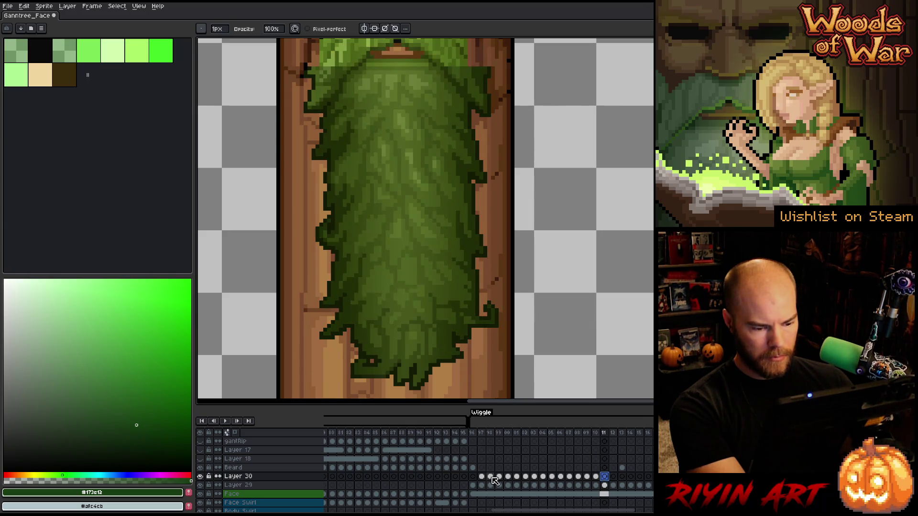
click(490, 477)
click(604, 477)
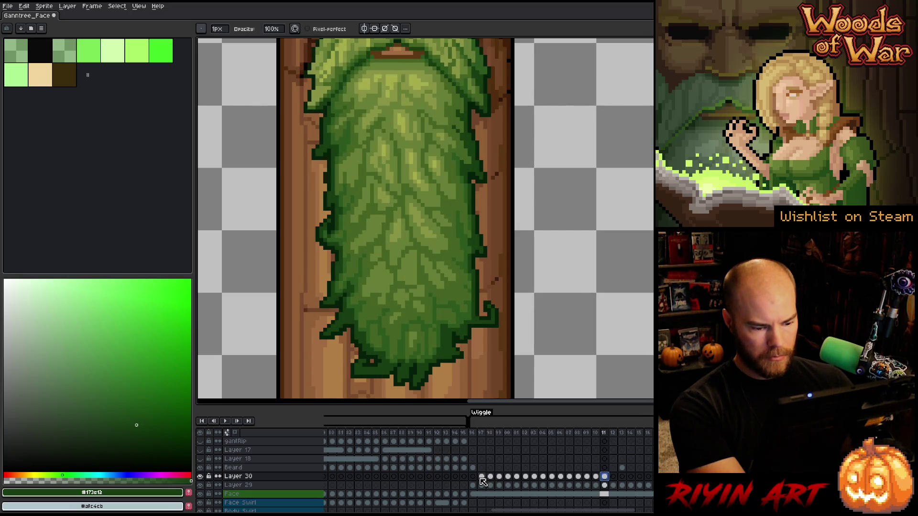
click(613, 477)
key(Return)
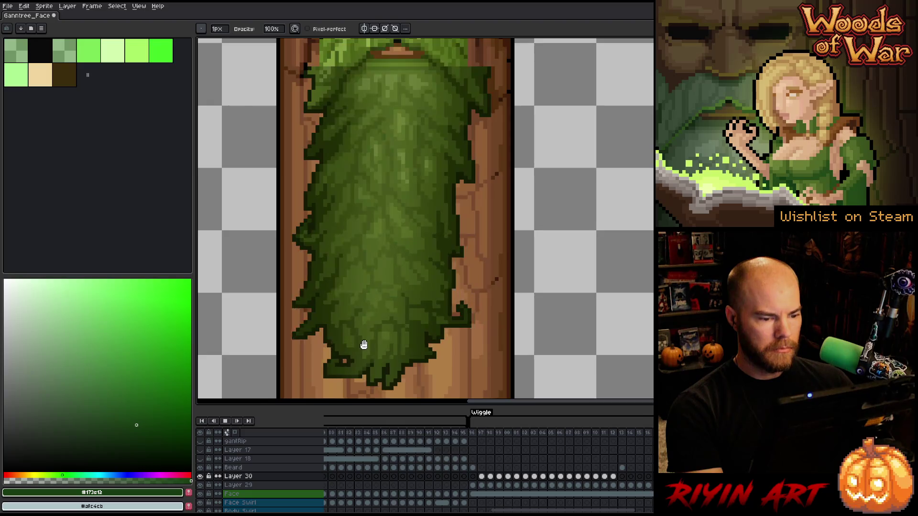
scroll(363, 344, down, 3)
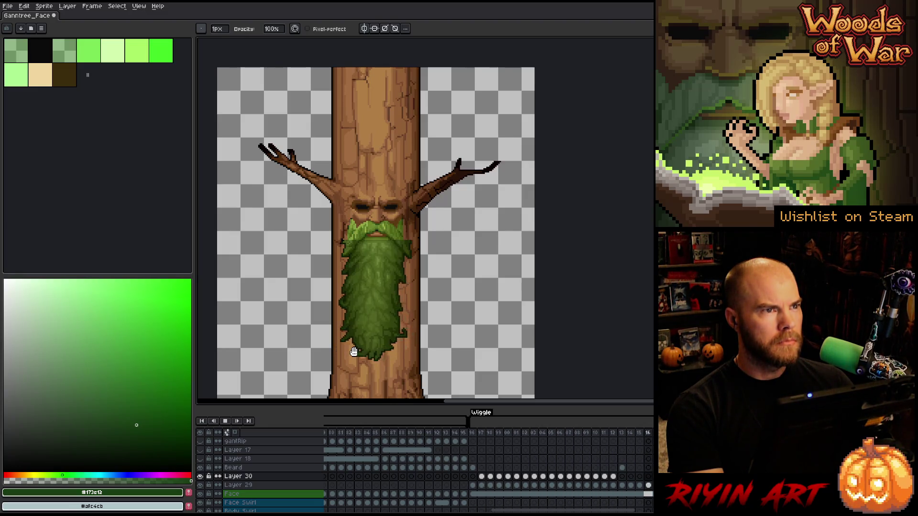
Stop playback, inspect Layer 30's frame 14 beard zoomed in, then view the Wiggle tag's first frame.
key(Return)
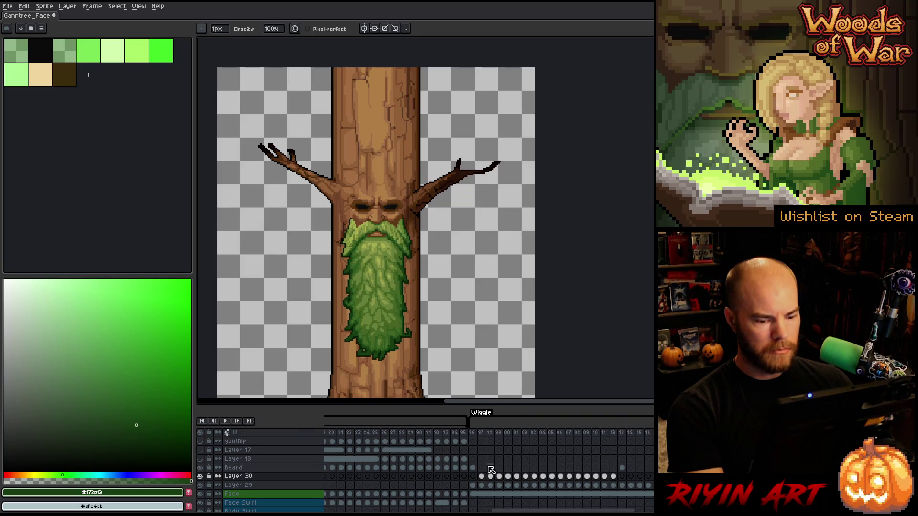
click(621, 467)
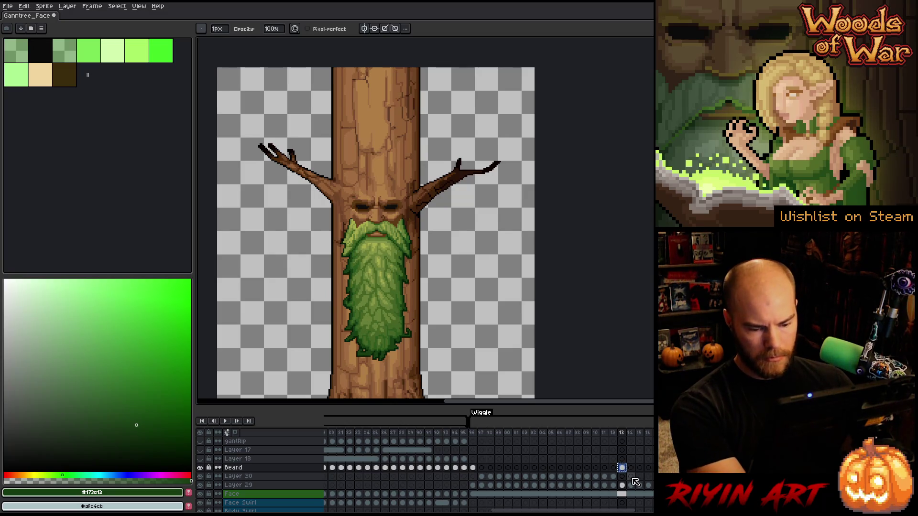
click(630, 477)
click(632, 478)
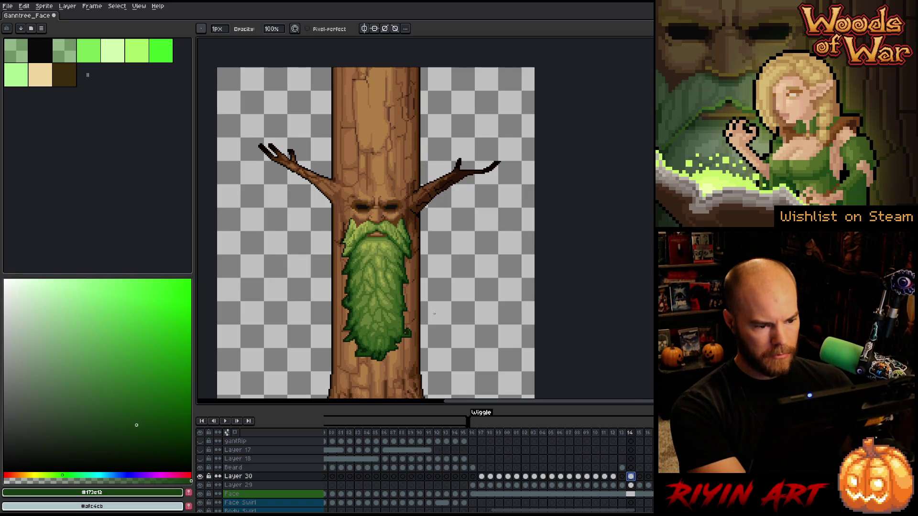
scroll(437, 317, up, 3)
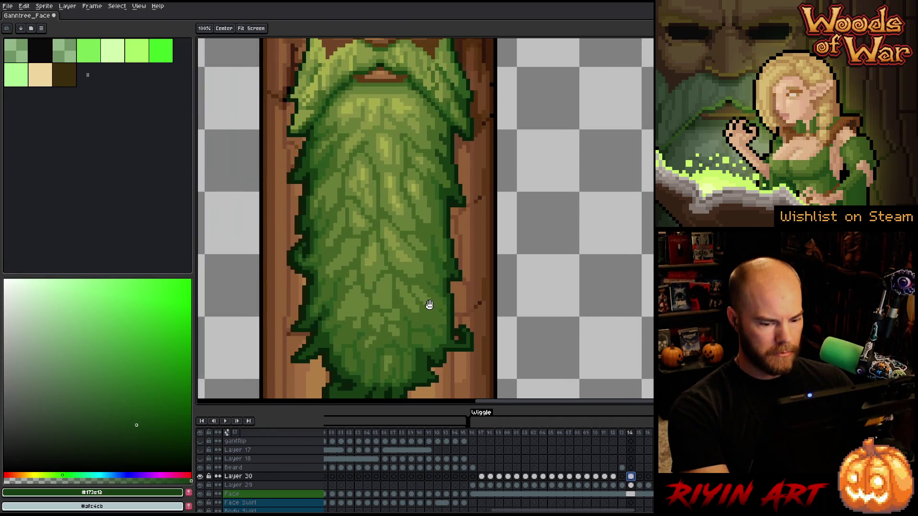
click(481, 477)
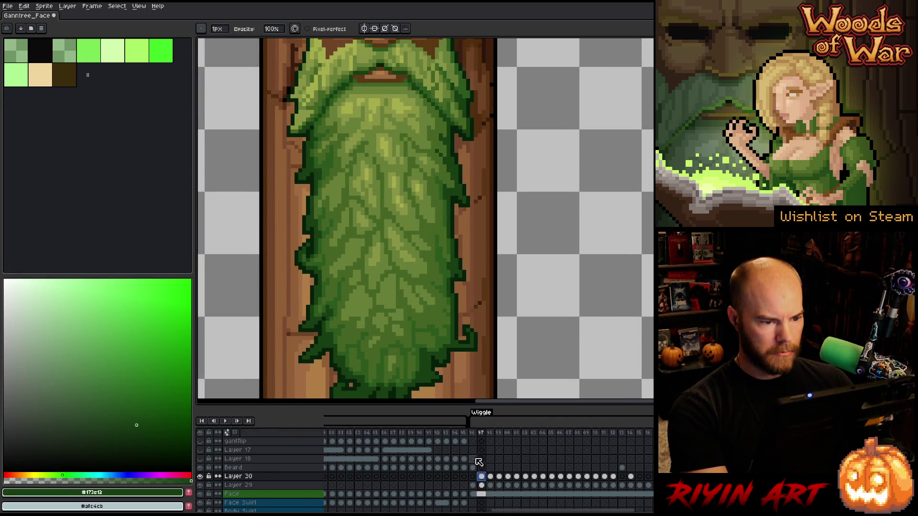
scroll(382, 358, down, 1)
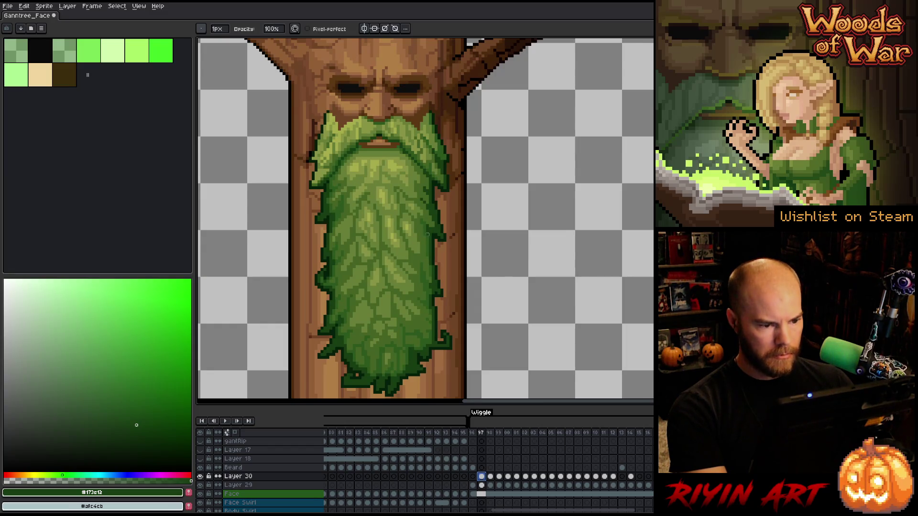
On frame 14, select the lower beard and shift it one pixel left.
key(m)
key(Return)
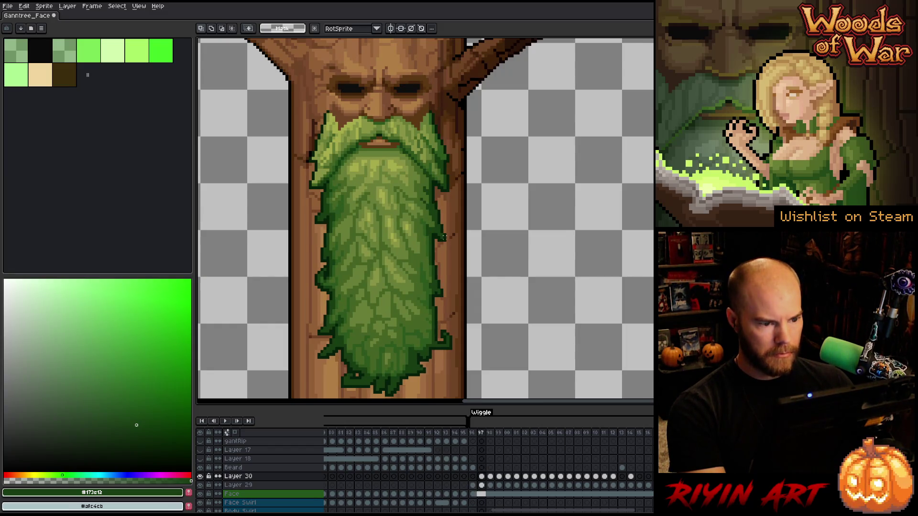
drag(444, 199, 257, 398)
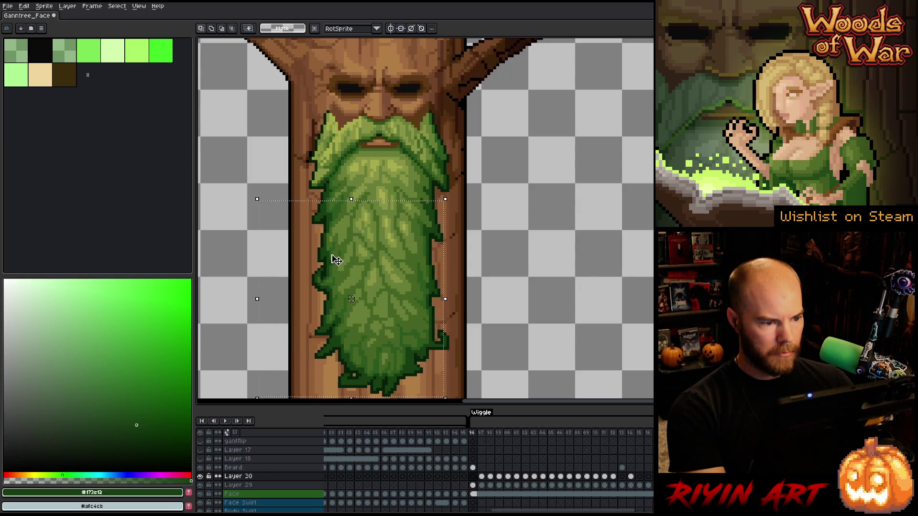
click(631, 477)
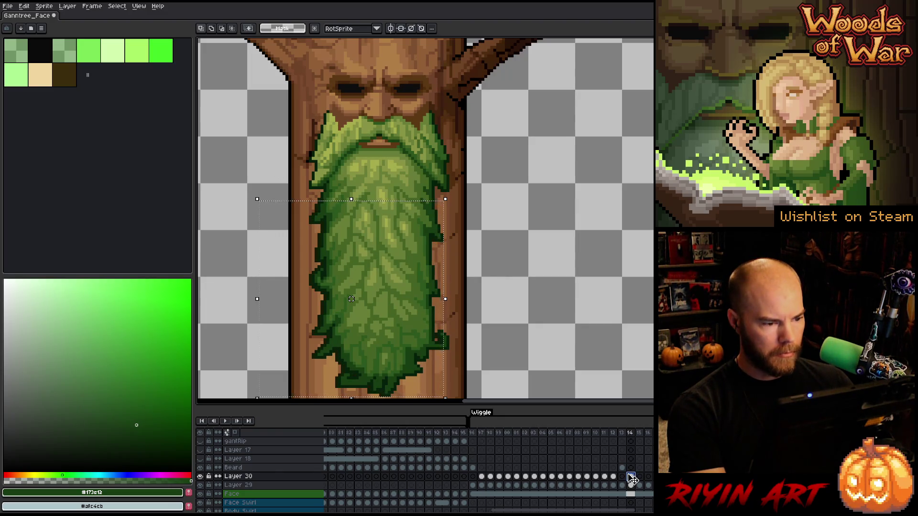
click(200, 485)
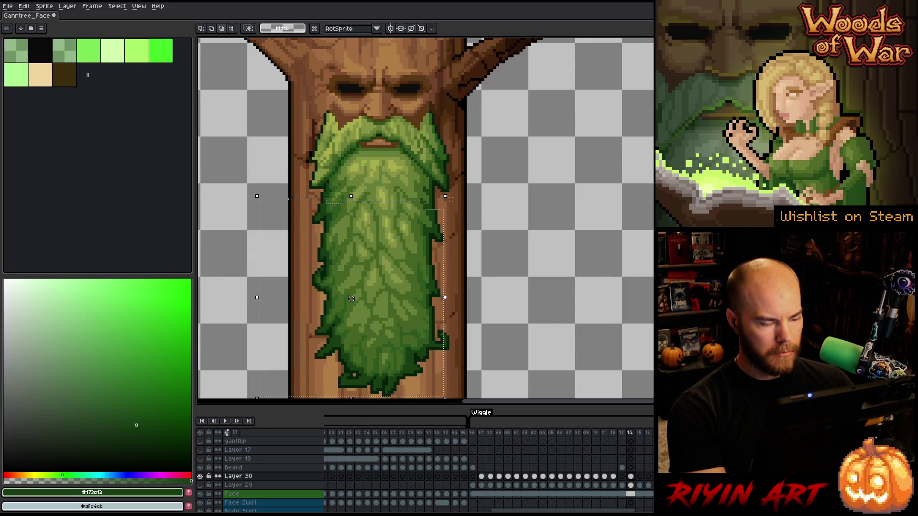
drag(421, 321, 469, 353)
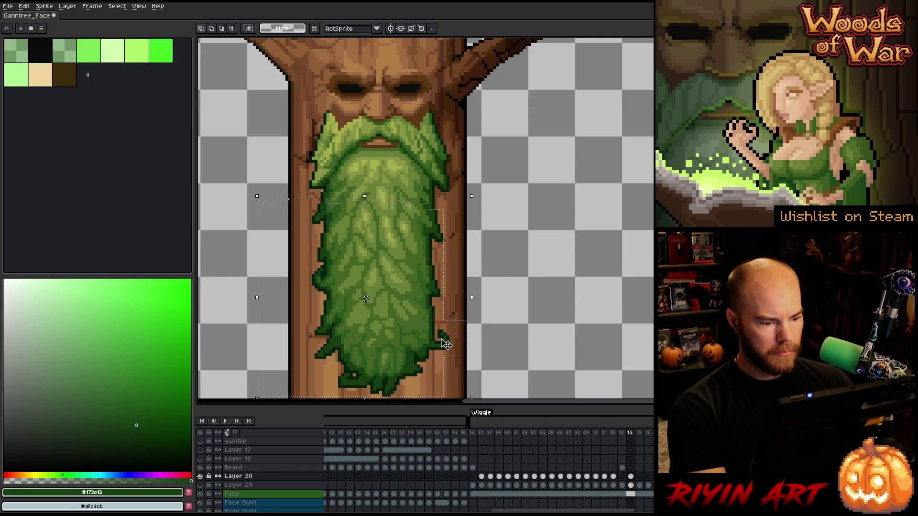
click(631, 478)
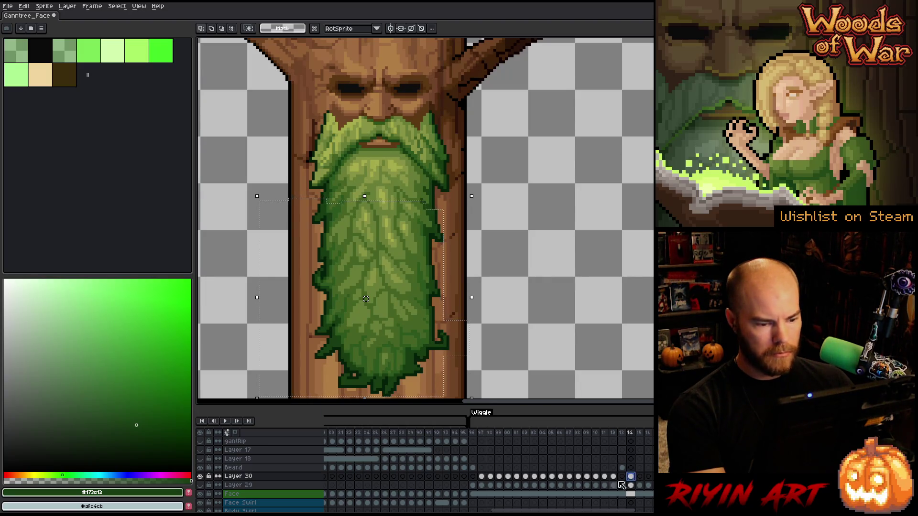
drag(473, 343, 469, 343)
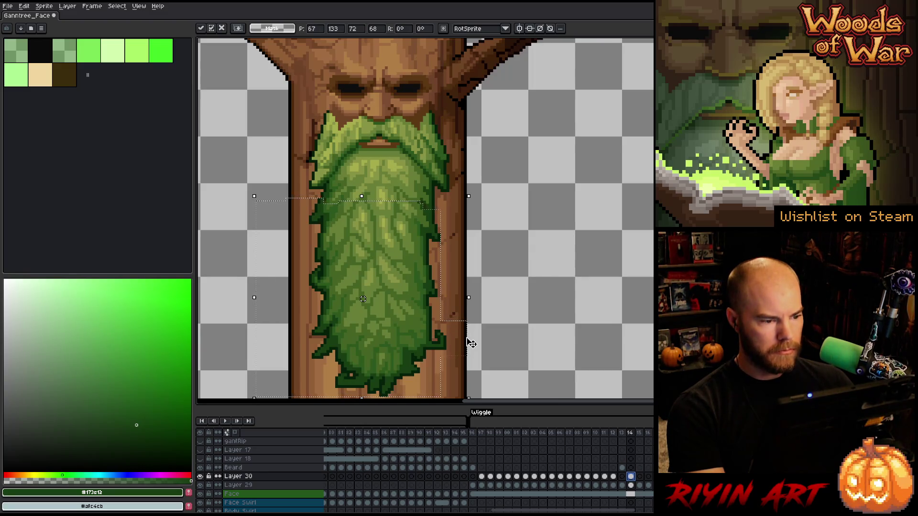
key(Return)
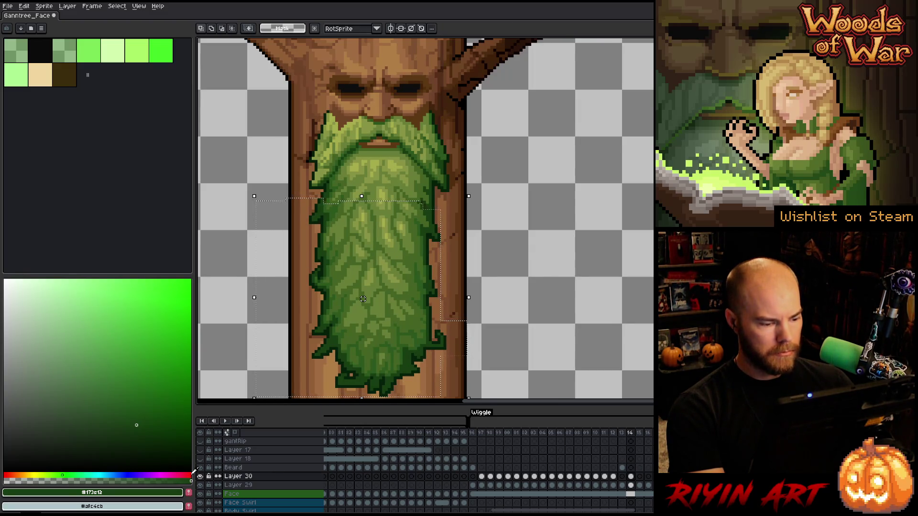
Show only the beard layer, clear the selection, and switch to the Pencil.
alt+click(201, 476)
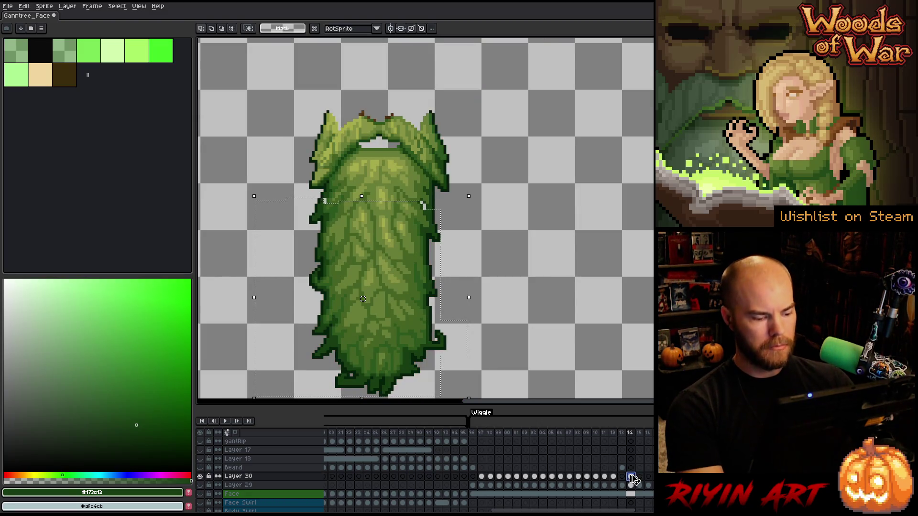
key(ctrl+d)
key(i)
key(b)
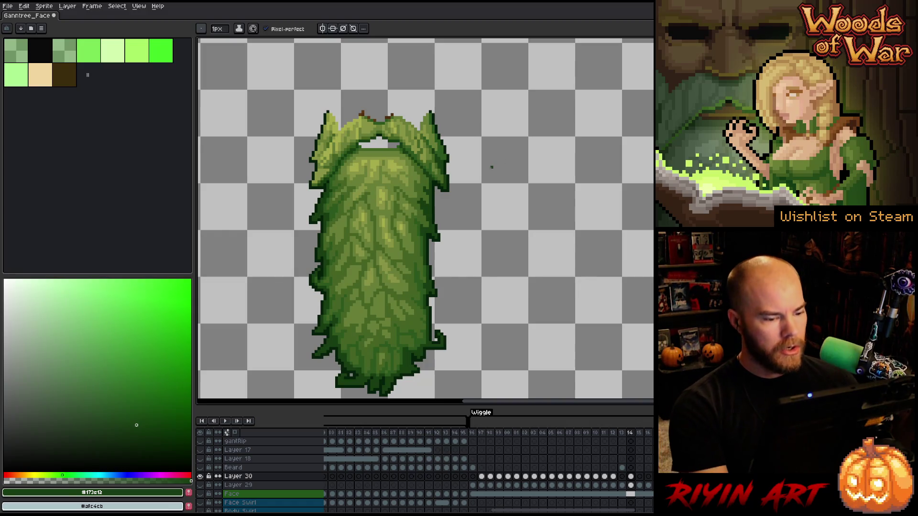
On frame 15, select the lower beard and nudge it one pixel left.
click(200, 484)
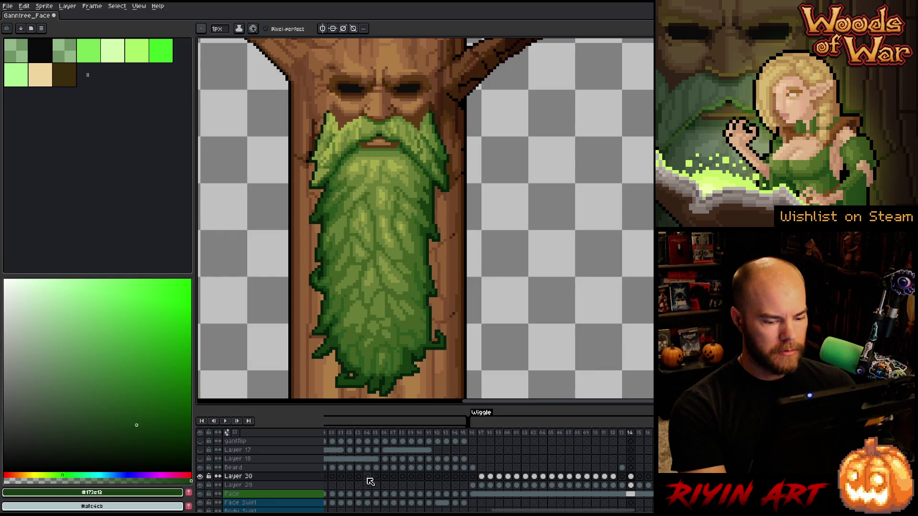
click(630, 476)
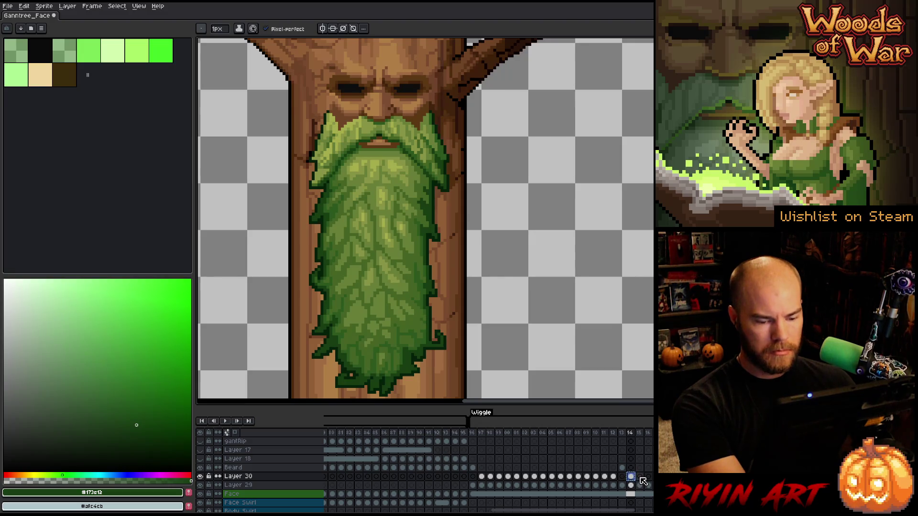
click(640, 477)
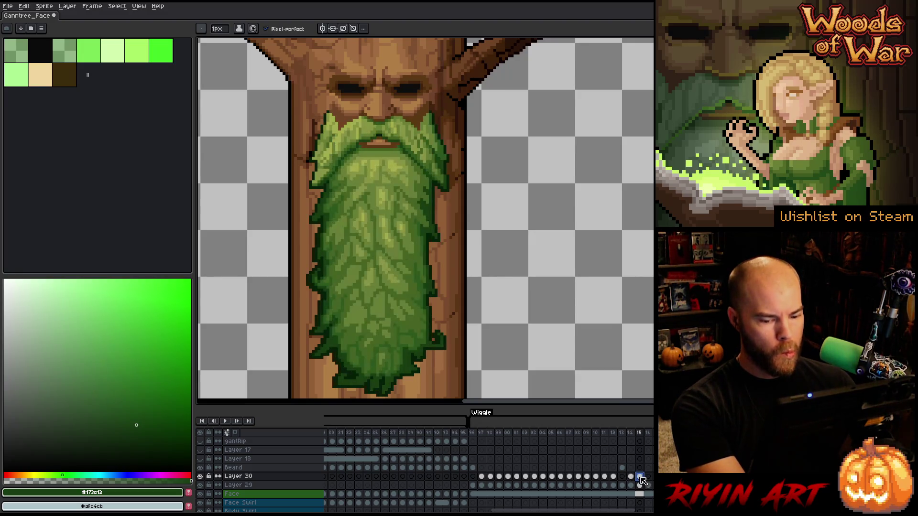
click(200, 476)
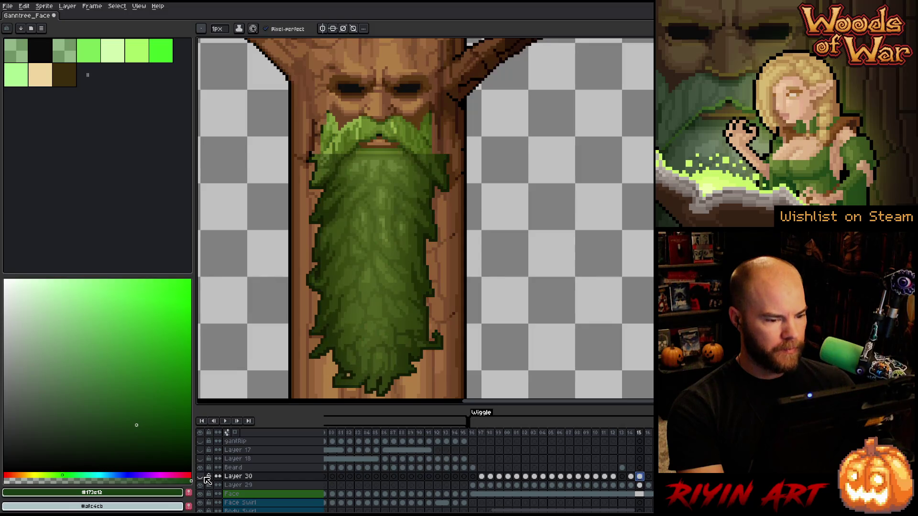
click(201, 477)
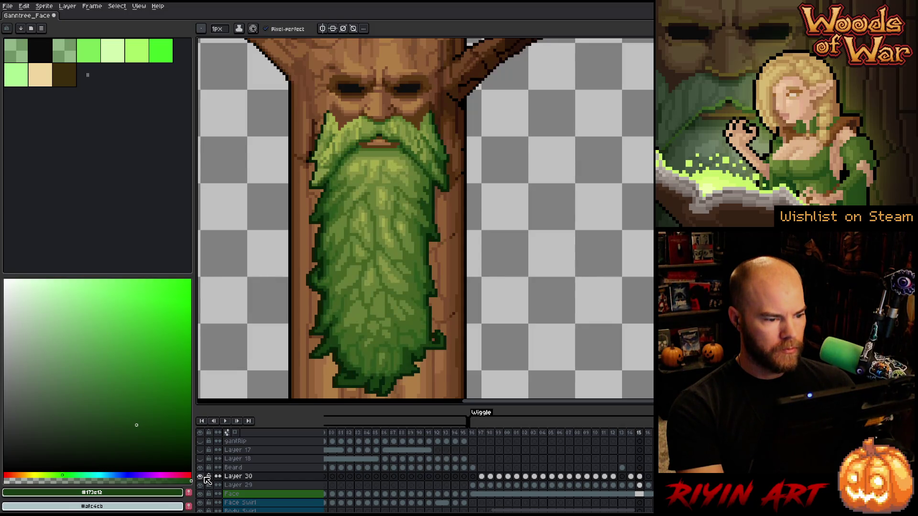
key(m)
mouse_move(443, 234)
mouse_down()
mouse_move(368, 342)
mouse_move(299, 397)
mouse_move(284, 391)
mouse_up()
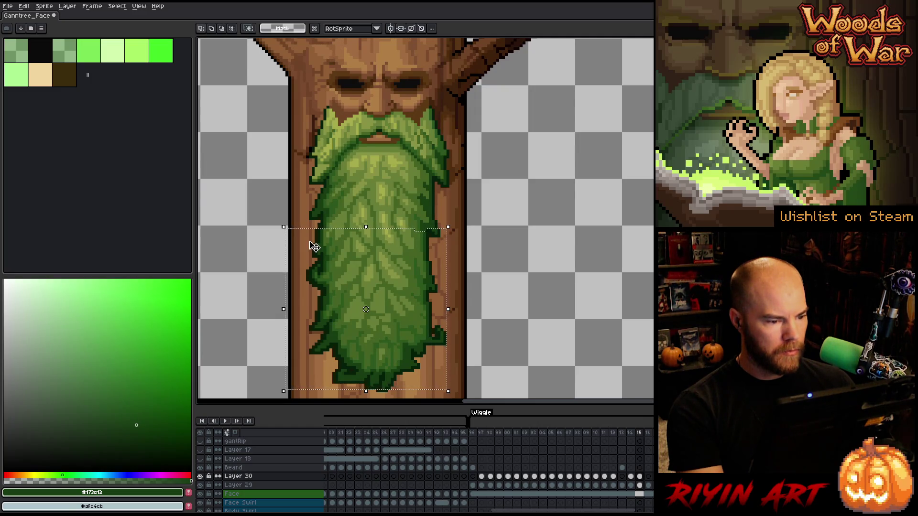
key(Left)
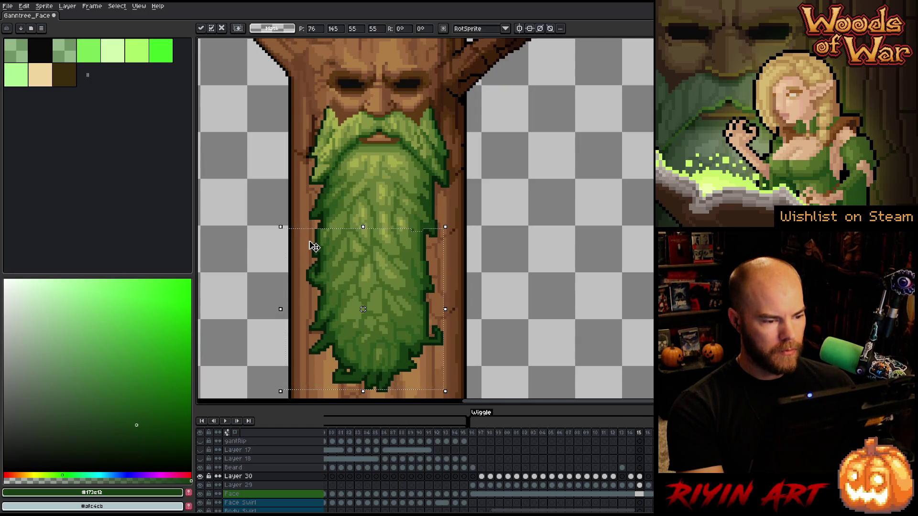
Isolate the beard, deselect, and sample the mid, outline and shadow greens with the Pencil.
alt+click(199, 476)
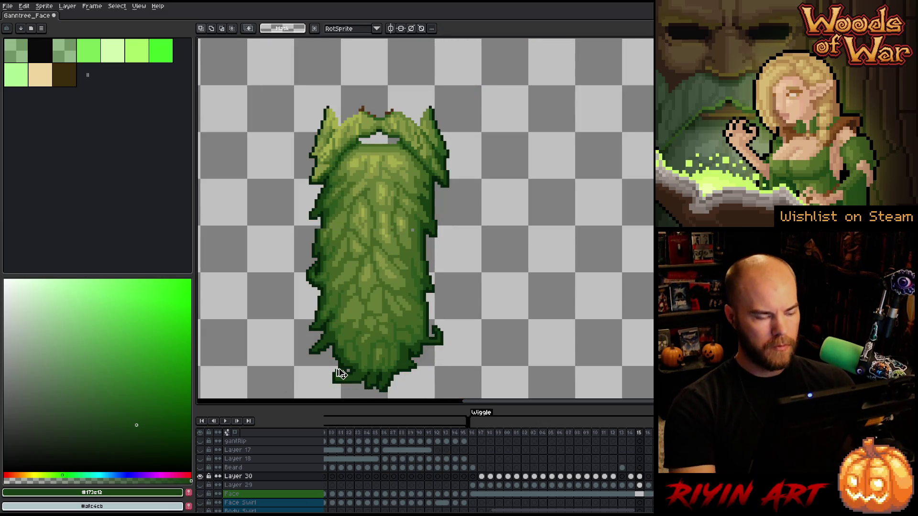
key(ctrl+d)
key(b)
alt+click(413, 232)
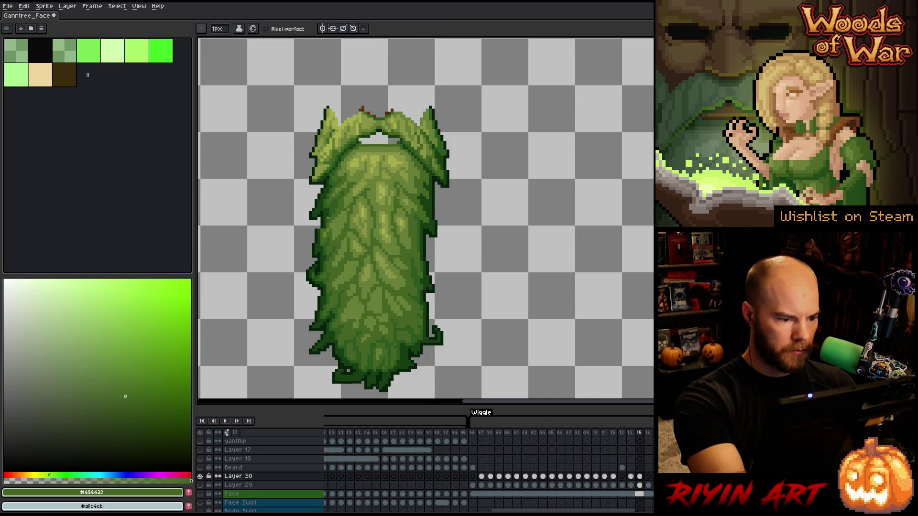
alt+click(319, 229)
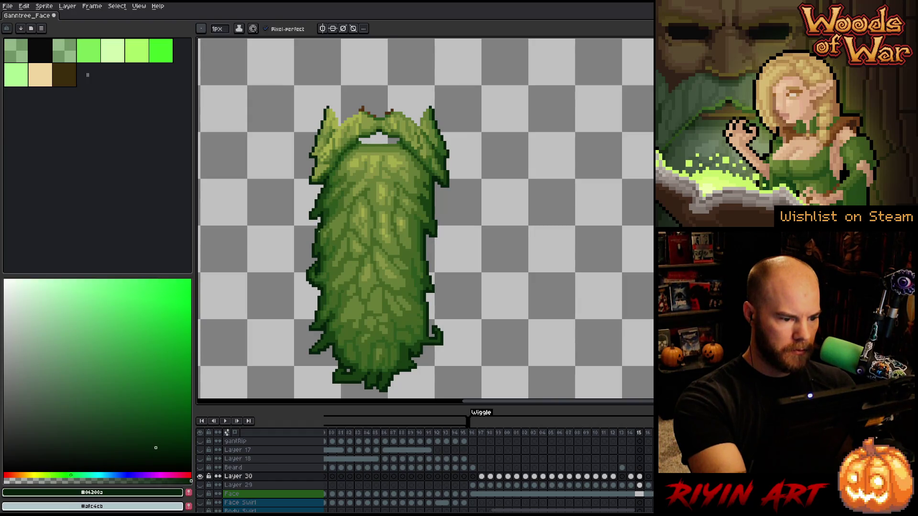
alt+click(323, 223)
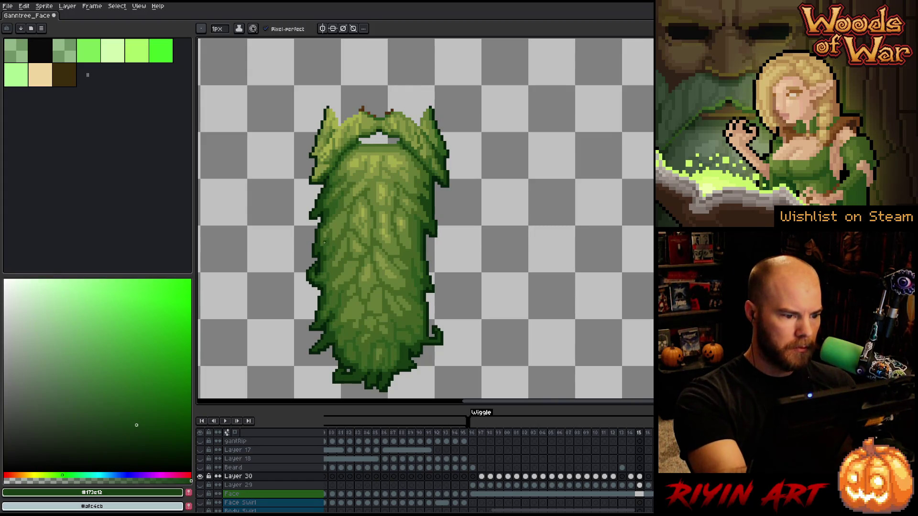
alt+click(325, 223)
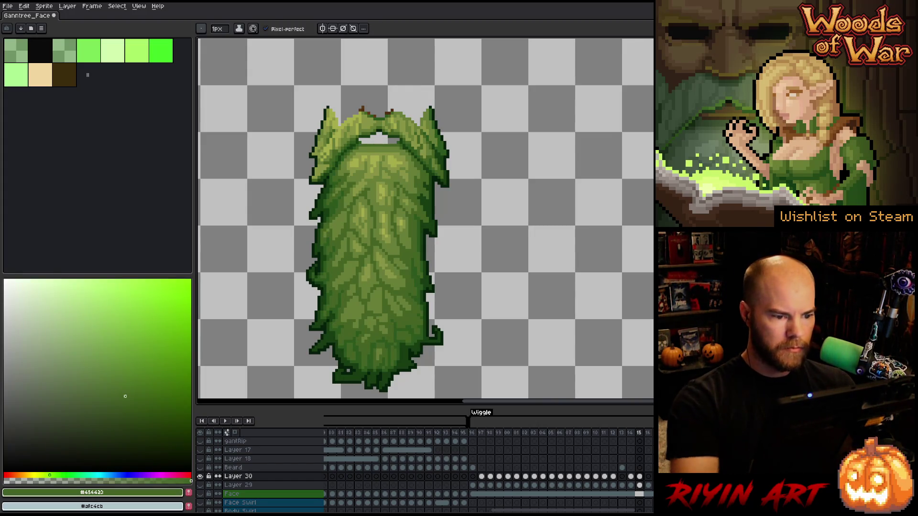
Compare frames 14 and 15, restore the trunk layer, and save the sprite.
key(Left)
key(Right)
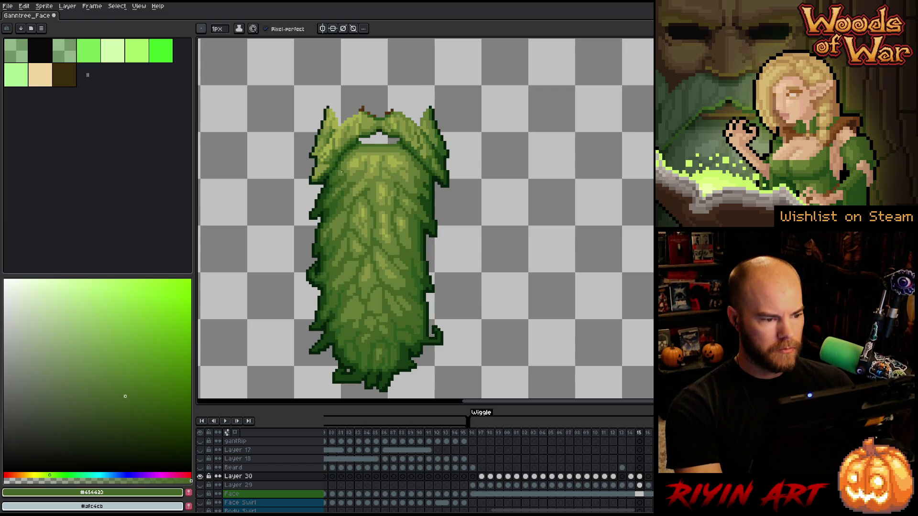
key(Left)
key(Right)
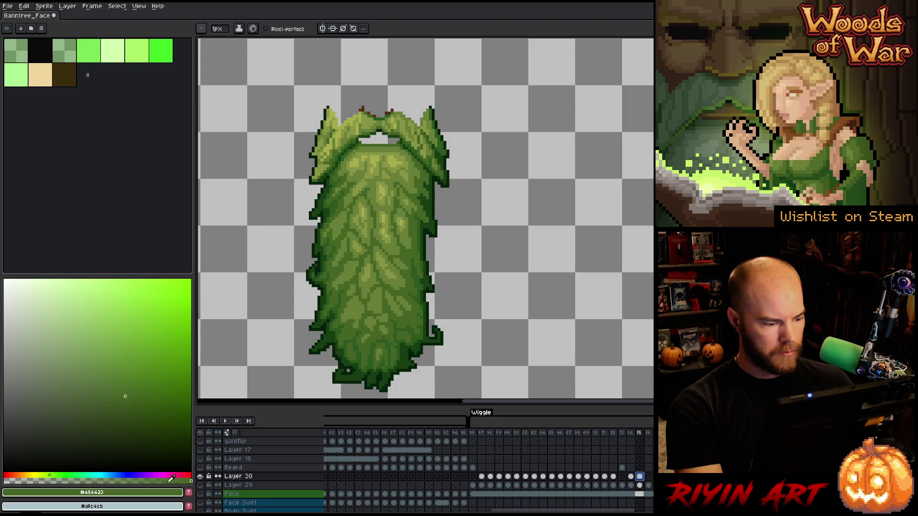
click(201, 477)
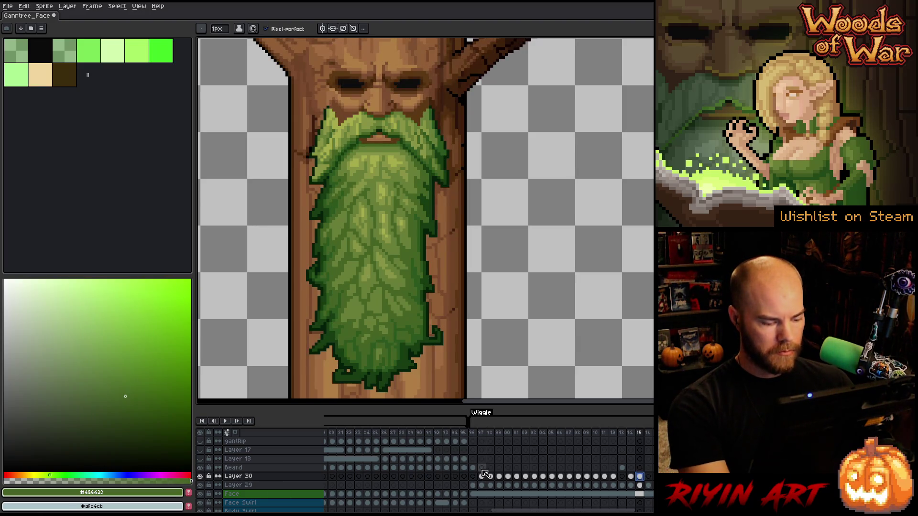
key(ctrl+s)
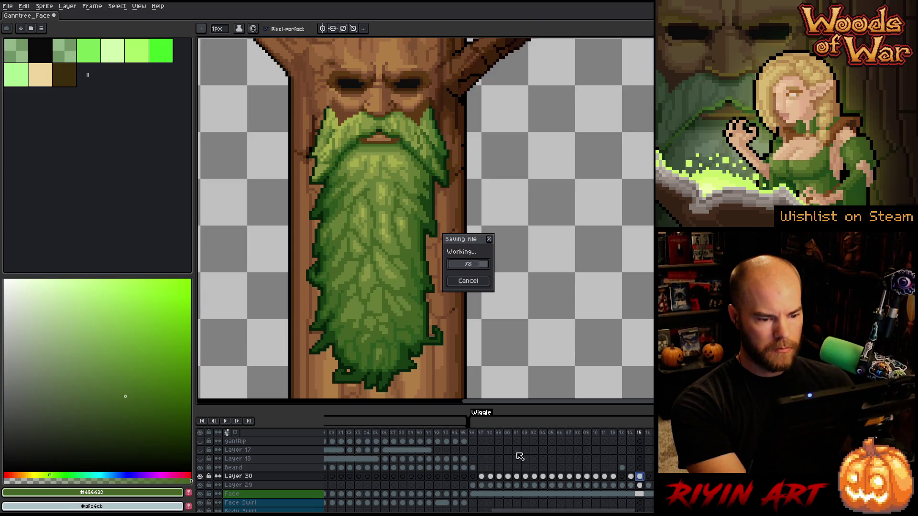
drag(517, 513, 574, 512)
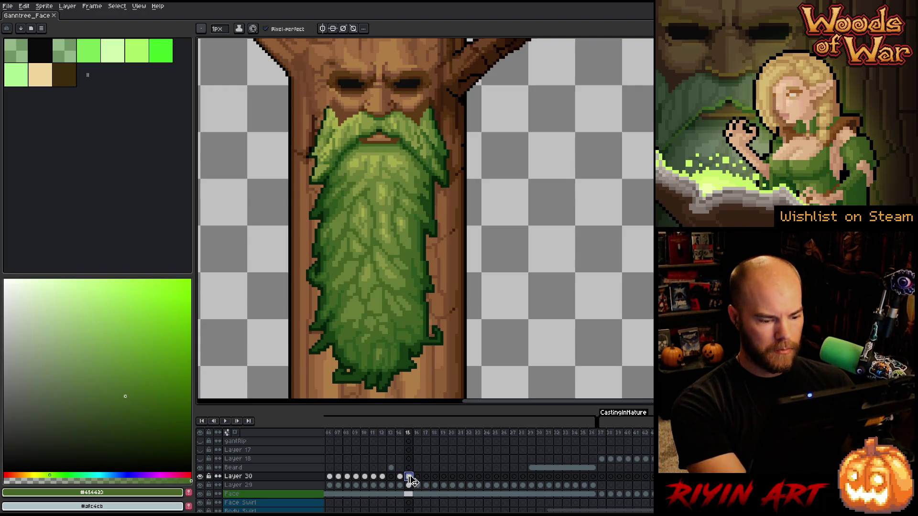
click(417, 477)
key(ctrl+v)
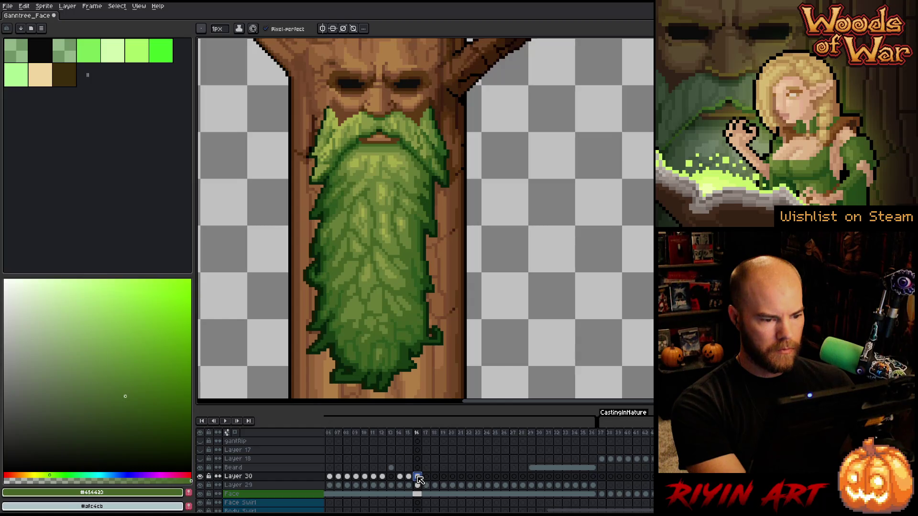
key(Left)
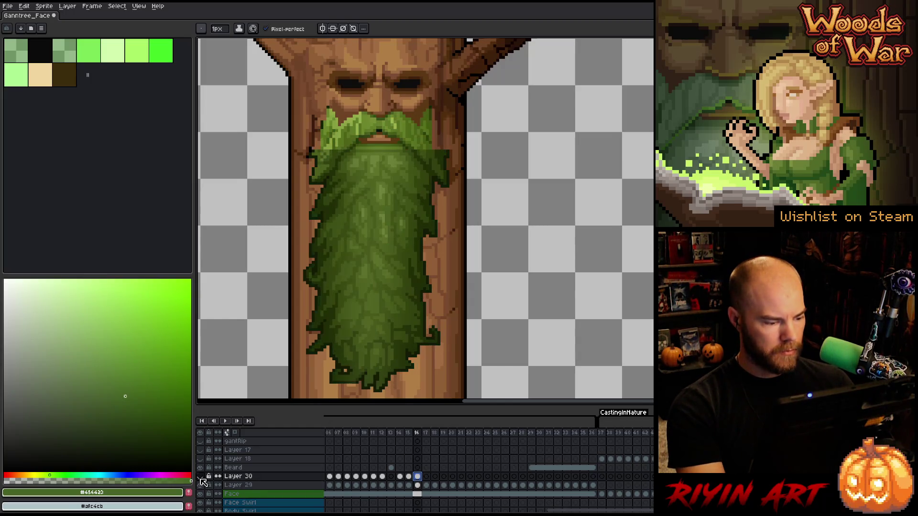
key(Right)
key(Left)
key(Right)
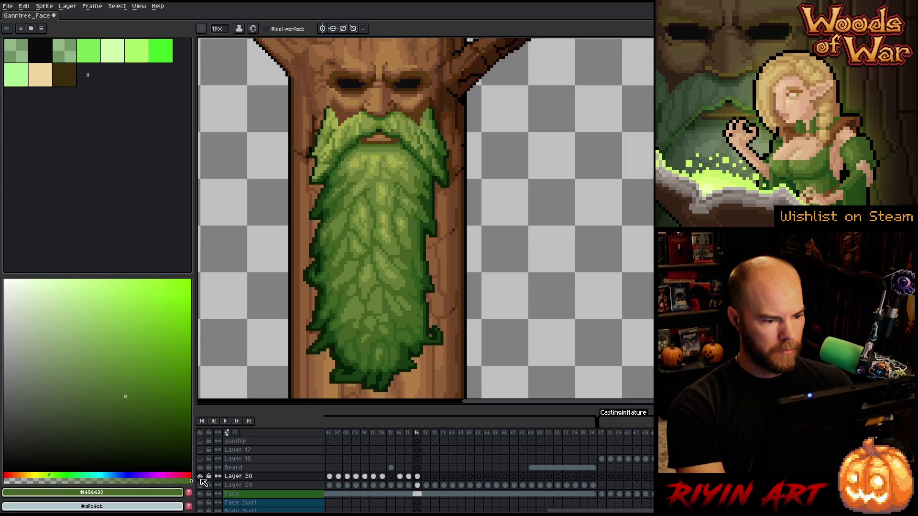
On frame 16, select the lower beard and move it about 7 px left.
key(Right)
key(Left)
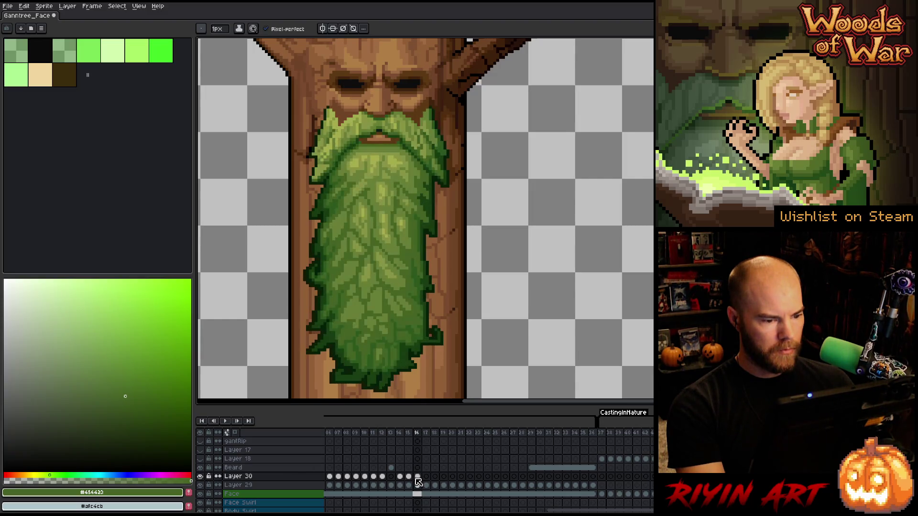
click(201, 477)
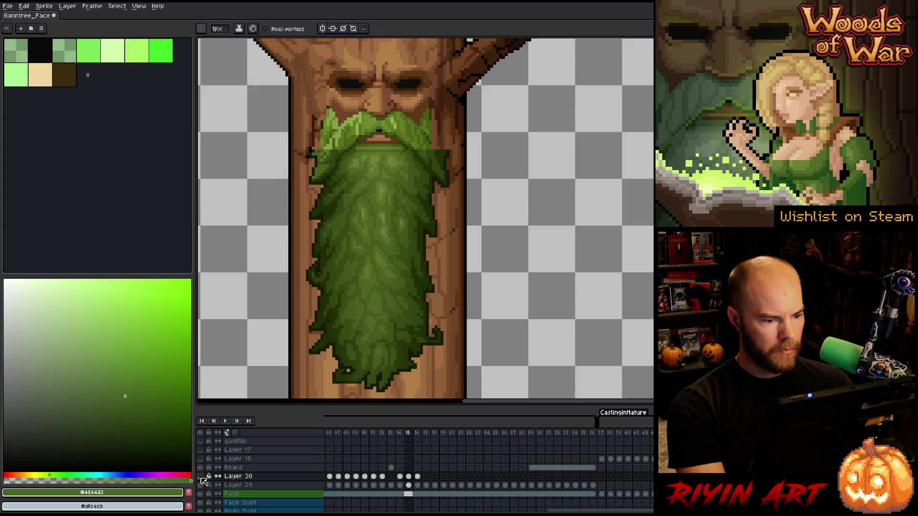
click(201, 477)
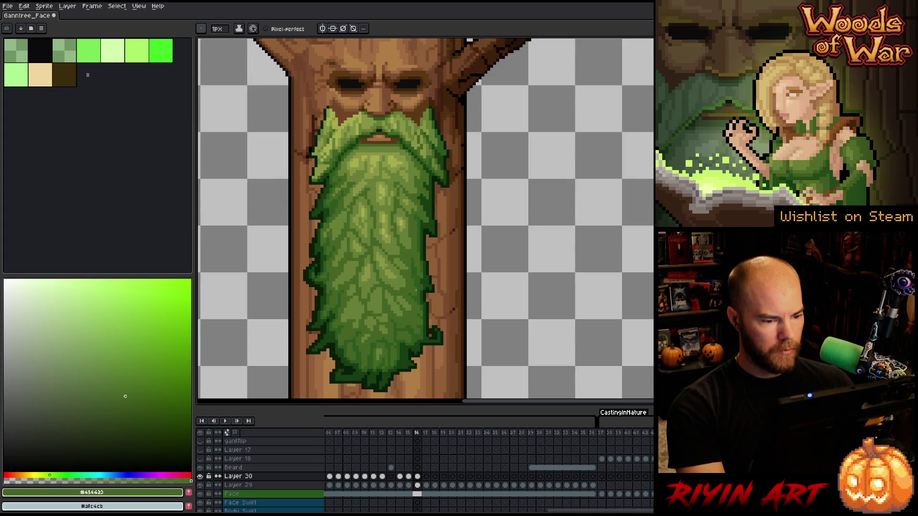
key(m)
key(ctrl+v)
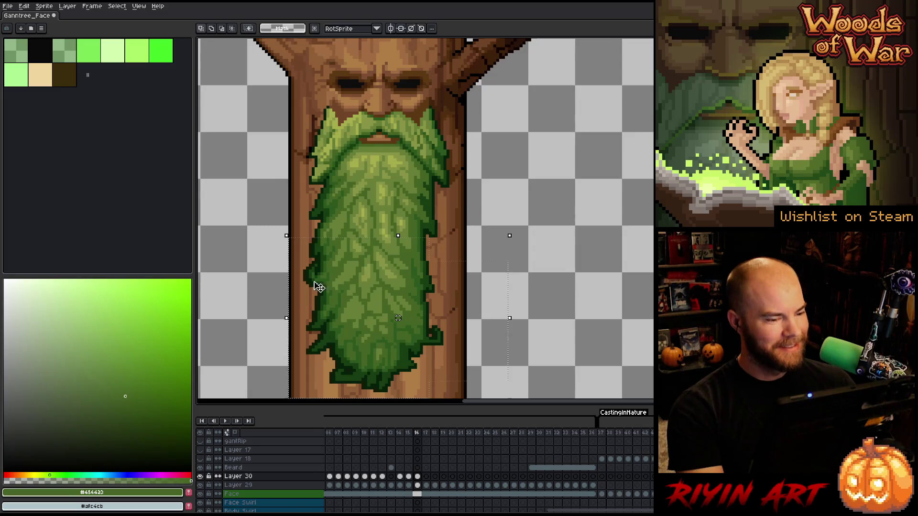
click(200, 483)
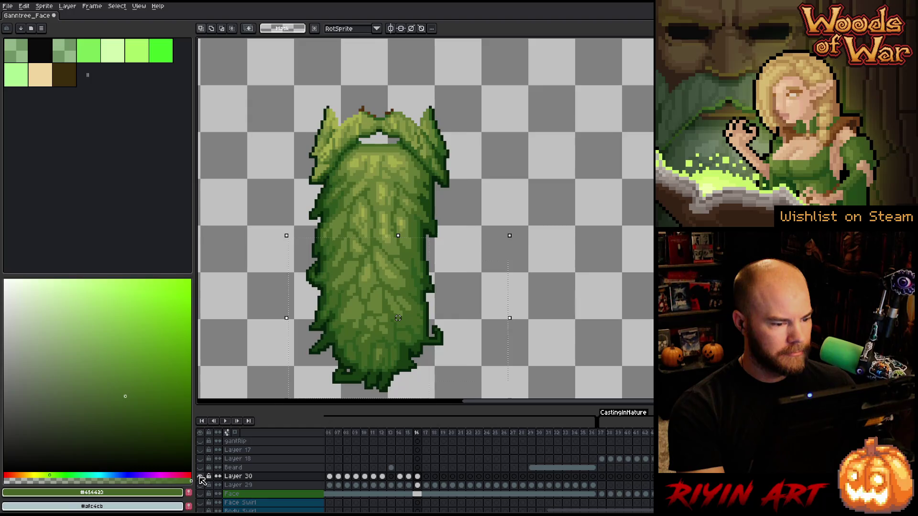
click(200, 478)
drag(398, 318, 394, 317)
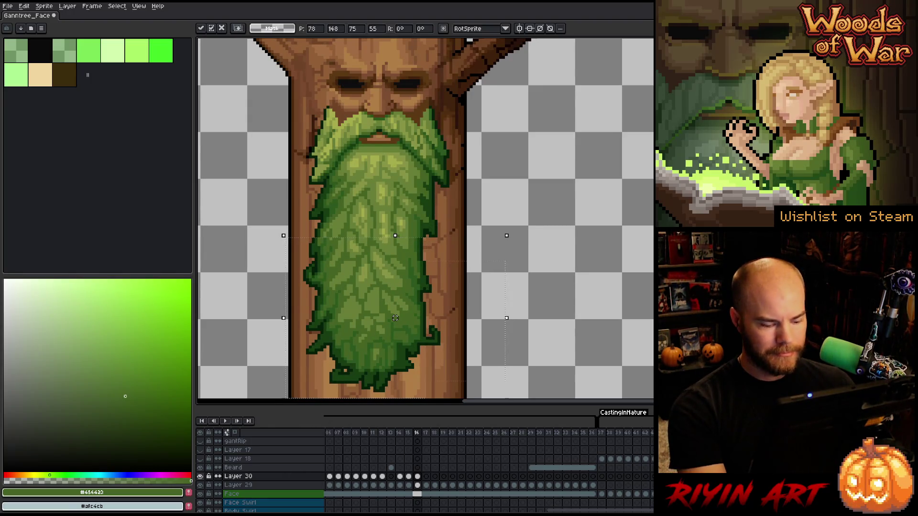
key(Return)
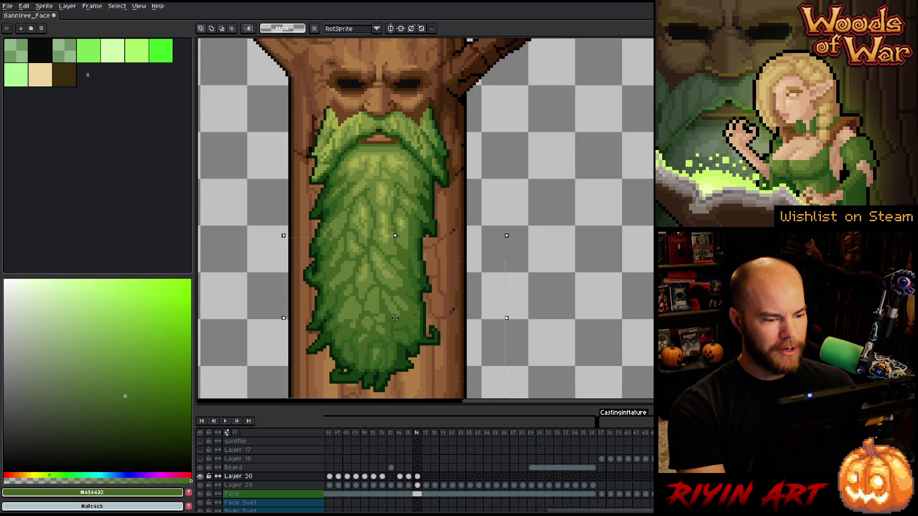
Compare with frame 15, then go to Layer 30's frame 17.
key(comma)
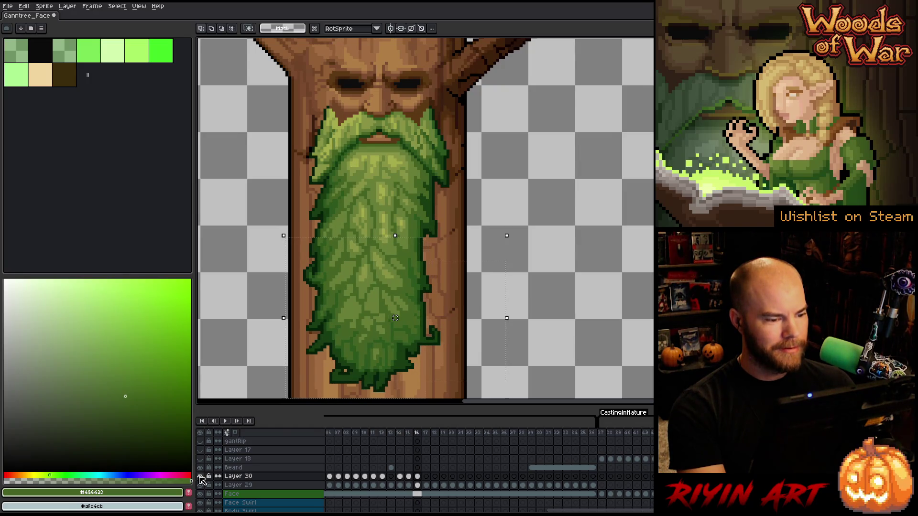
click(417, 477)
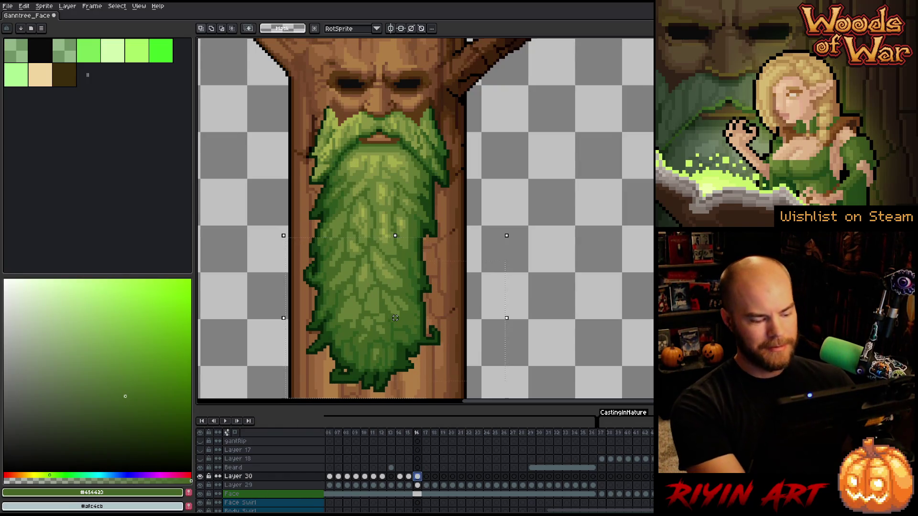
click(426, 477)
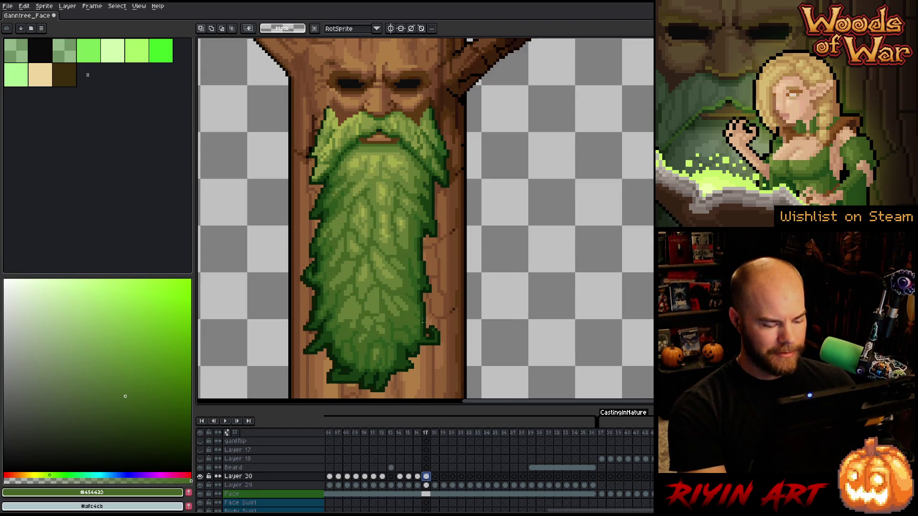
Select frame 17's lower right beard and shift it about 6 px left.
mouse_move(439, 274)
mouse_down()
mouse_move(389, 363)
mouse_move(289, 394)
mouse_up()
mouse_move(366, 335)
mouse_down()
mouse_move(380, 336)
mouse_move(357, 323)
mouse_up()
drag(343, 369, 341, 369)
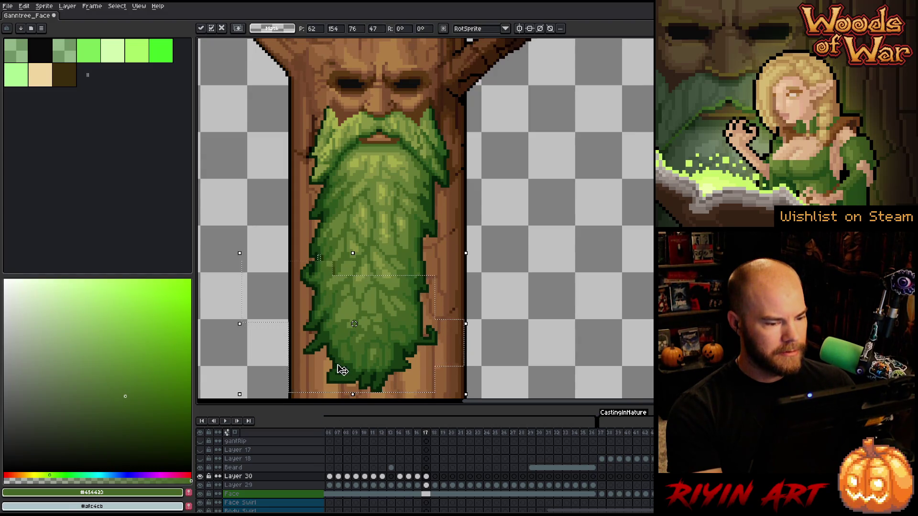
key(ctrl+d)
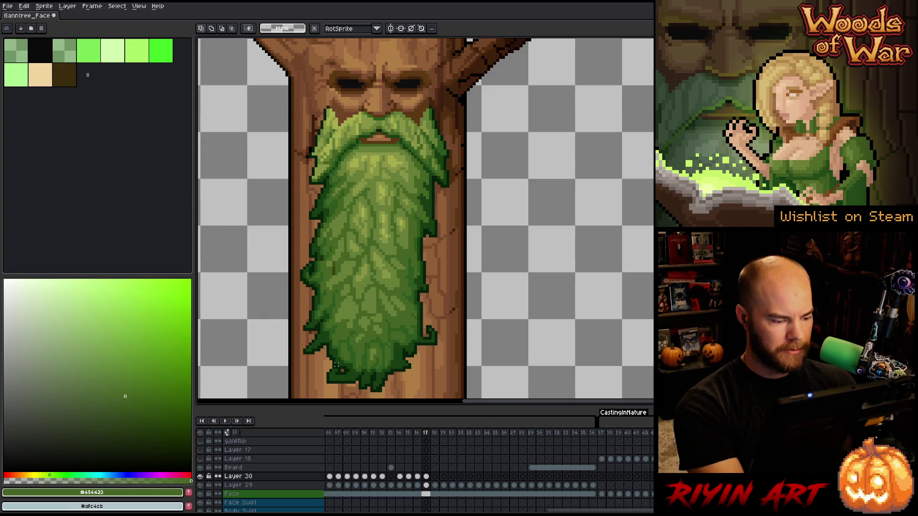
With the trunk hidden, sample beard greens #2c581c and #456423, then show the trunk again.
alt+click(199, 476)
key(b)
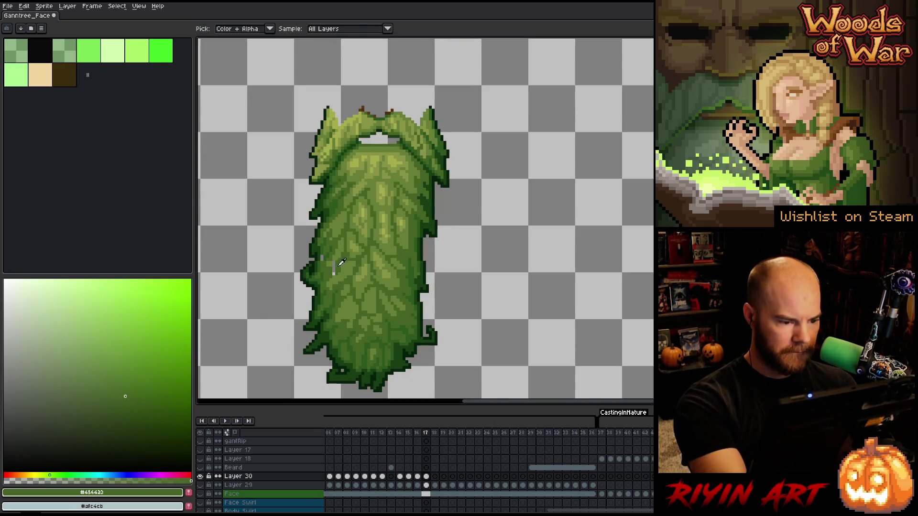
alt+click(334, 262)
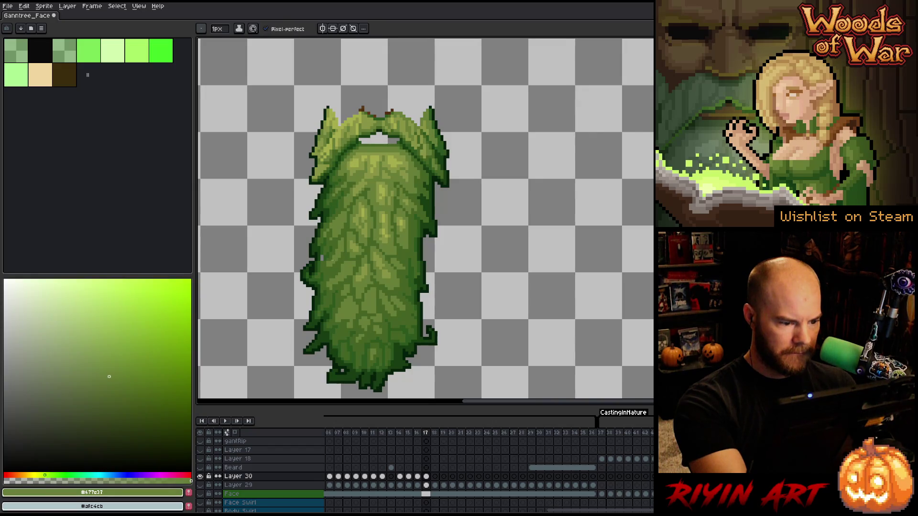
alt+click(322, 256)
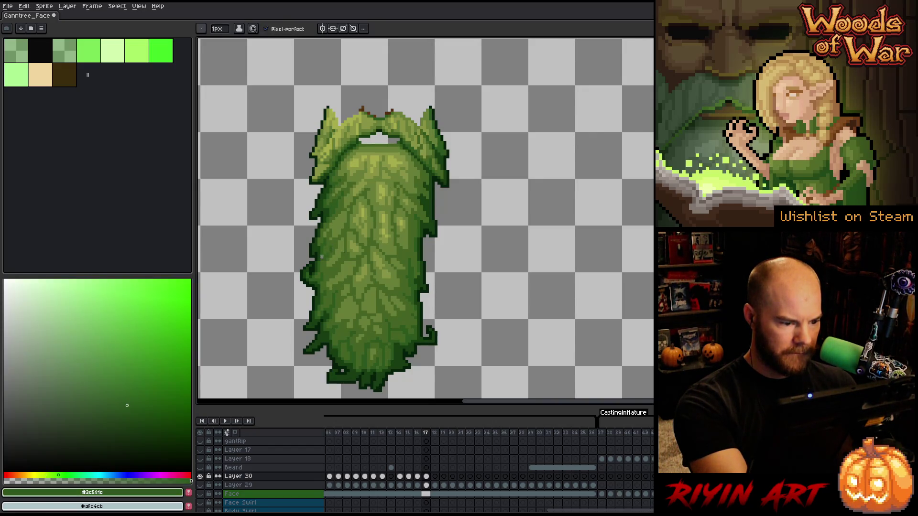
alt+click(327, 258)
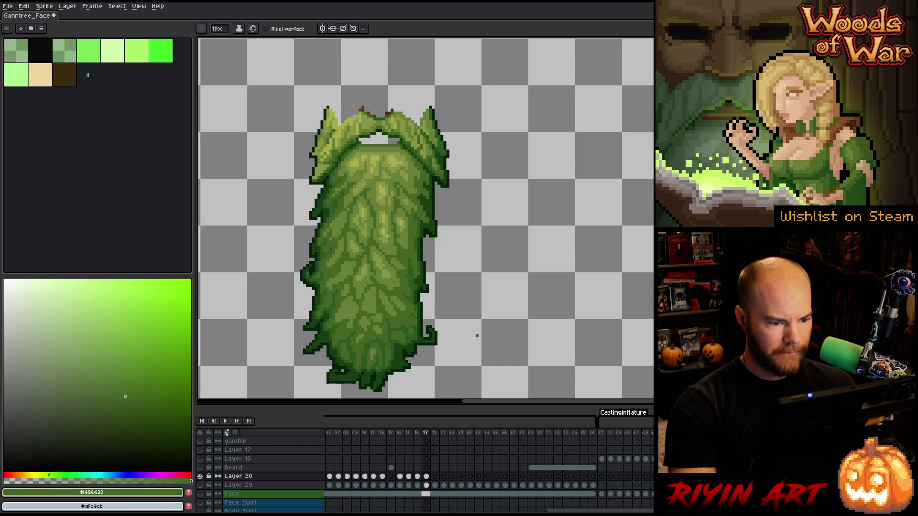
click(201, 484)
click(426, 476)
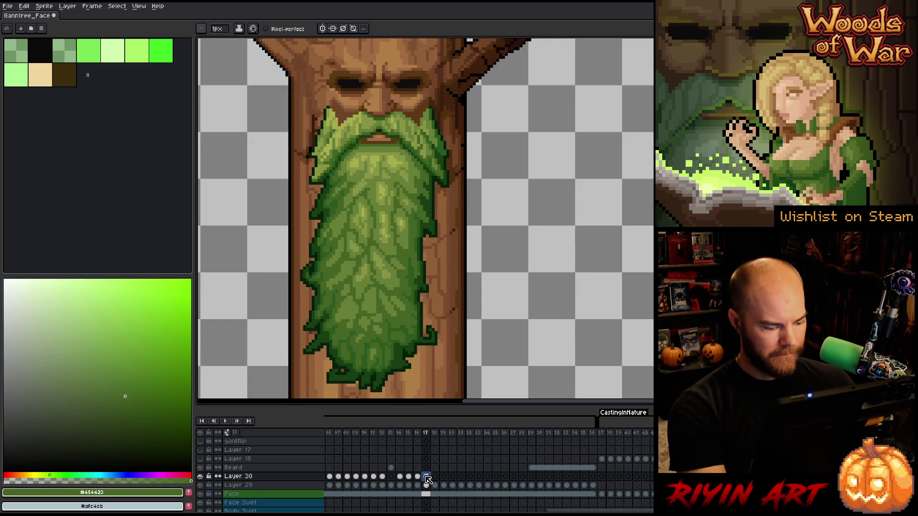
Copy the frame 17 beard into frame 18 and move its lower part 6 px left, 12 px up.
click(435, 477)
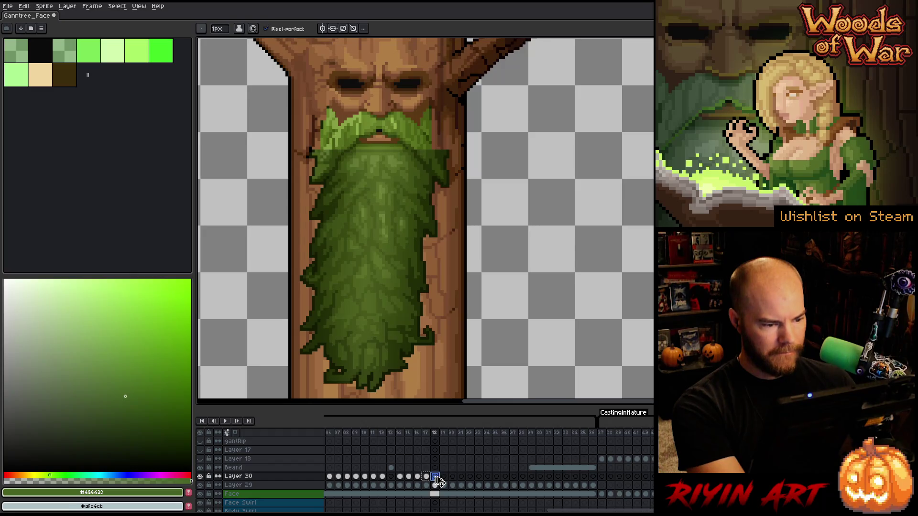
drag(438, 480, 438, 480)
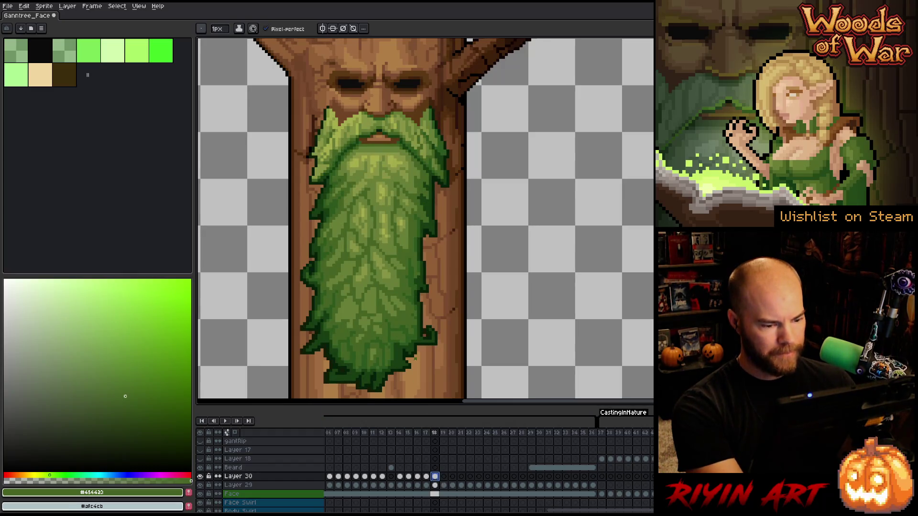
key(m)
mouse_move(453, 314)
mouse_down()
mouse_move(444, 337)
mouse_move(293, 395)
mouse_move(272, 385)
mouse_move(263, 392)
mouse_up()
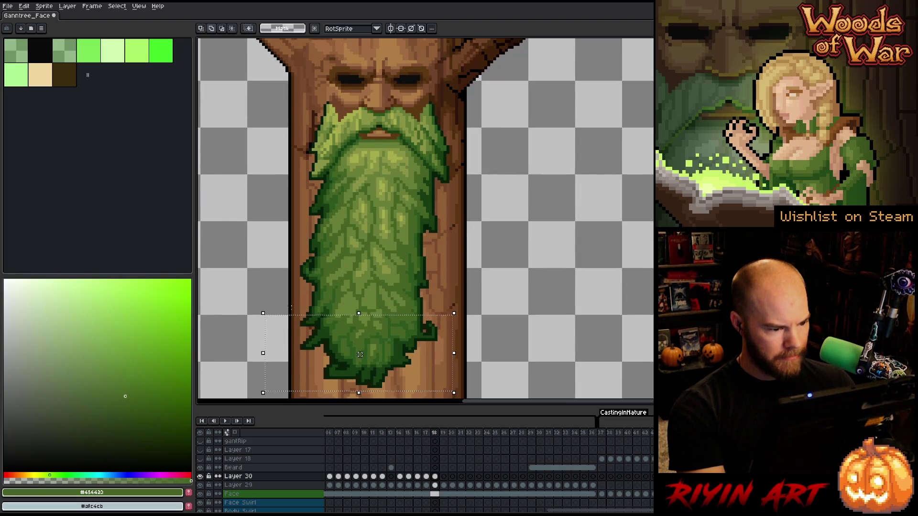
drag(287, 302, 329, 335)
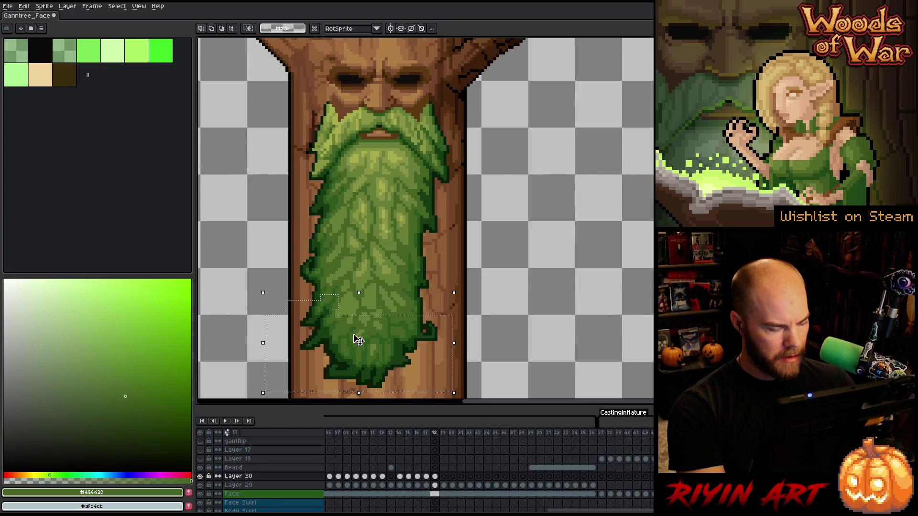
drag(360, 345, 357, 339)
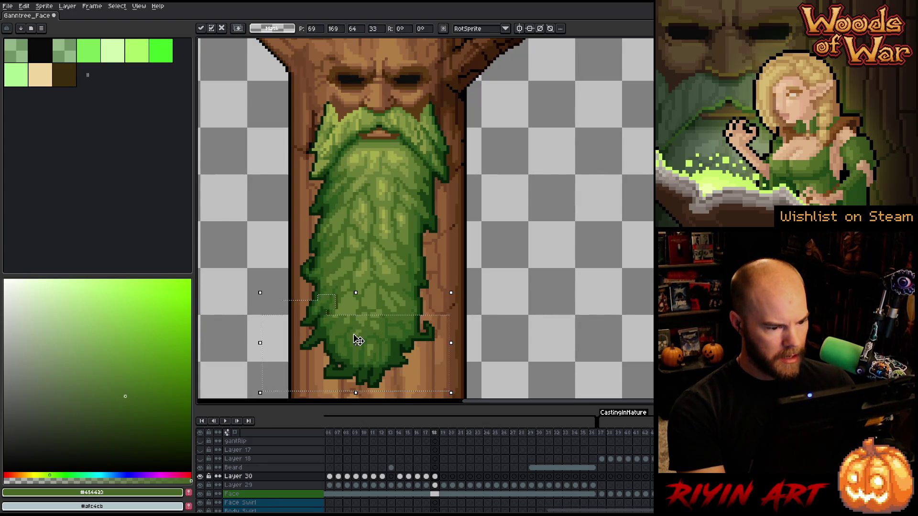
key(ctrl+d)
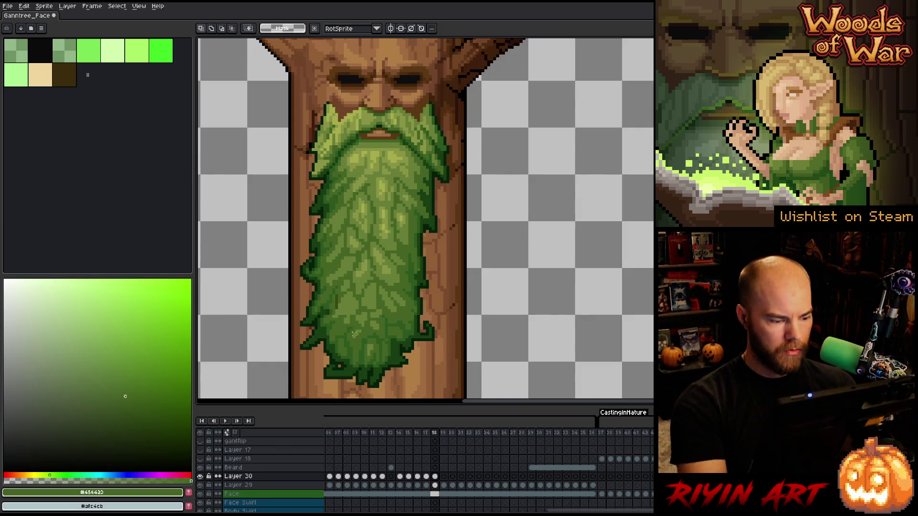
Isolate the beard, sample greens #2c581c and #456423 with the Pencil, then restore the trunk.
key(shift+x)
key(b)
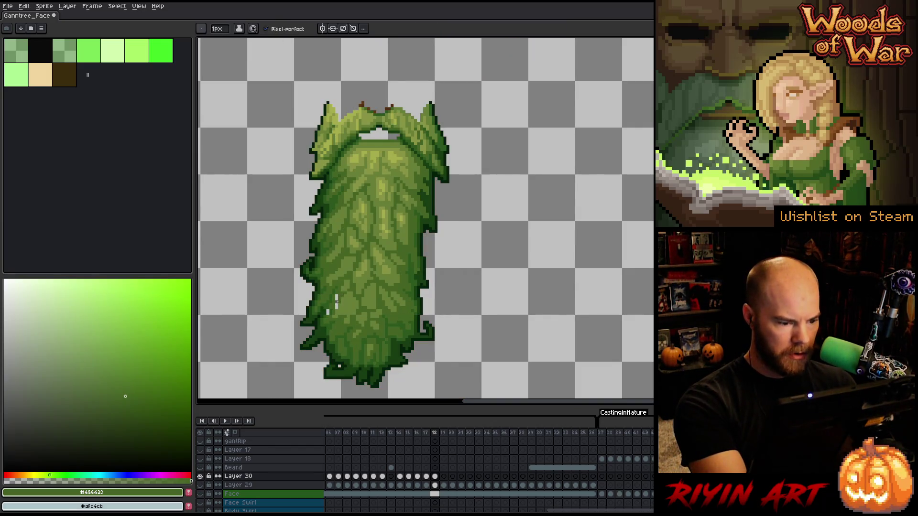
alt+click(328, 312)
alt+click(331, 313)
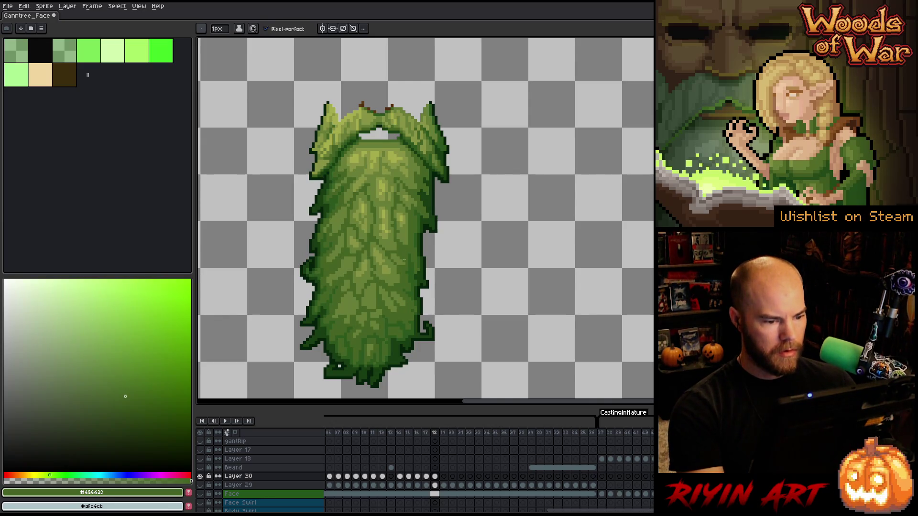
alt+click(416, 308)
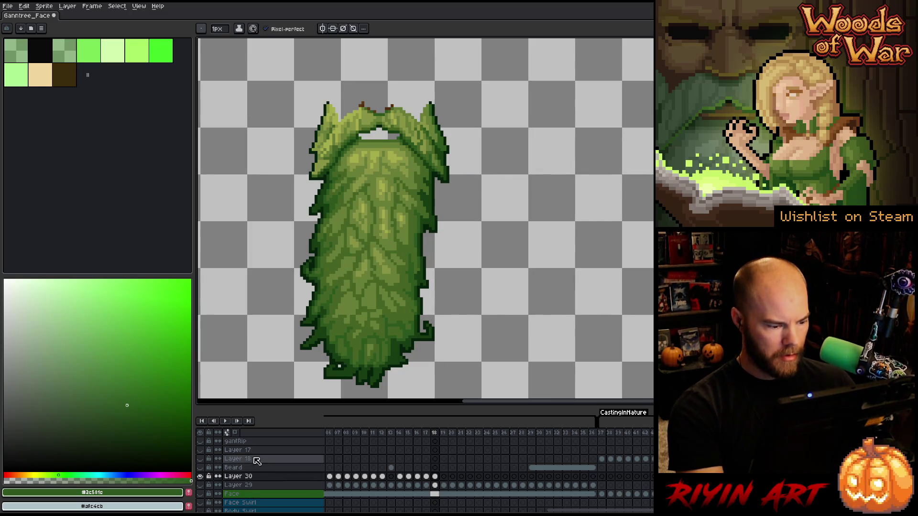
click(200, 484)
click(435, 477)
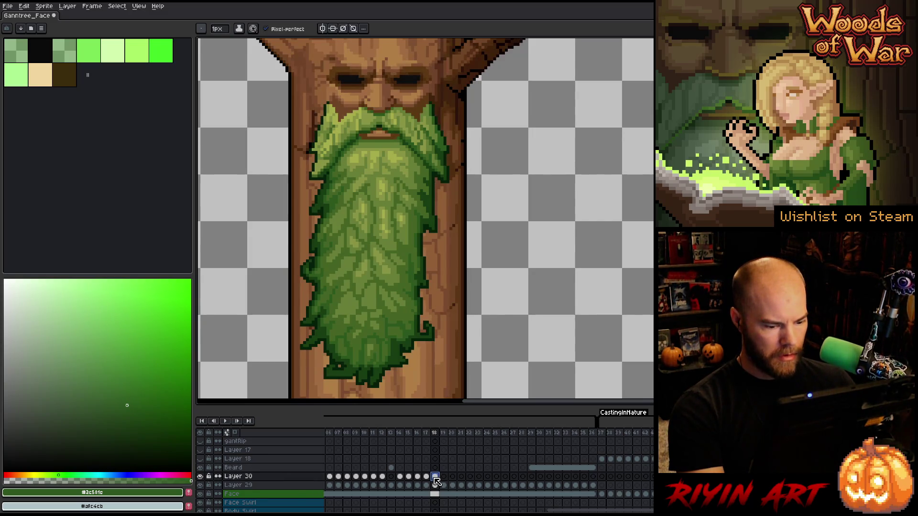
Paste the detailed beard into frame 19 and compare it with the lighter beard layer.
key(Right)
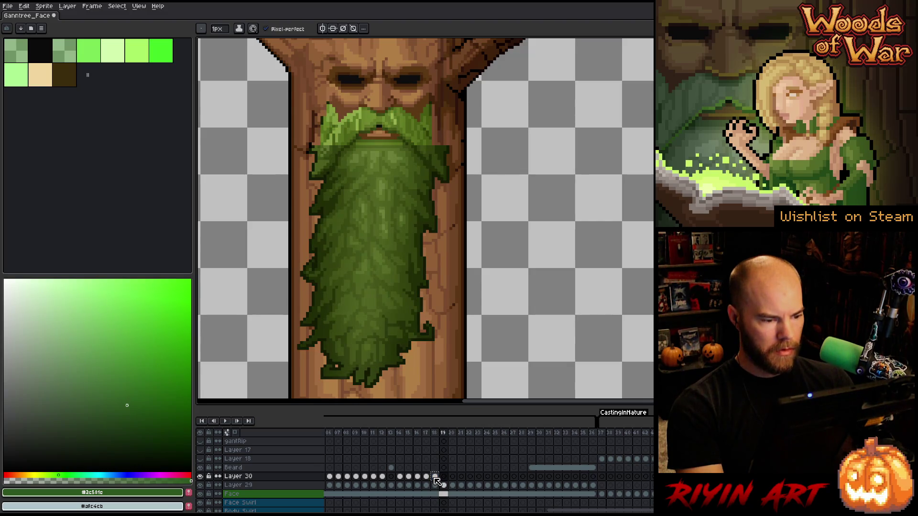
key(ctrl+v)
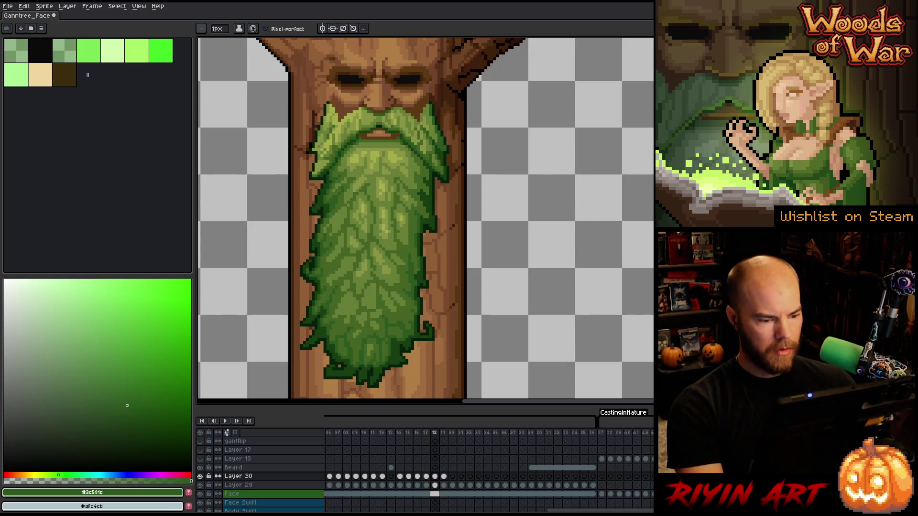
key(m)
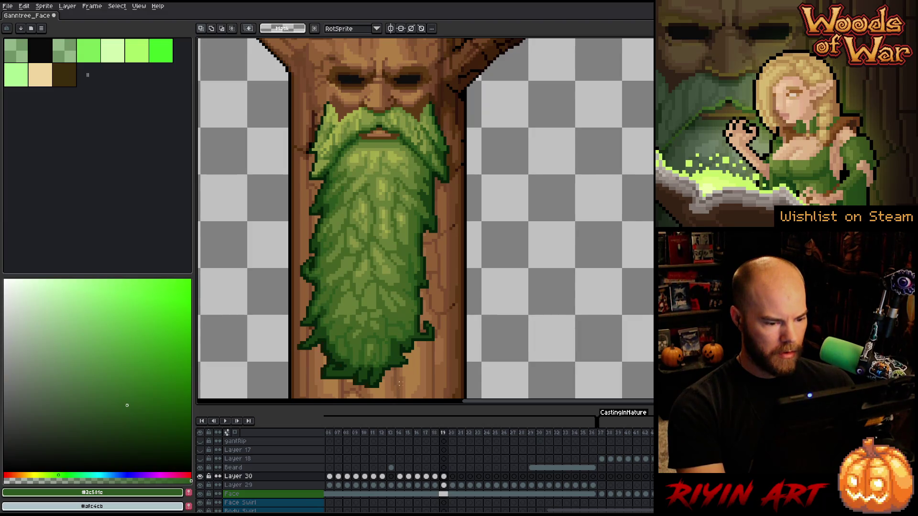
click(201, 476)
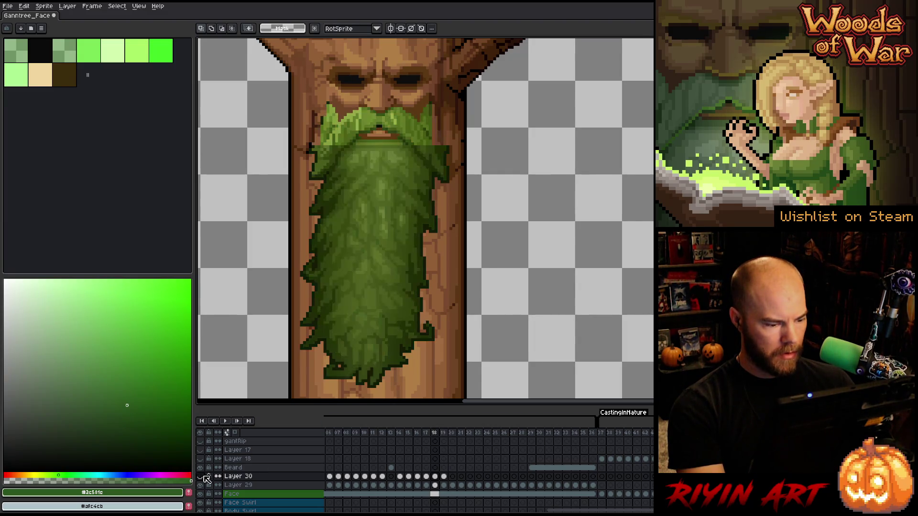
click(200, 476)
key(Left)
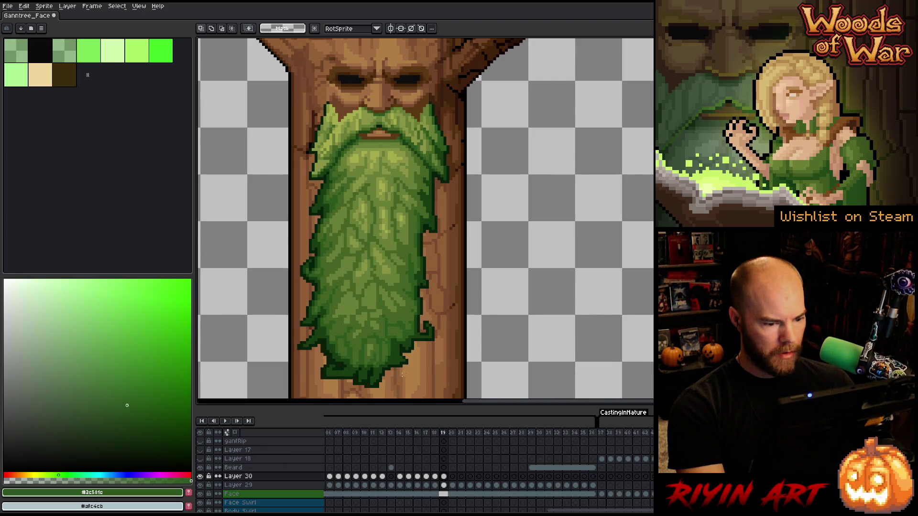
key(Right)
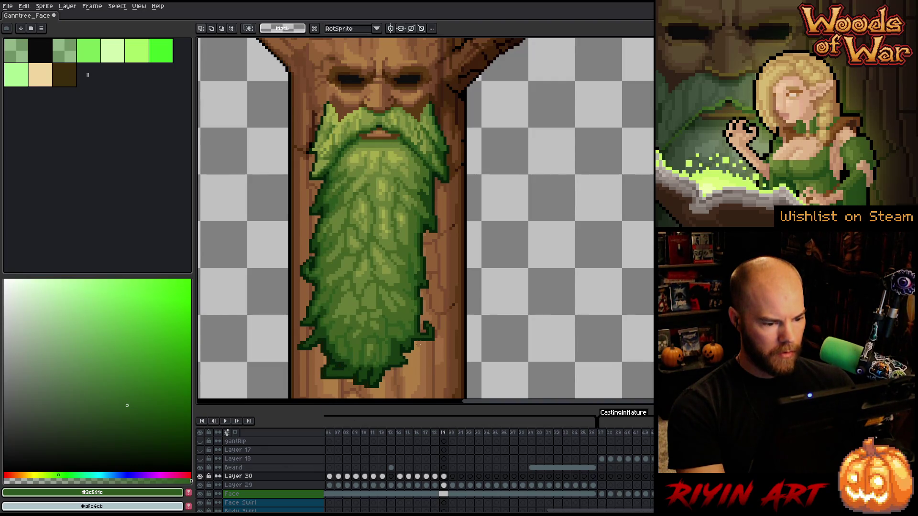
Shift the selected lower beard tip one pixel left and deselect.
drag(421, 339, 279, 397)
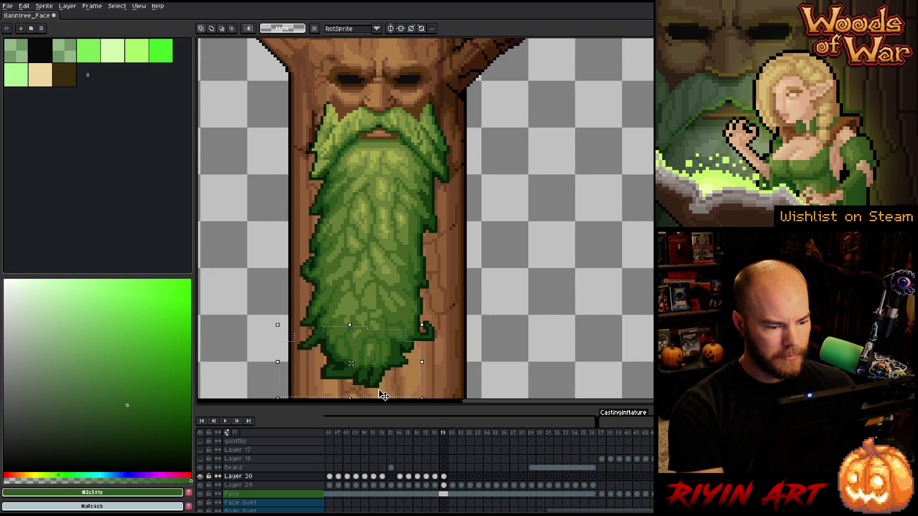
key(Left)
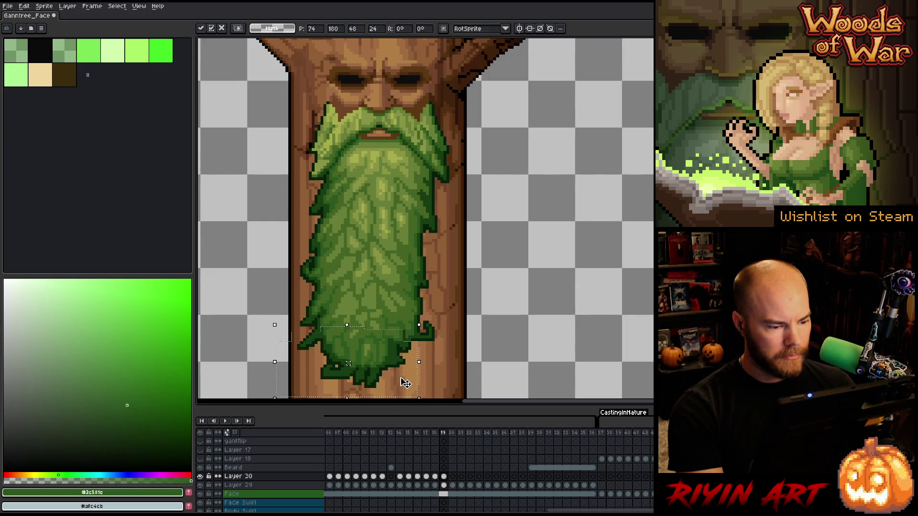
key(ctrl+d)
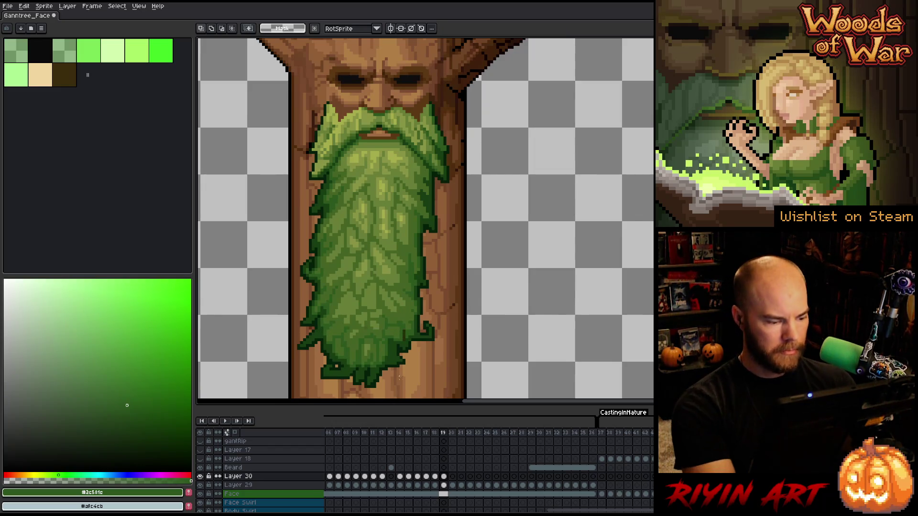
Isolate the beard layer and pick the deeper green #2c581c for the pencil.
alt+click(200, 477)
key(b)
alt+click(366, 327)
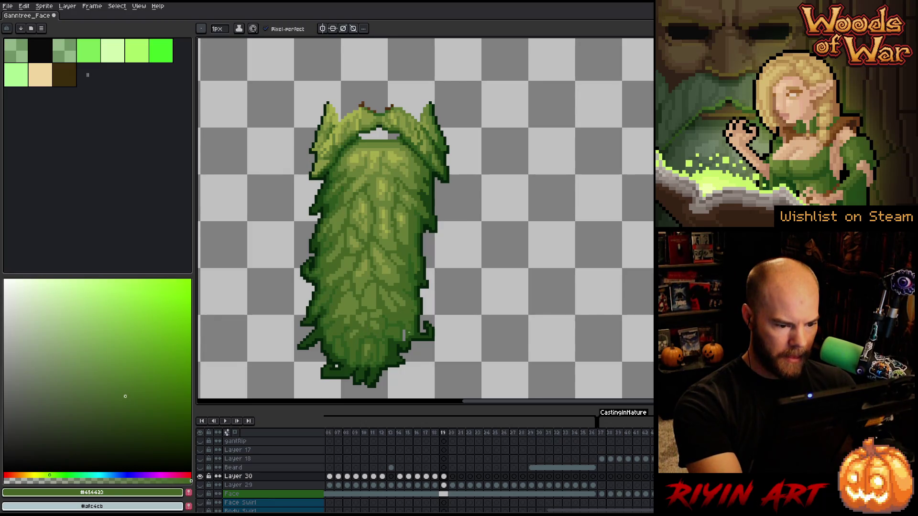
alt+click(403, 334)
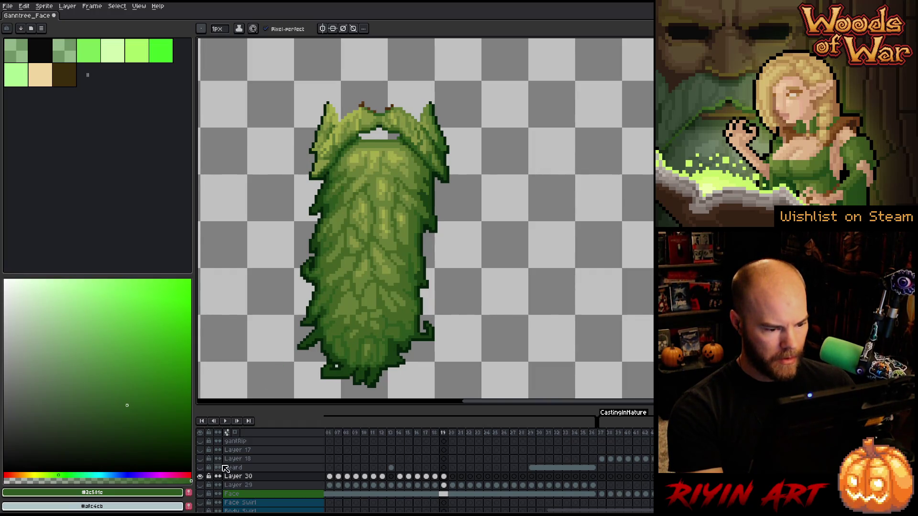
Show the trunk face again and compare frame 19's beard against frame 20.
click(201, 485)
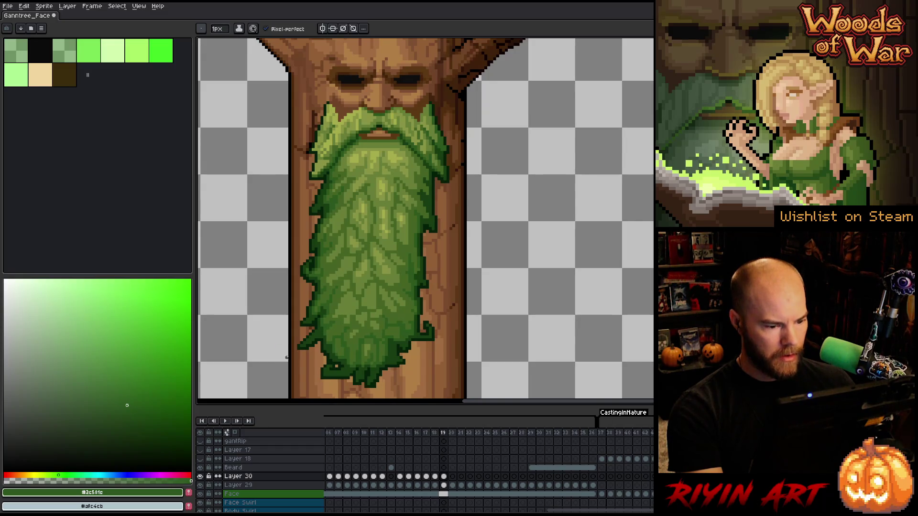
click(444, 477)
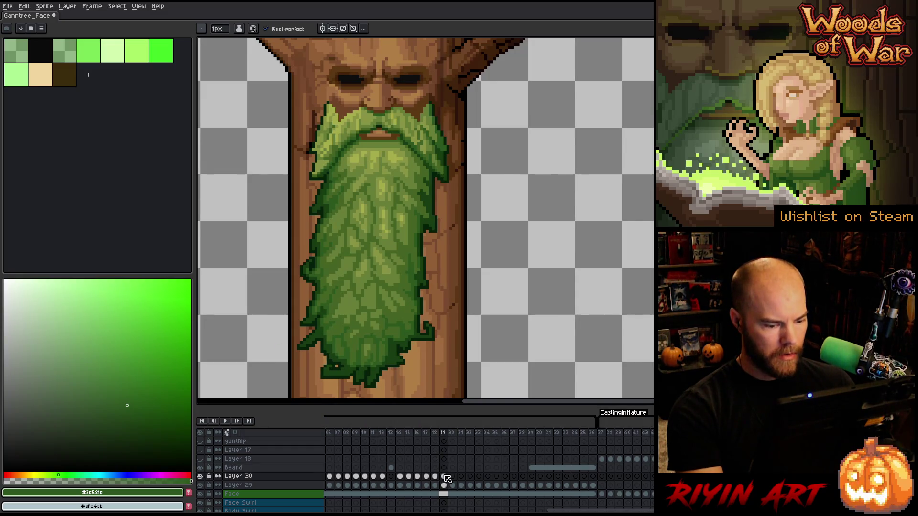
click(452, 477)
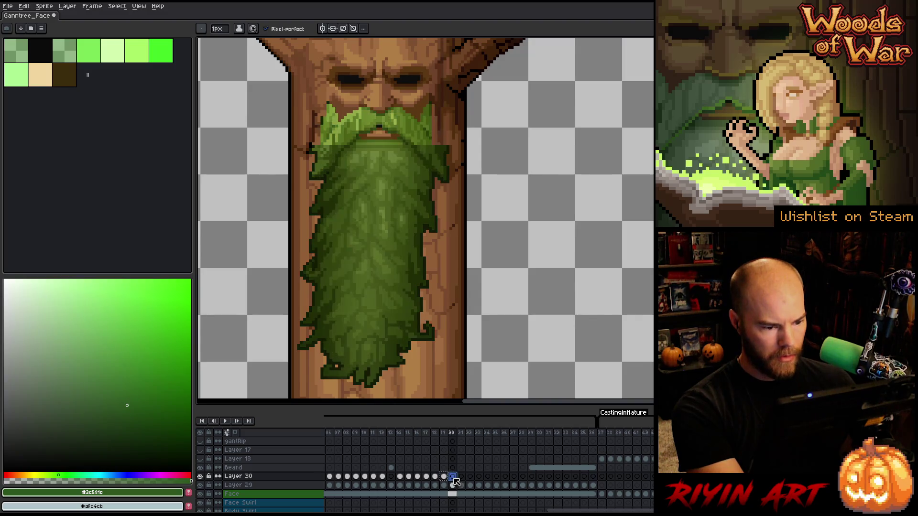
key(Left)
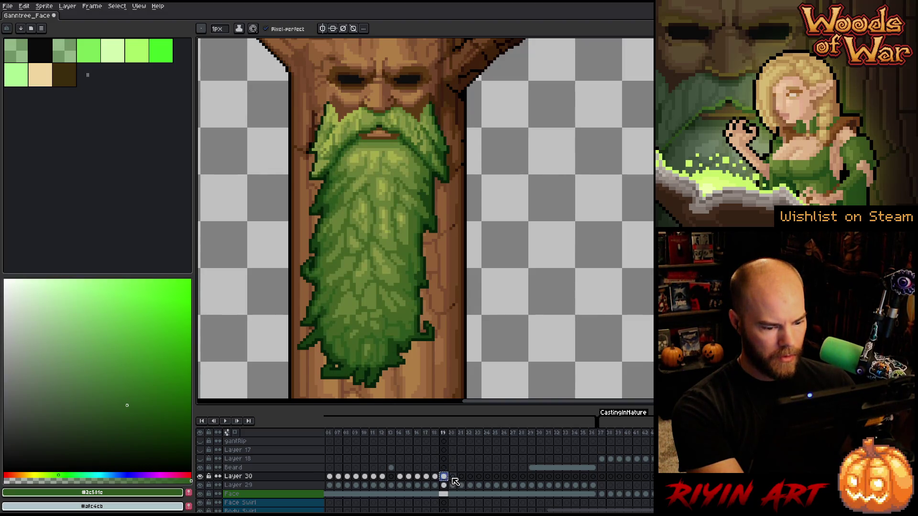
click(453, 478)
click(447, 477)
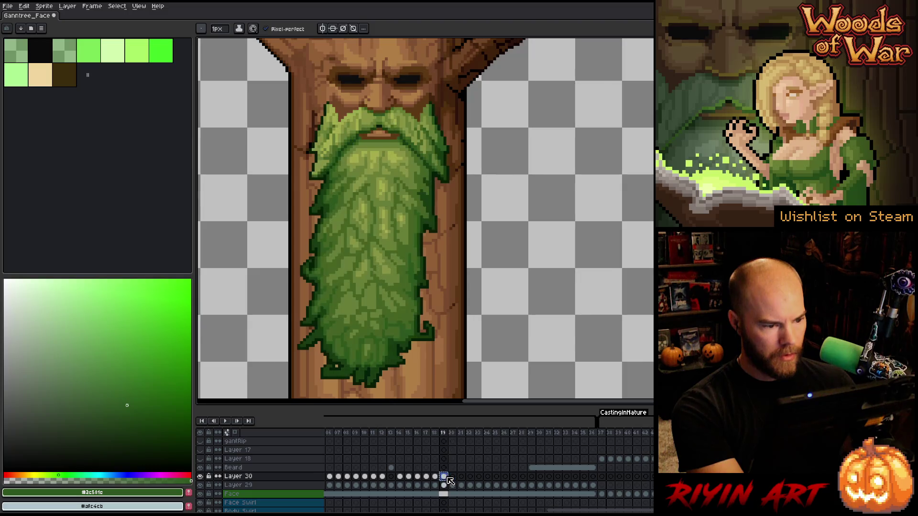
click(453, 477)
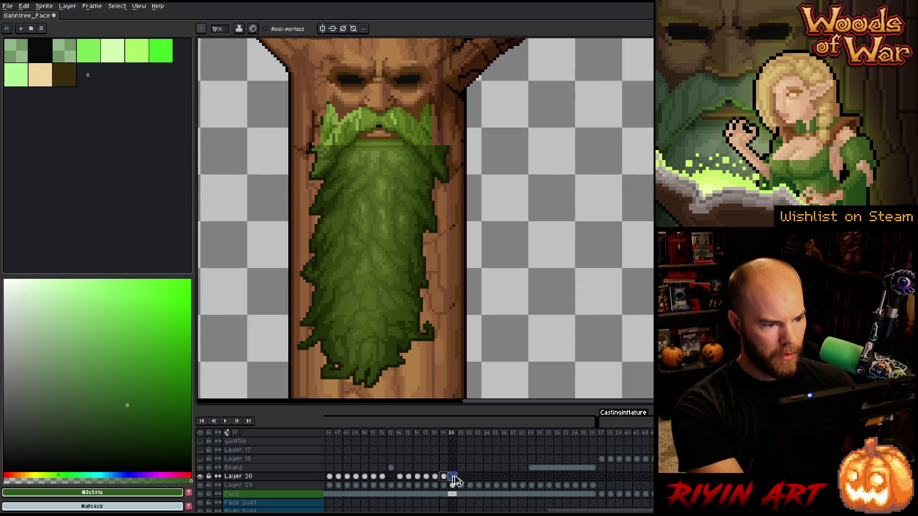
click(462, 478)
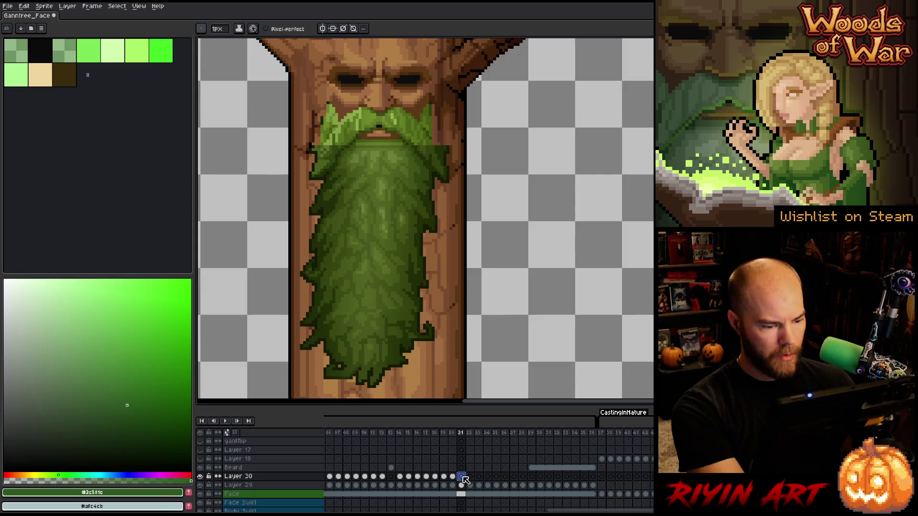
click(435, 477)
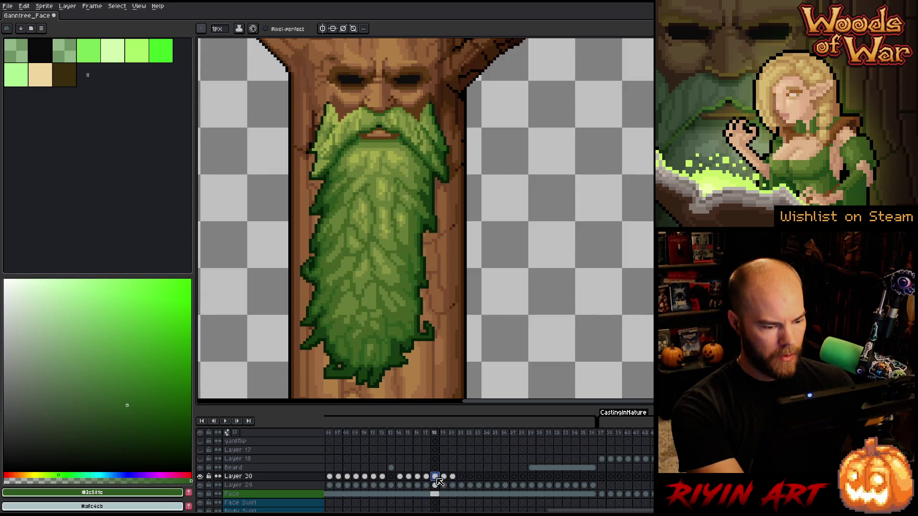
click(470, 478)
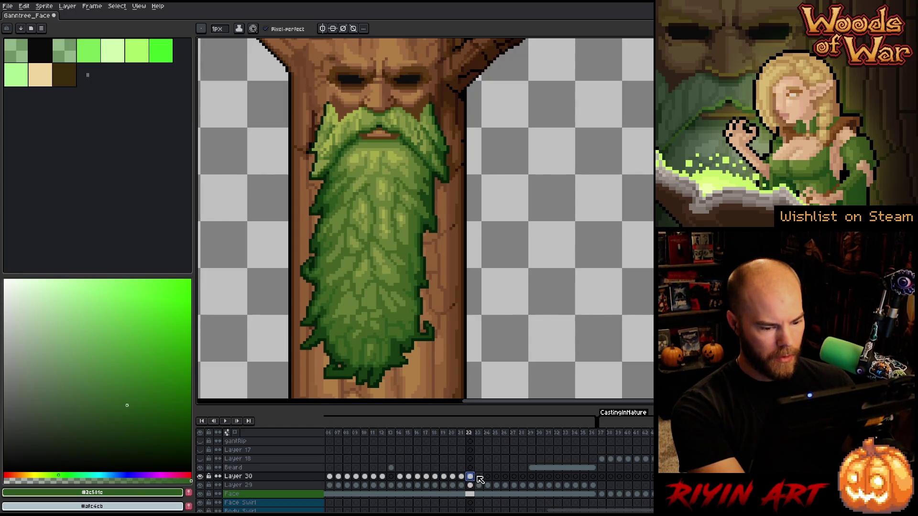
click(479, 477)
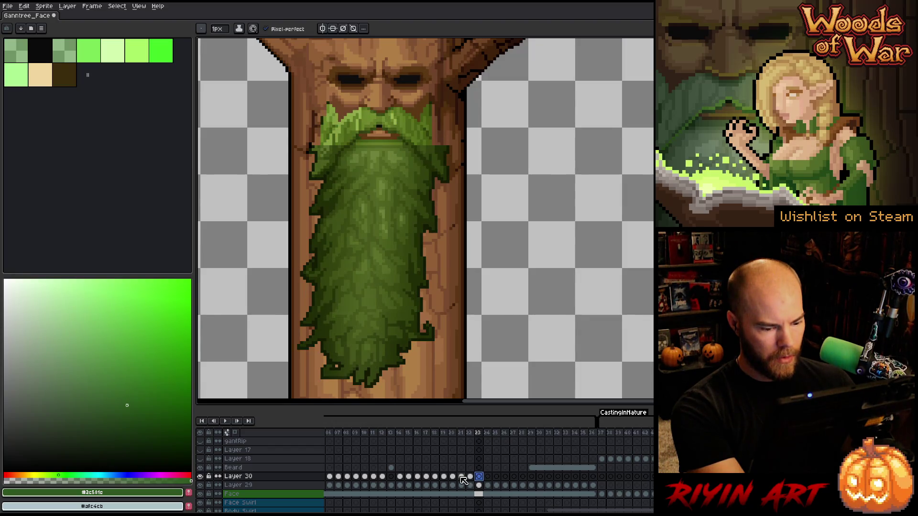
click(461, 477)
click(453, 476)
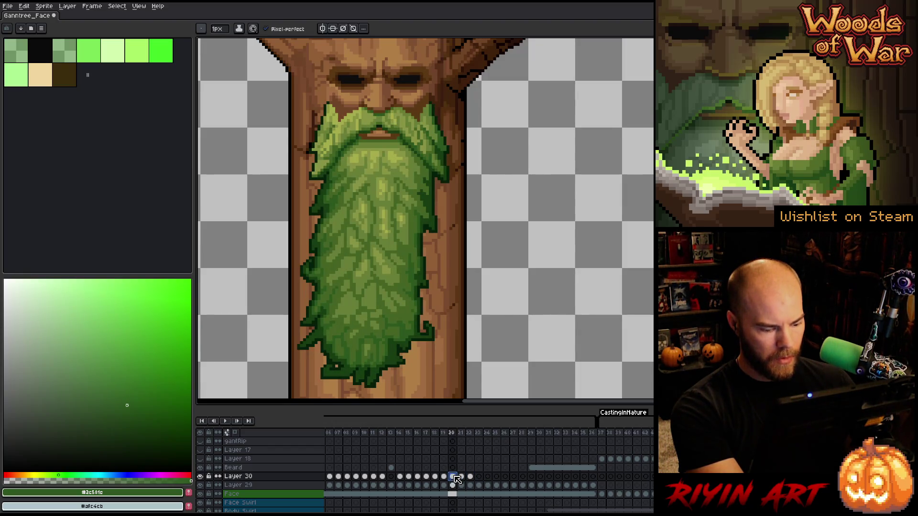
click(478, 477)
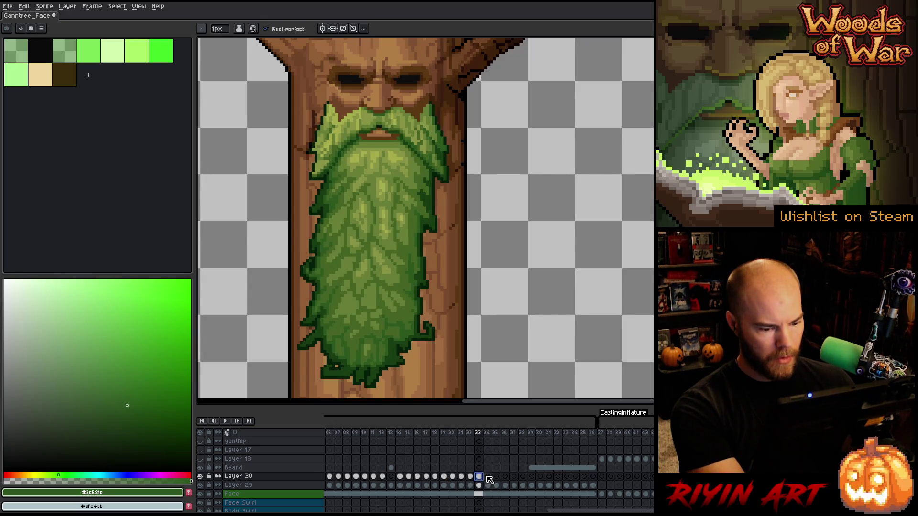
click(488, 477)
click(496, 477)
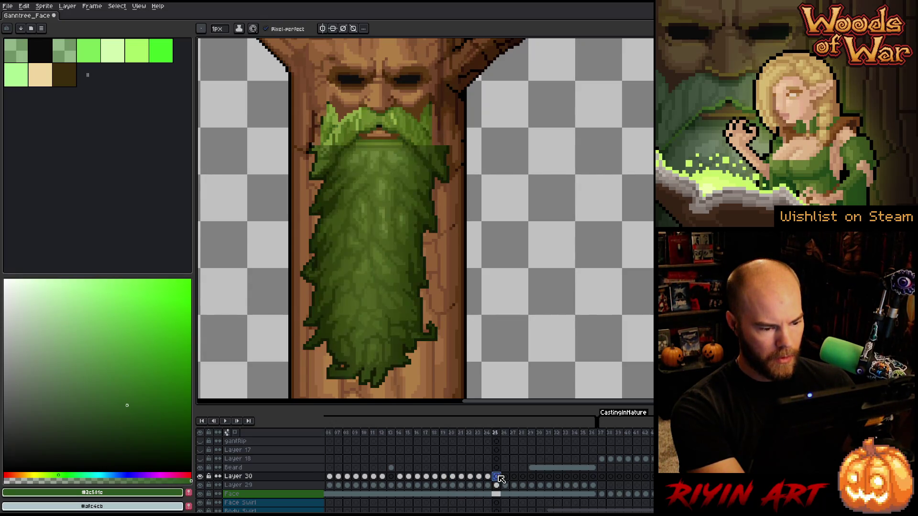
click(470, 477)
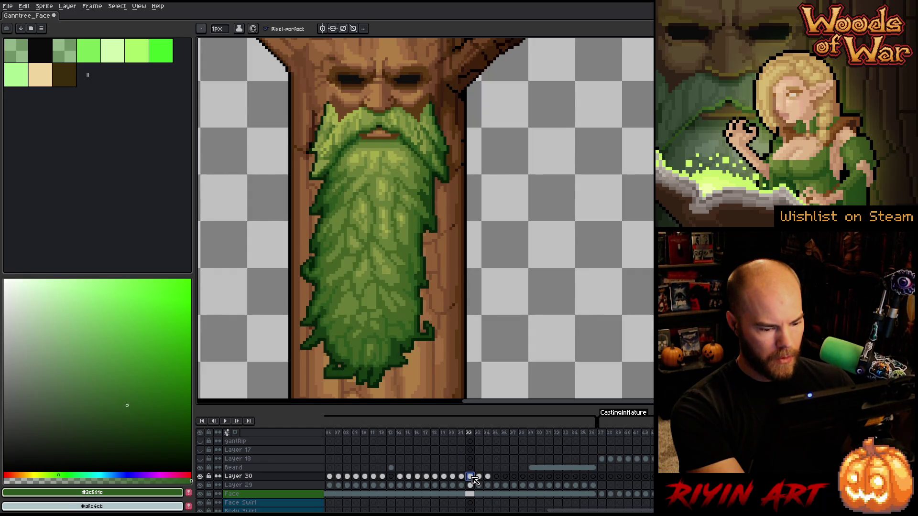
click(461, 477)
click(453, 477)
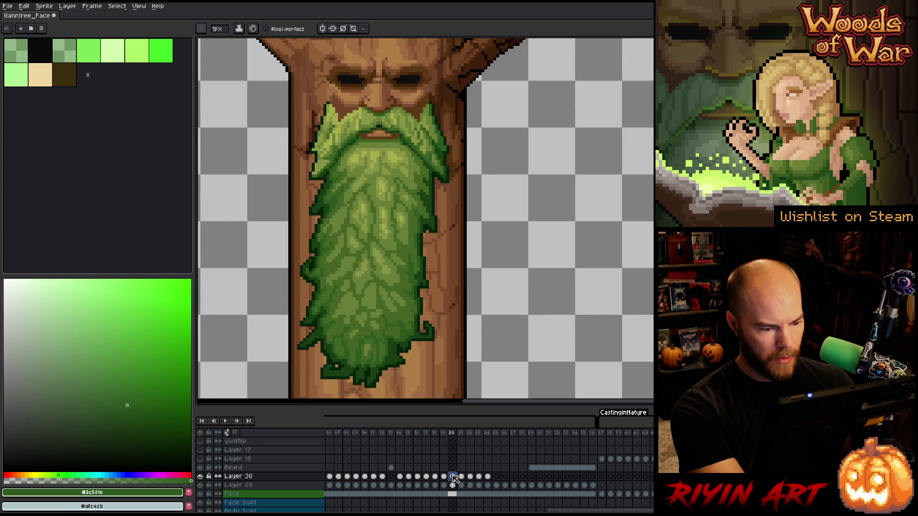
click(443, 477)
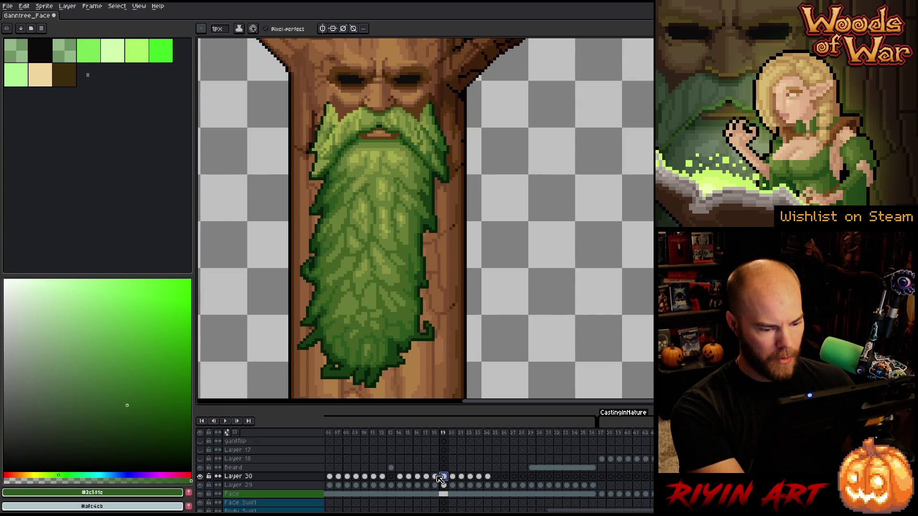
click(436, 477)
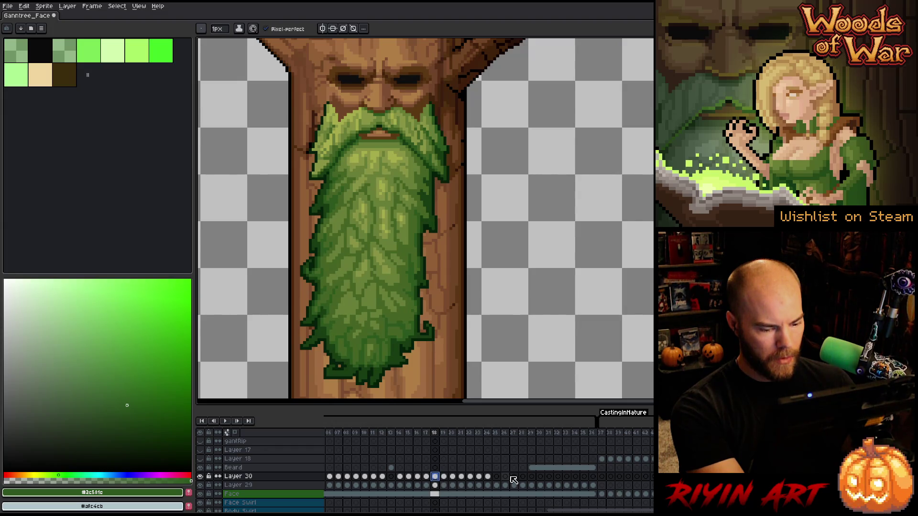
click(496, 477)
click(435, 477)
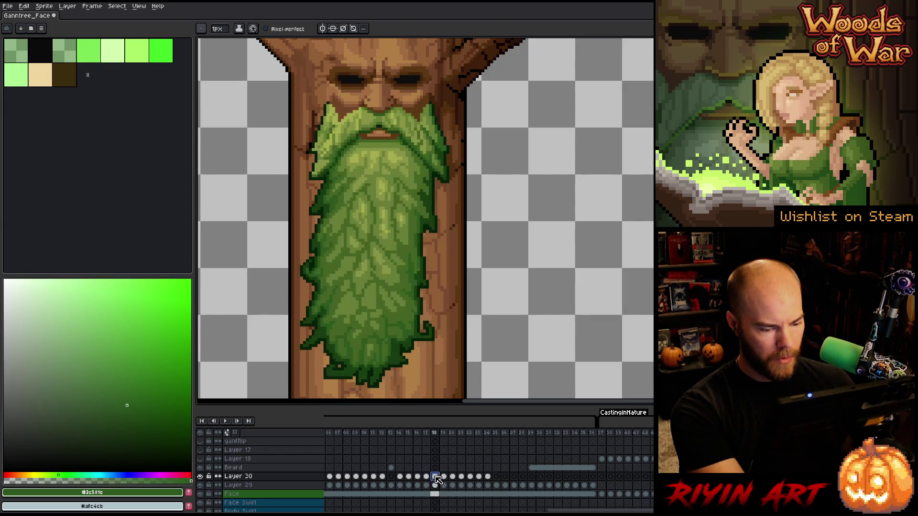
click(426, 477)
click(501, 478)
click(427, 477)
drag(433, 480, 400, 485)
Paste the copied beard frames 14–17 into frames 25–28.
key(ctrl+c)
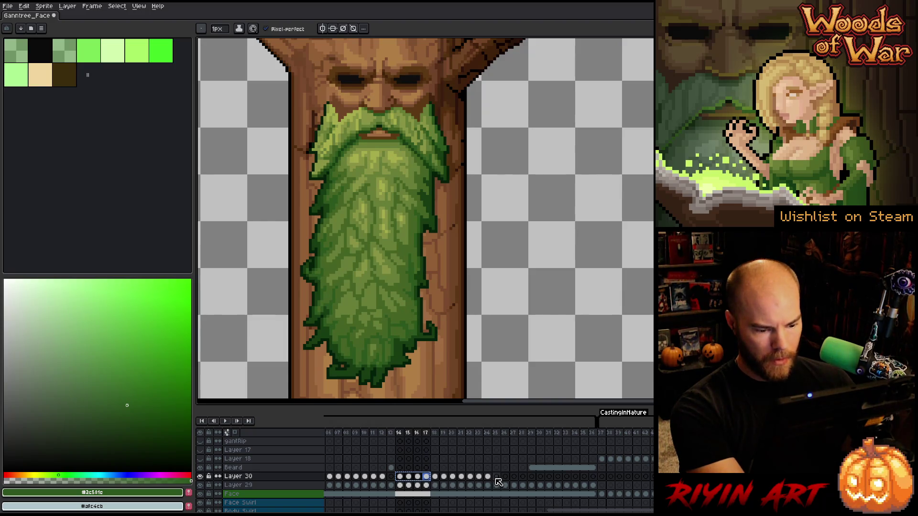
click(496, 476)
key(ctrl+v)
Reverse the order of frames 25–28 and play the wiggle animation.
drag(499, 482, 522, 486)
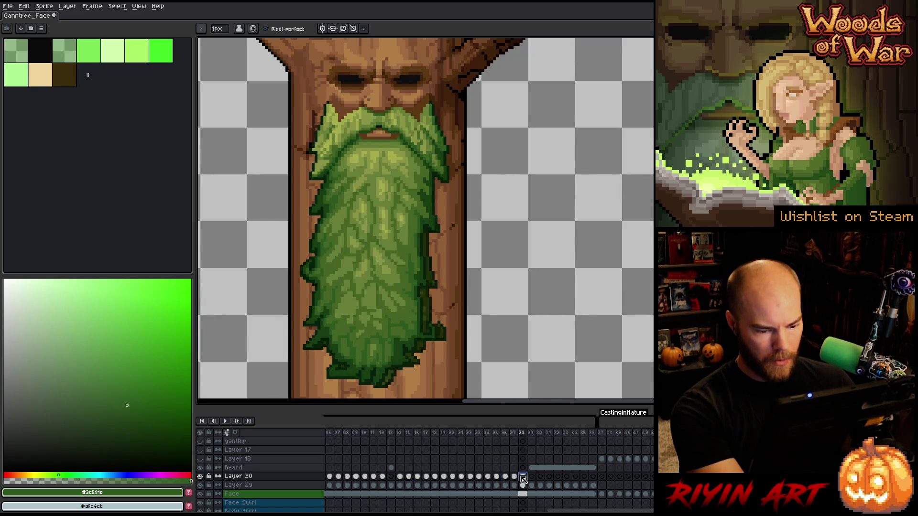
click(94, 7)
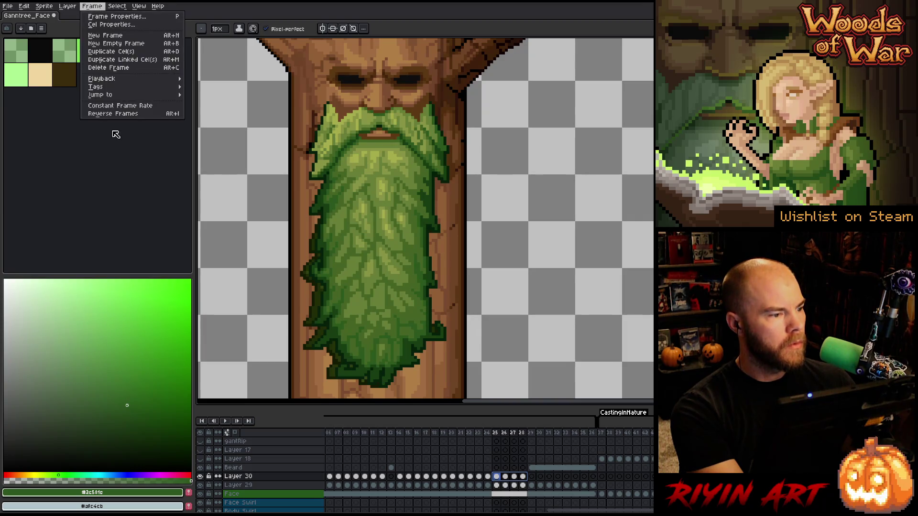
click(117, 118)
key(Return)
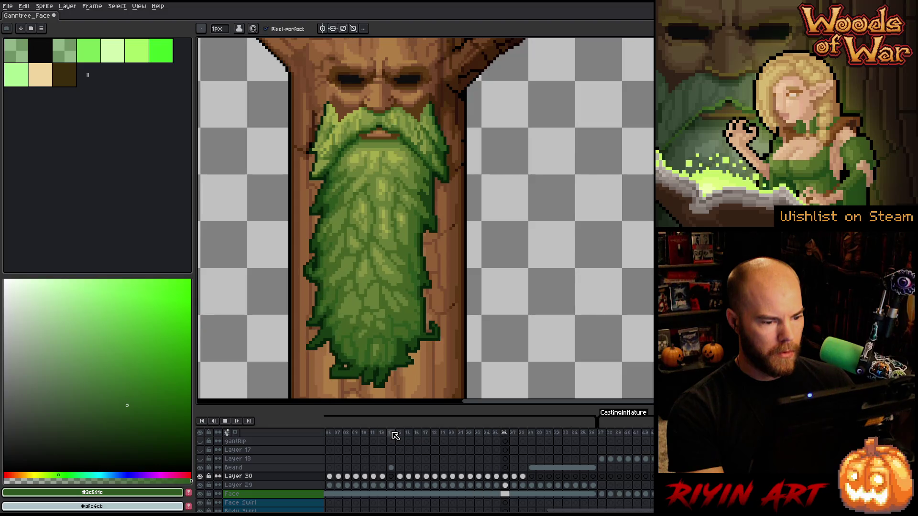
scroll(395, 368, down, 3)
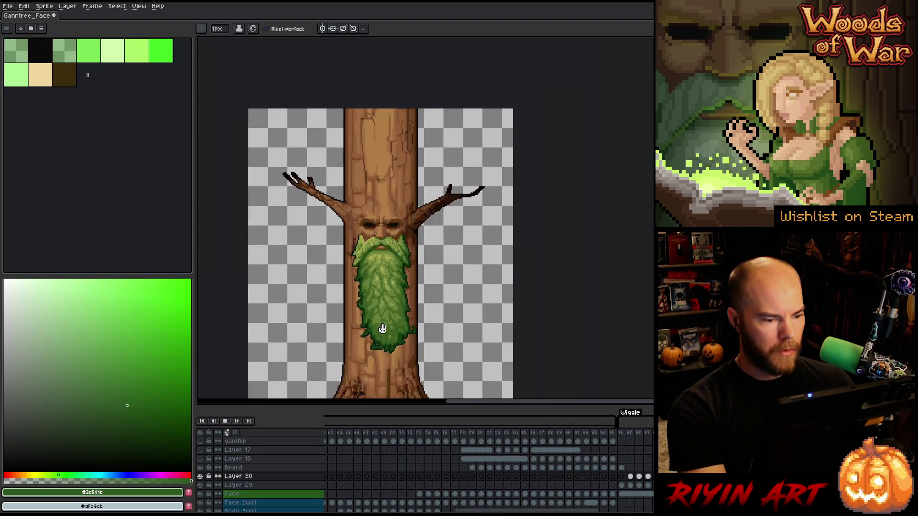
drag(408, 360, 402, 308)
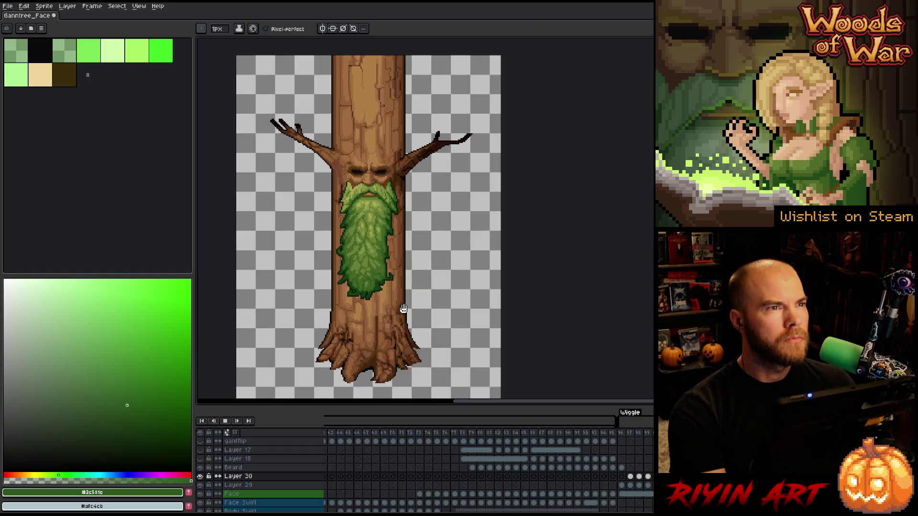
scroll(415, 278, up, 1)
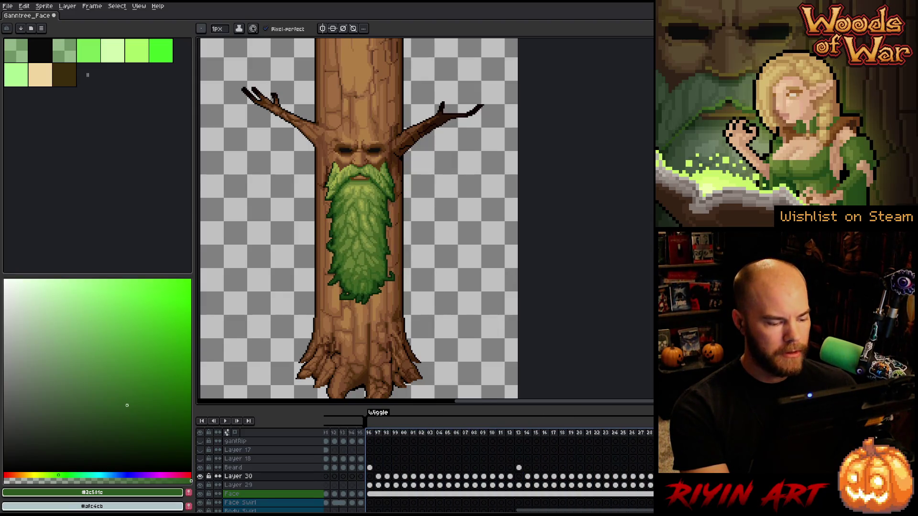
Merge the Beard layer into Layer 30 below, name the result Beard, and preview the loop.
click(381, 477)
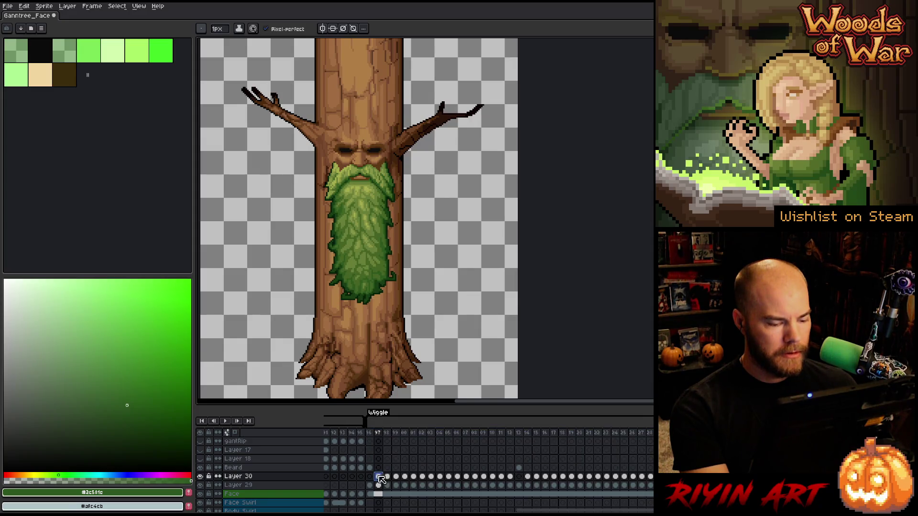
click(274, 471)
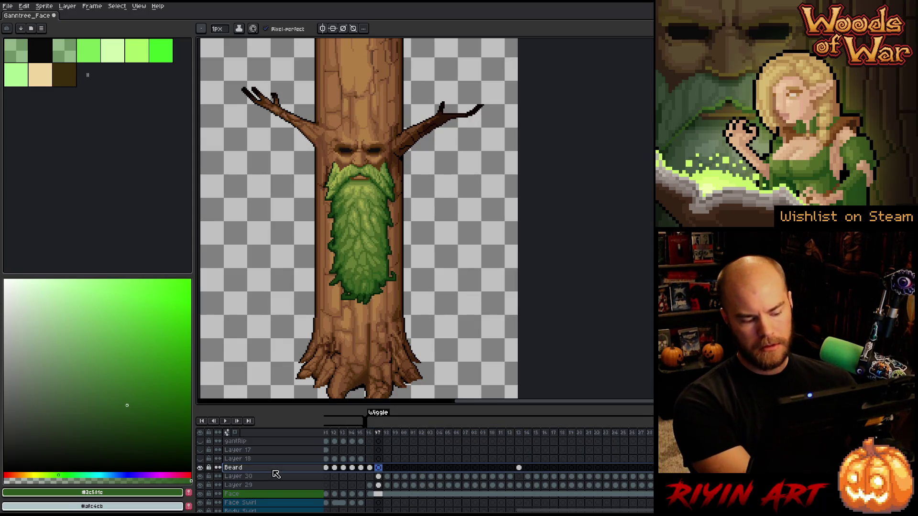
key(ctrl+e)
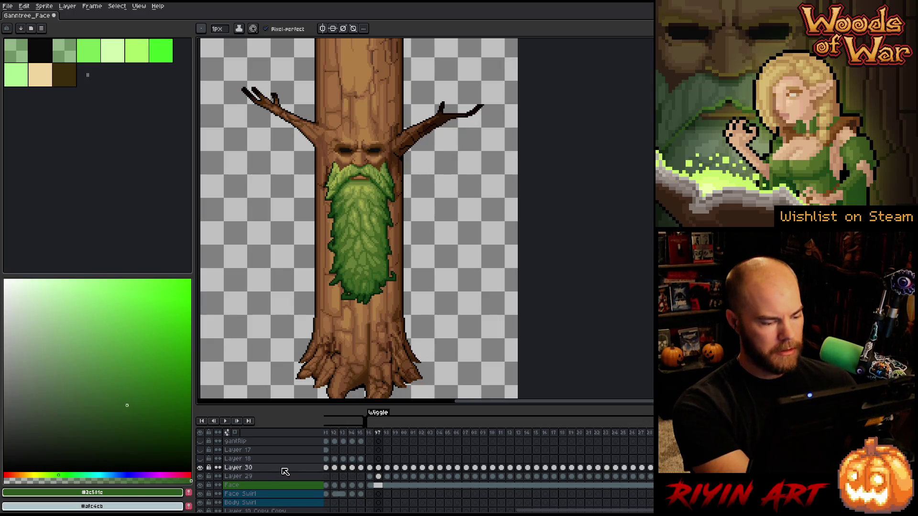
key(ctrl+z)
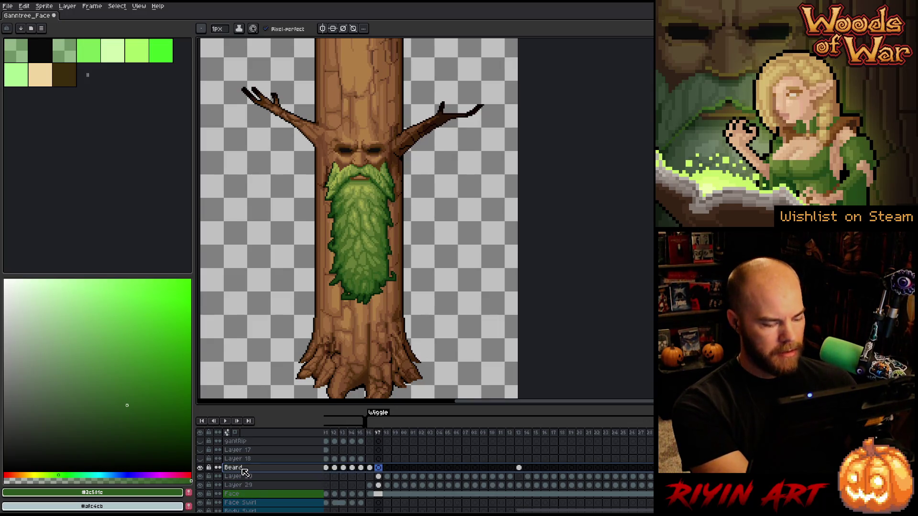
key(ctrl+e)
double_click(255, 469)
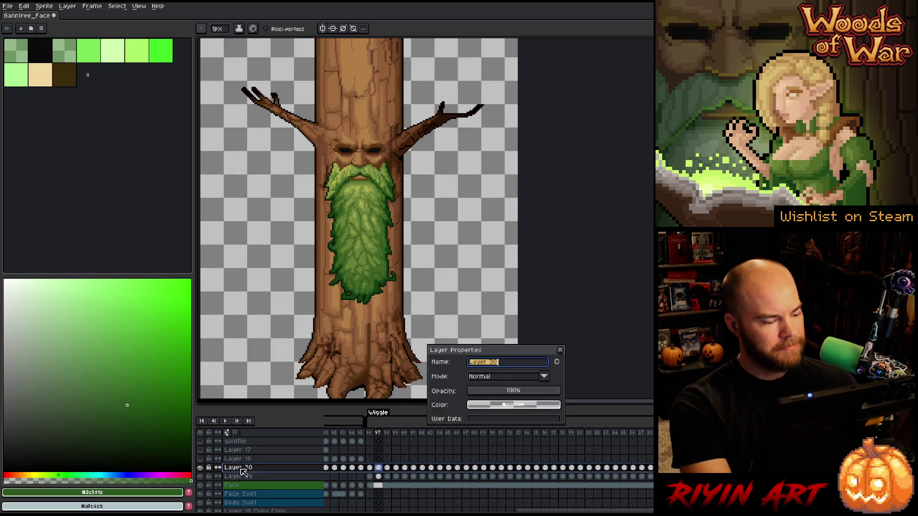
text(Beard)
key(Return)
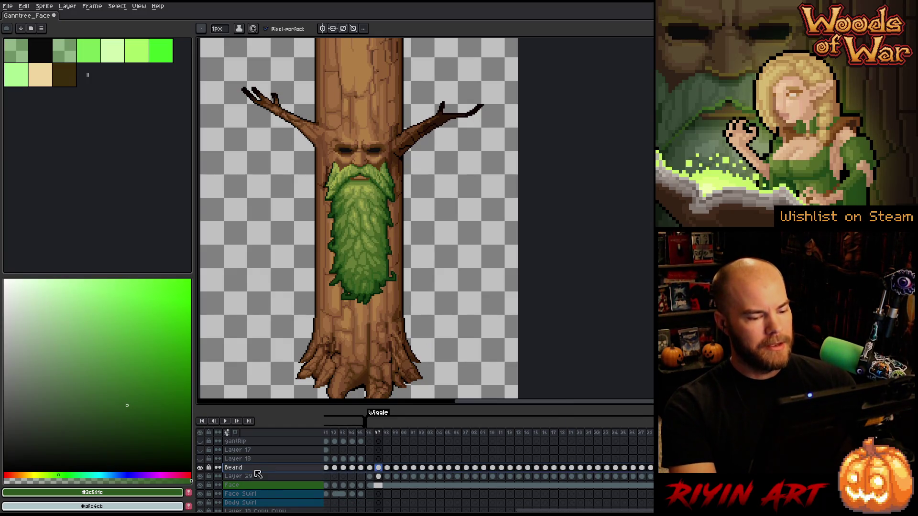
key(Return)
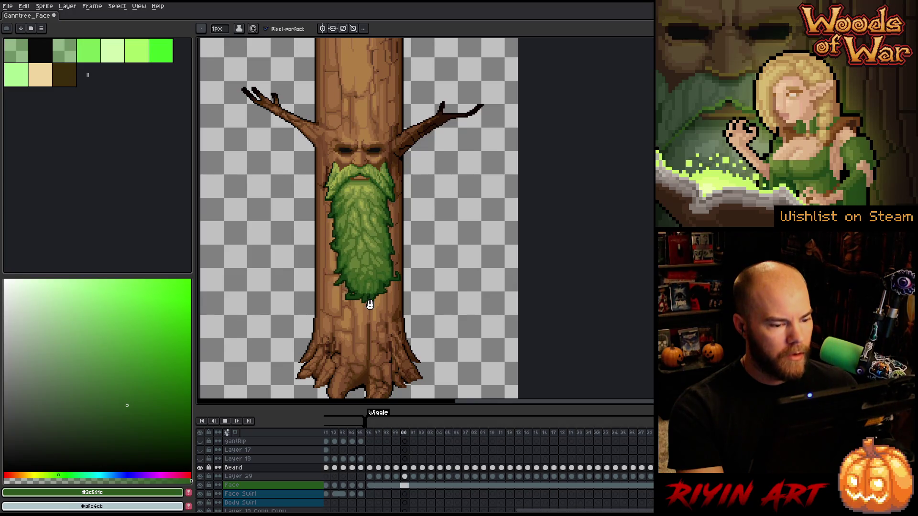
Clear Layer 29's cels from frame 96 to the end of the timeline.
key(Return)
scroll(379, 267, up, 1)
scroll(379, 267, up, 3)
key(Return)
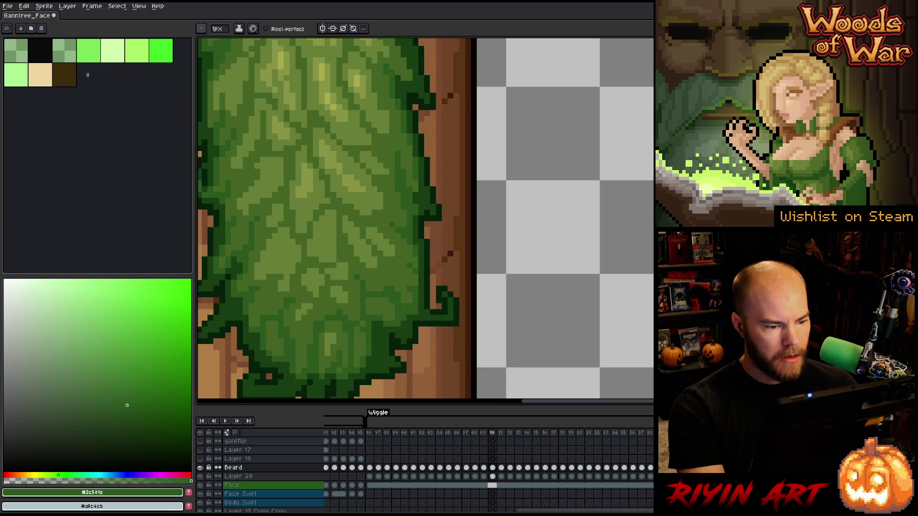
scroll(436, 267, up, 1)
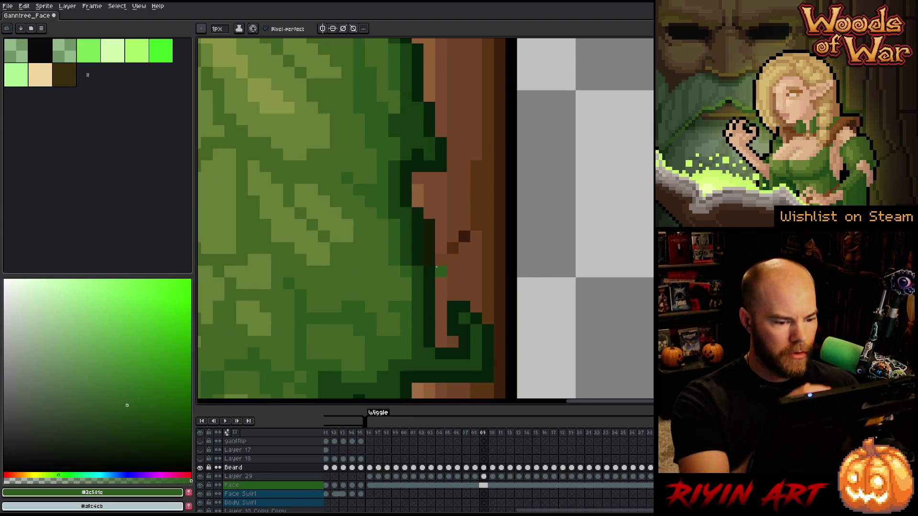
key(e)
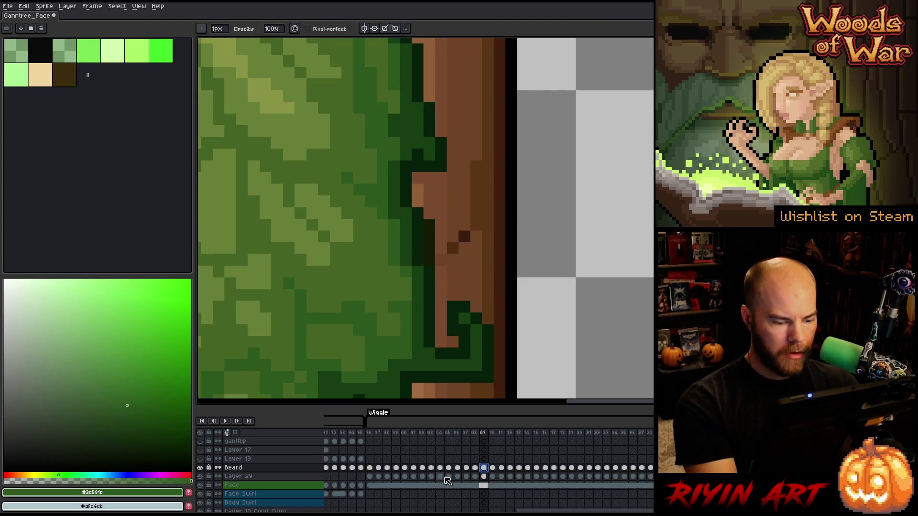
drag(373, 480, 653, 476)
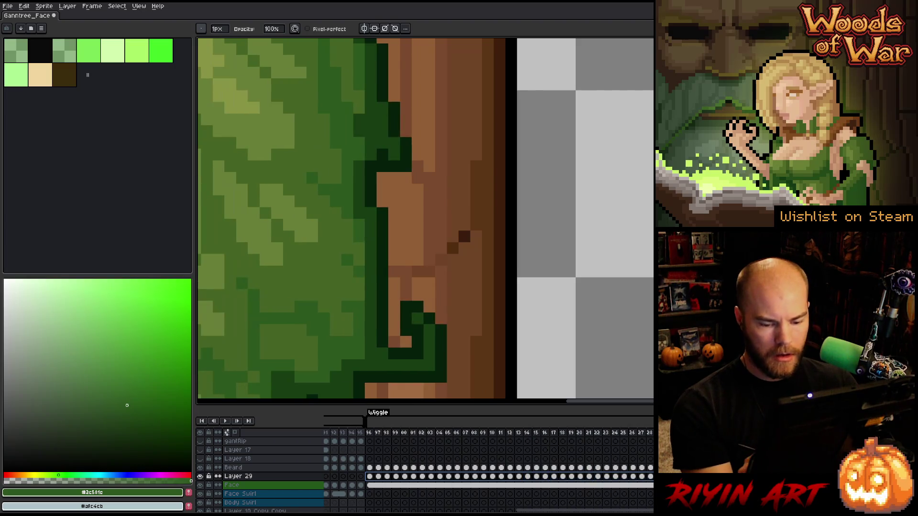
scroll(500, 233, down, 3)
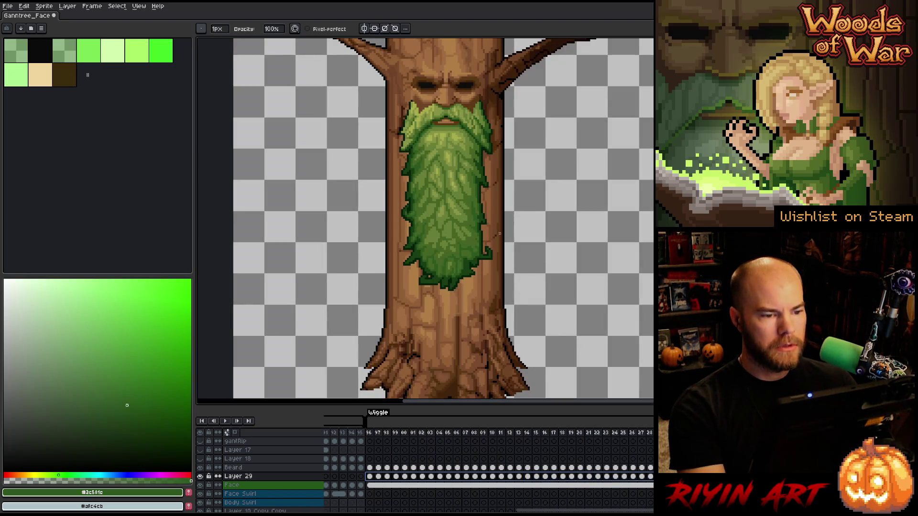
key(Delete)
Play the animation from frame 96 to check the wiggle.
click(372, 434)
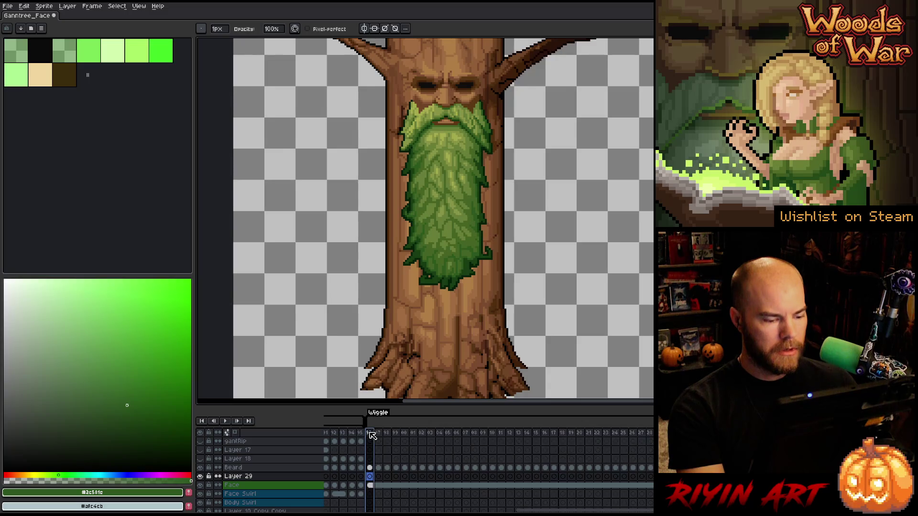
key(Return)
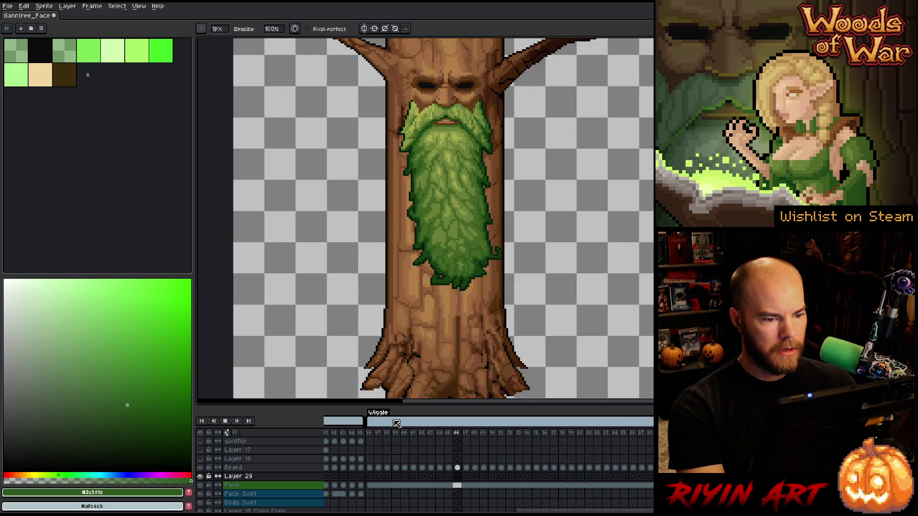
click(372, 434)
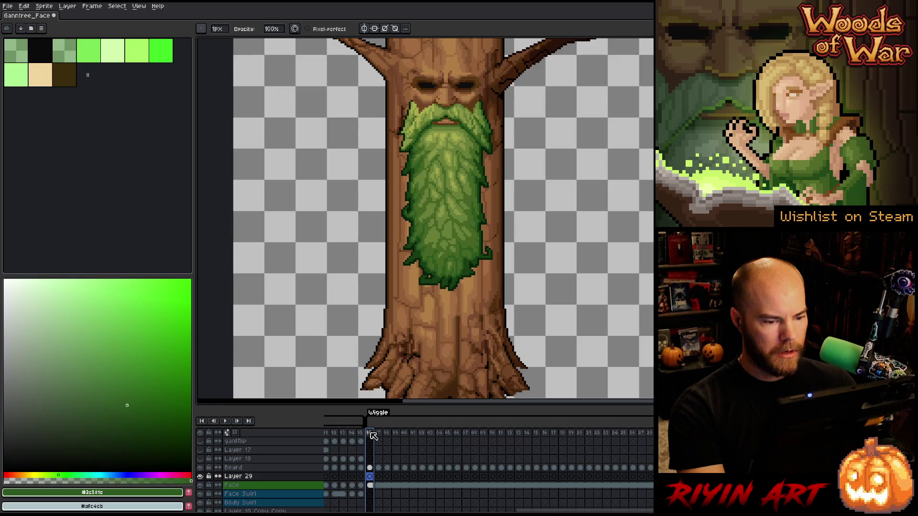
key(Return)
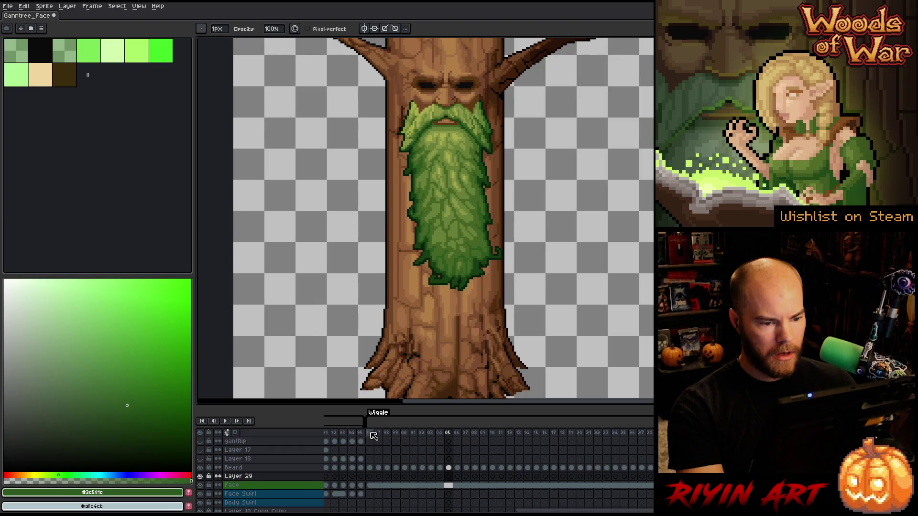
key(Return)
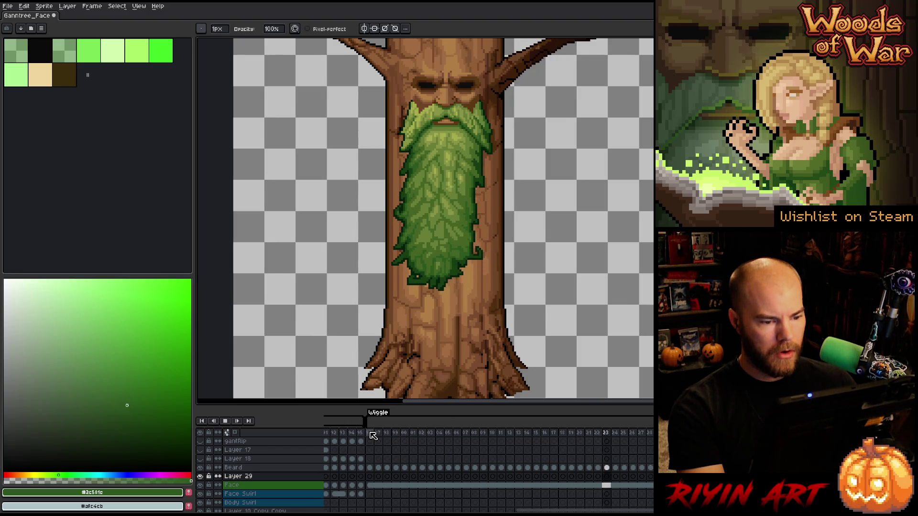
key(Return)
Step from frame 17 to frame 25 and marquee-select the beard's lower-right edge.
click(553, 433)
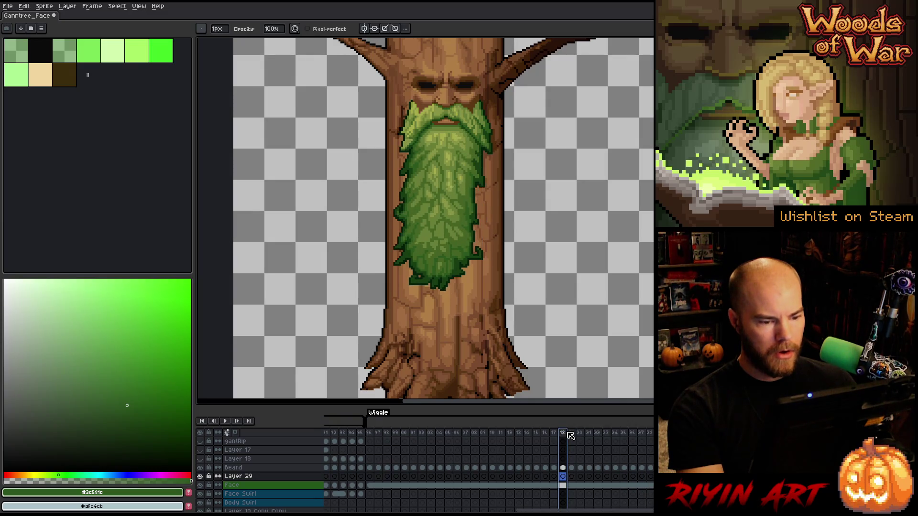
key(Right)
key(Right)
key(Right)
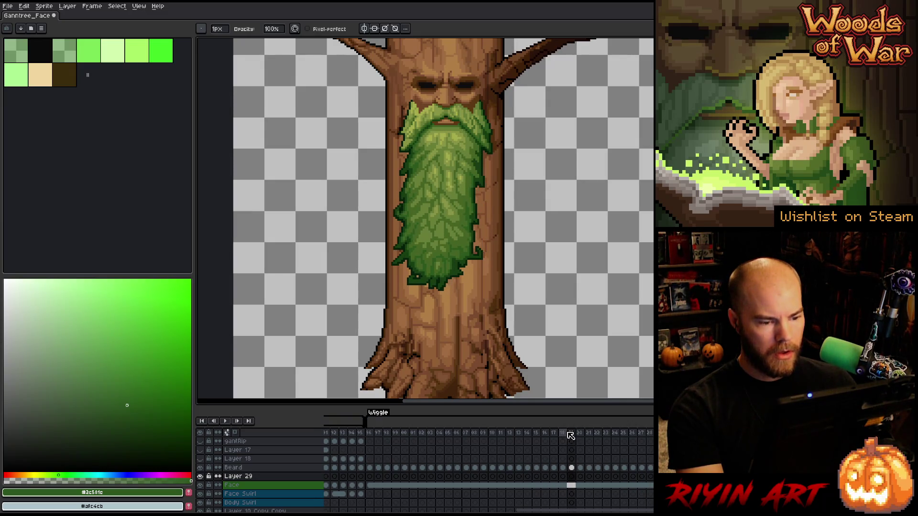
key(Right)
key(Right)
key(Right)
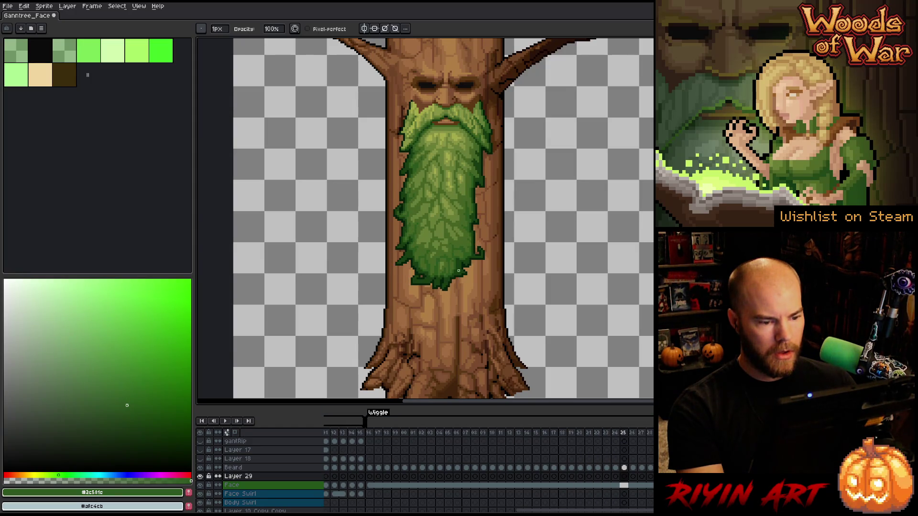
scroll(478, 287, up, 3)
key(m)
drag(488, 290, 431, 371)
On the Beard layer, move the selected lower-right edge slightly left and down, then preview.
key(Up)
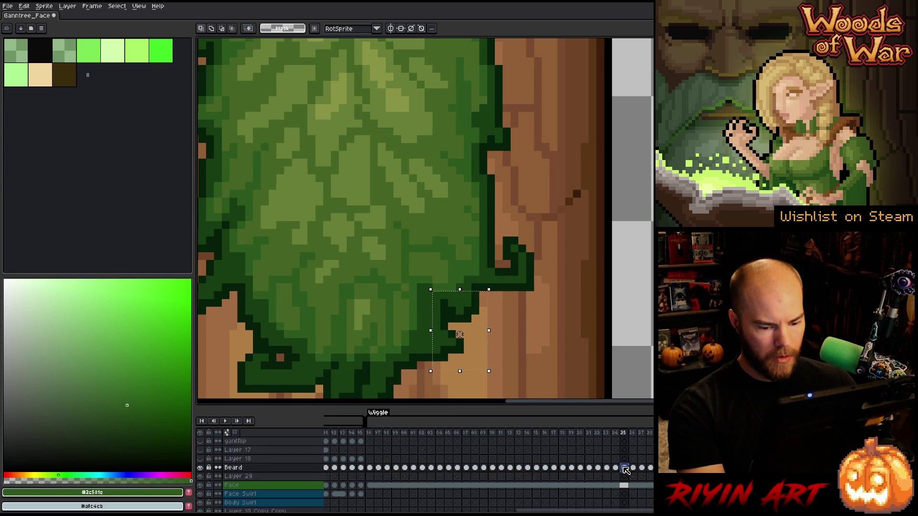
drag(459, 334, 451, 342)
key(ctrl+d)
key(Return)
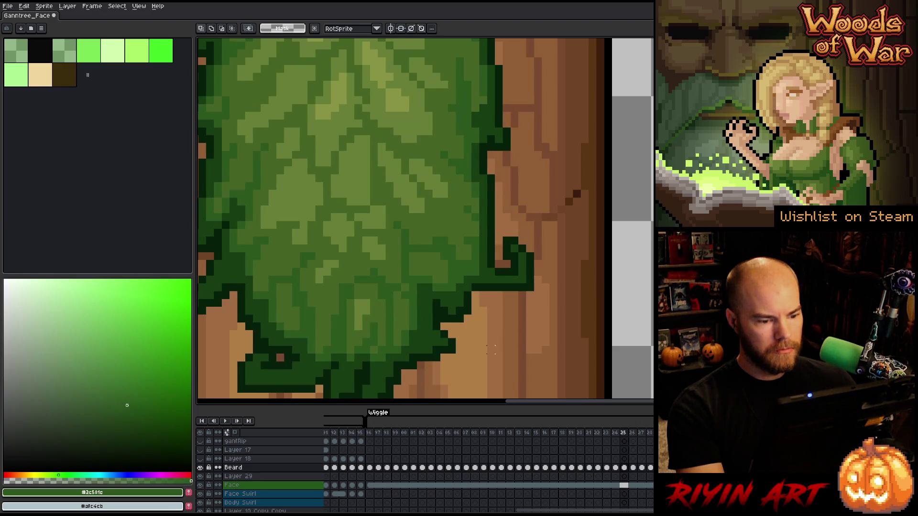
Reselect a larger area around the beard's lower edge, shift it one pixel left, and replay.
mouse_move(488, 290)
mouse_down()
mouse_move(435, 368)
mouse_move(423, 370)
mouse_up()
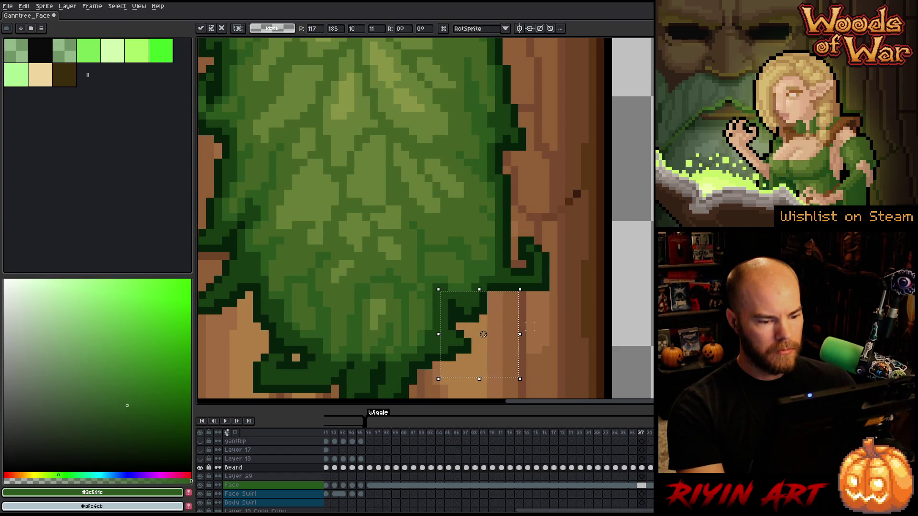
click(530, 327)
drag(520, 291, 446, 370)
drag(453, 297, 575, 386)
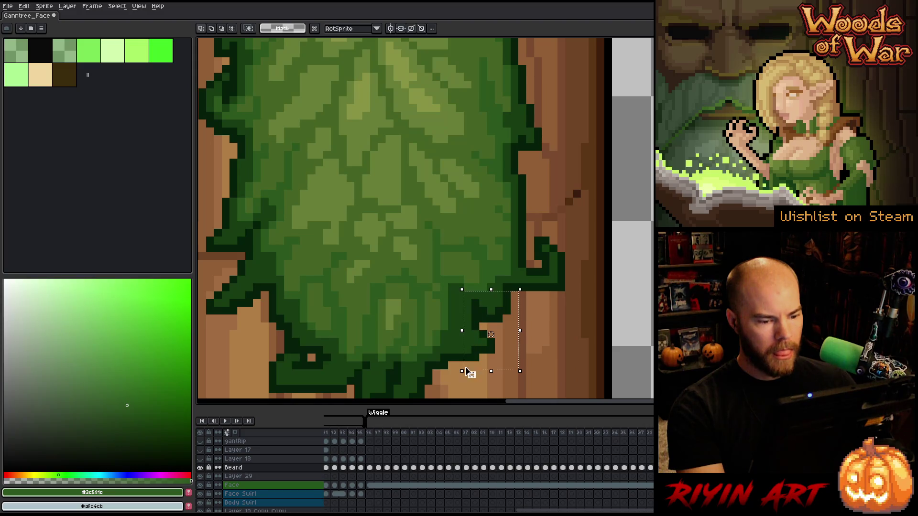
key(Left)
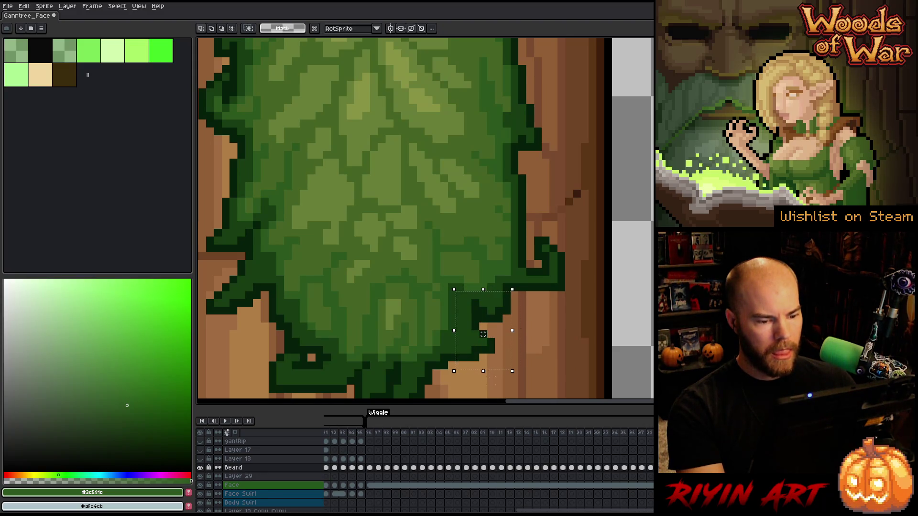
key(Return)
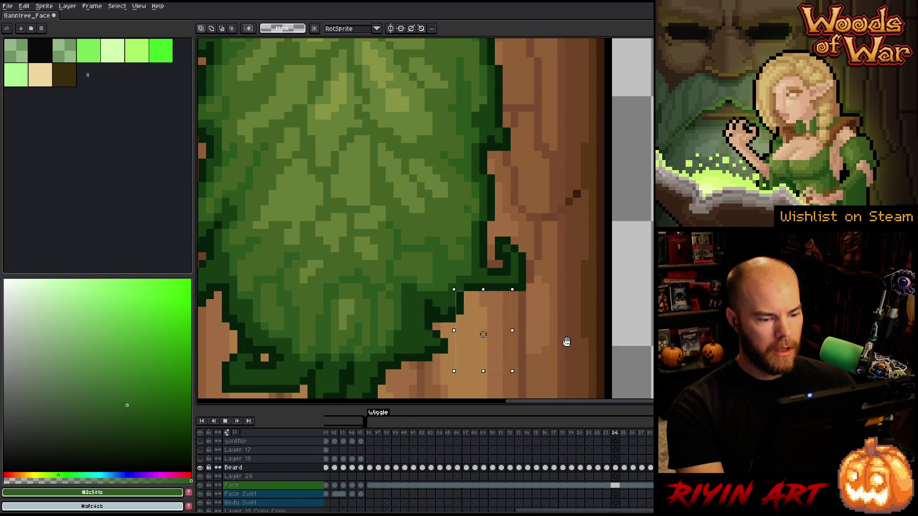
scroll(563, 348, down, 6)
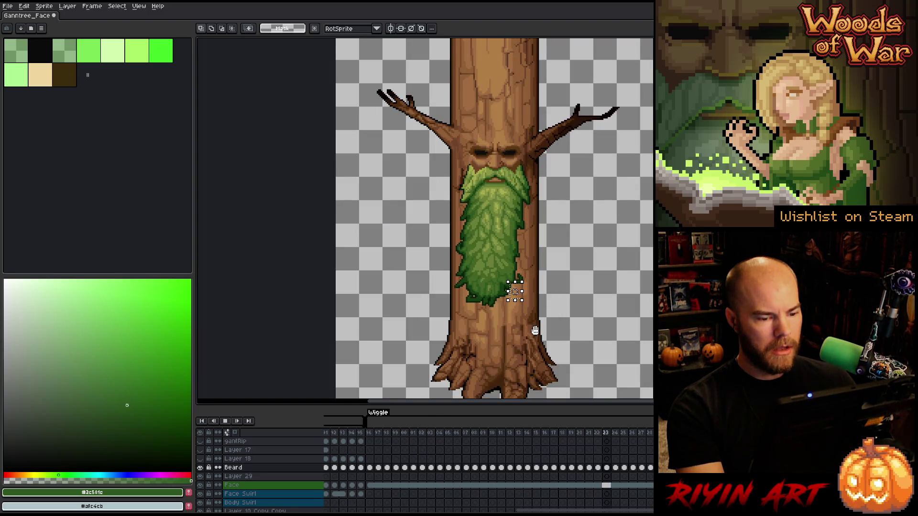
key(Return)
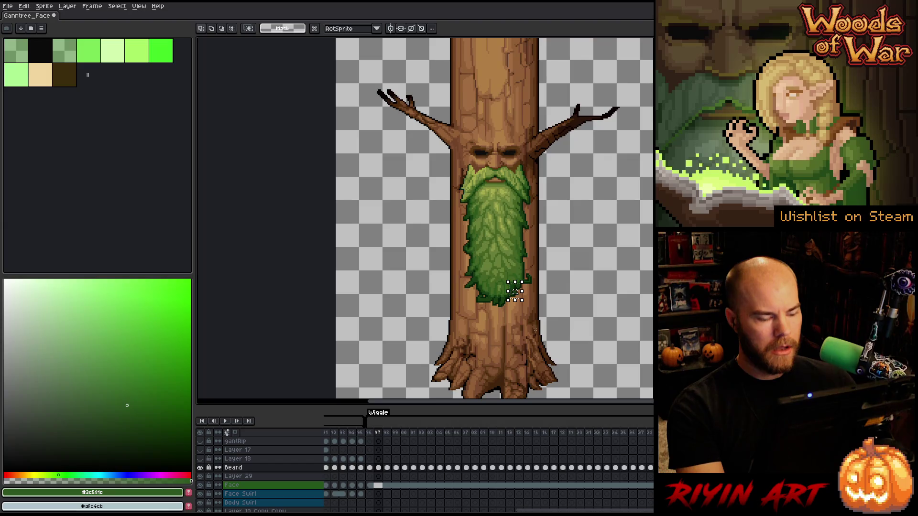
key(Left)
key(Left)
key(Down)
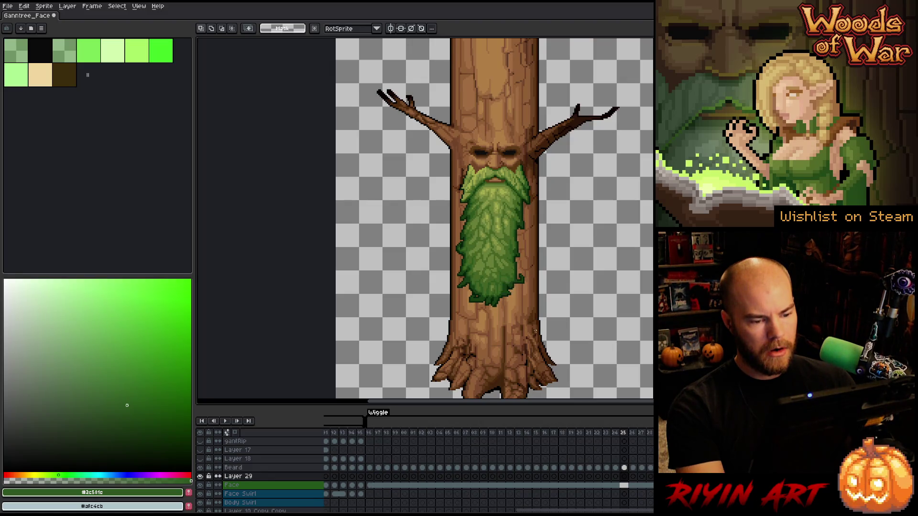
key(Left)
key(Left)
scroll(519, 283, up, 3)
key(Left)
key(Right)
key(Right)
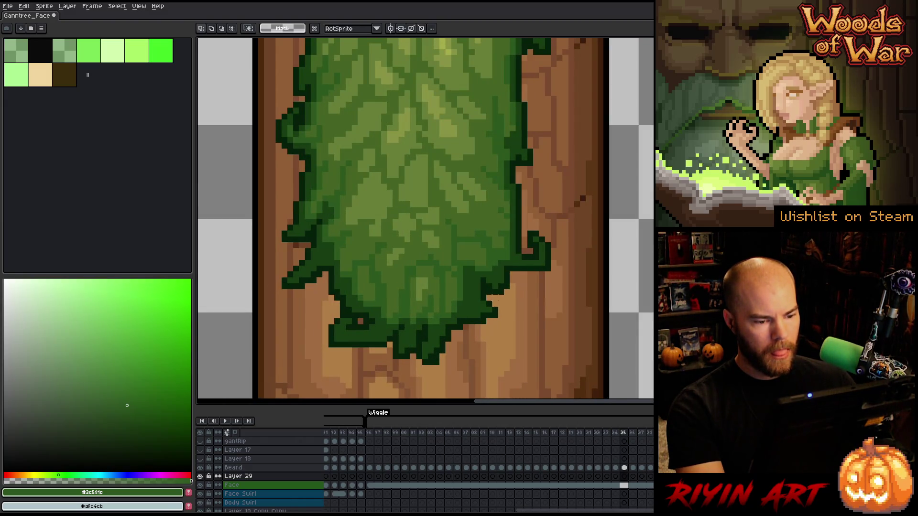
key(Left)
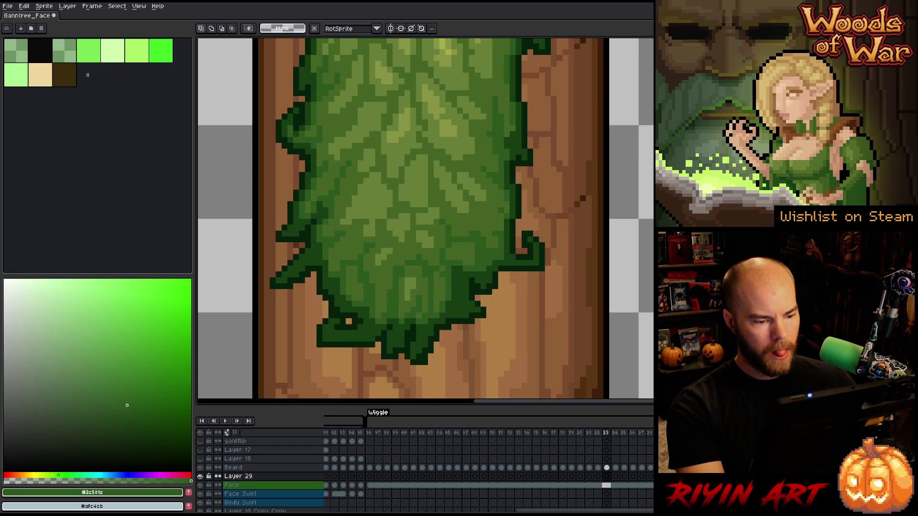
key(Right)
click(584, 479)
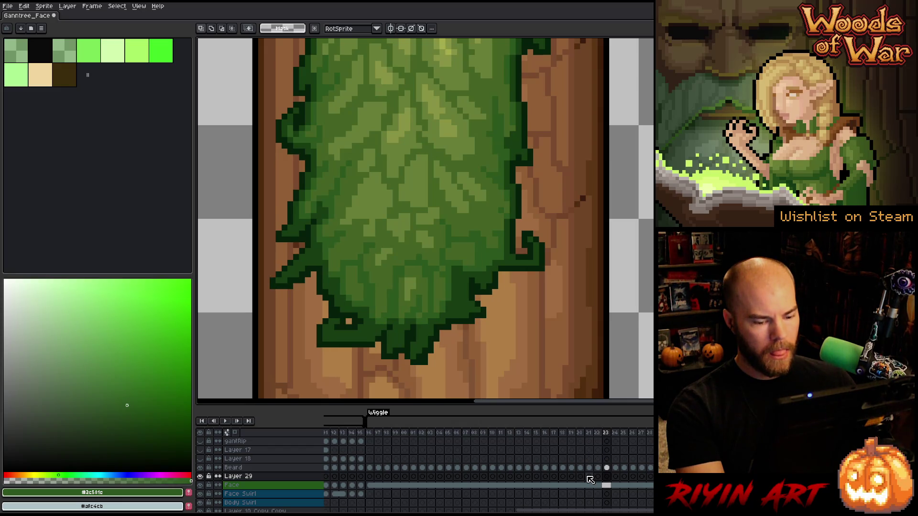
click(597, 468)
key(Right)
key(Right)
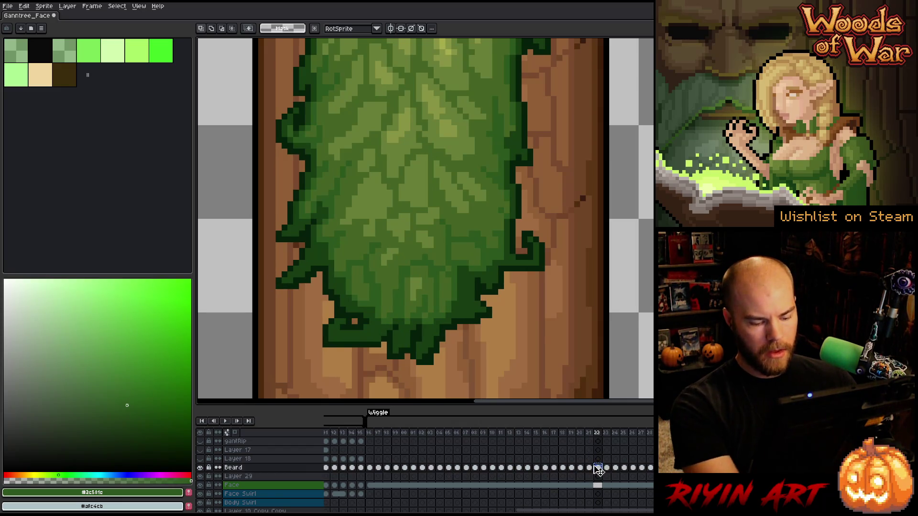
key(Right)
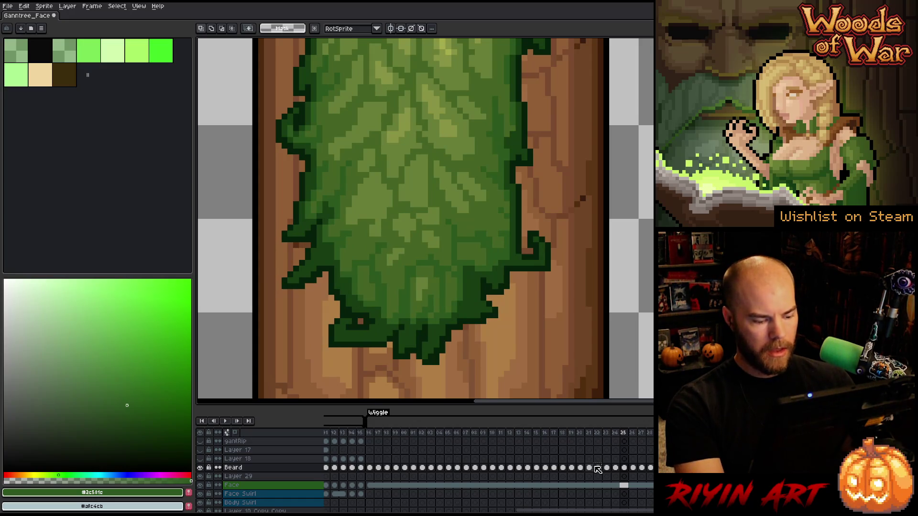
key(Left)
key(Left)
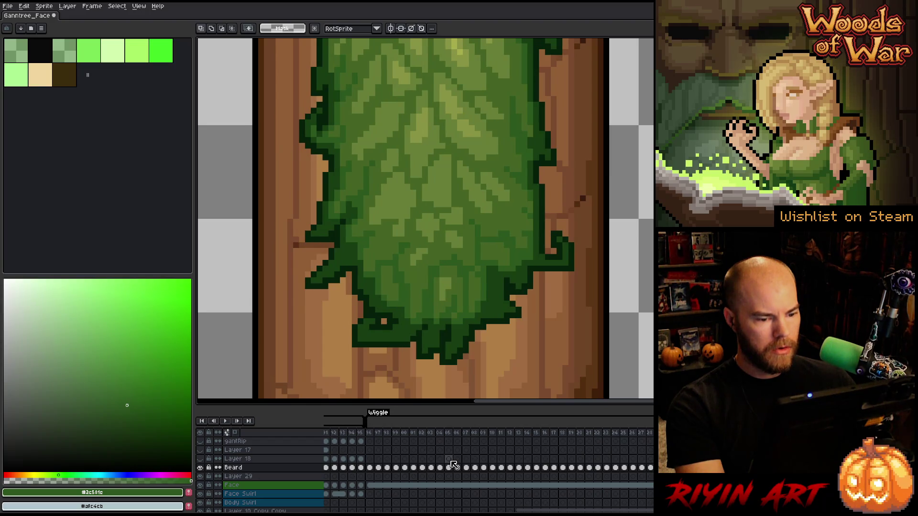
key(Return)
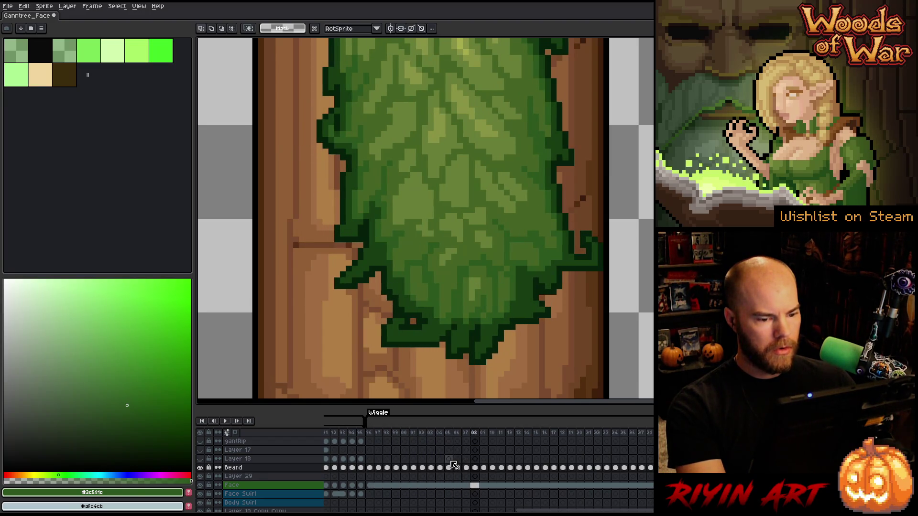
key(Left)
key(Left)
key(Left)
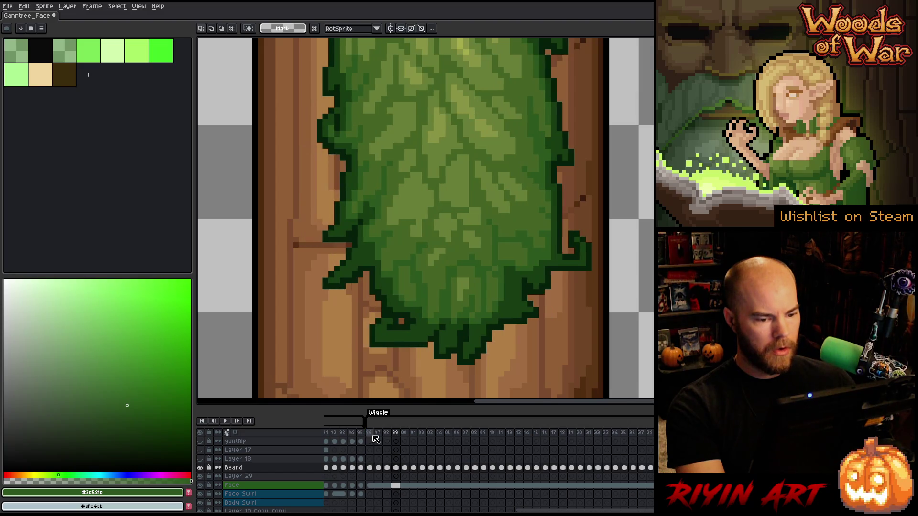
key(Right)
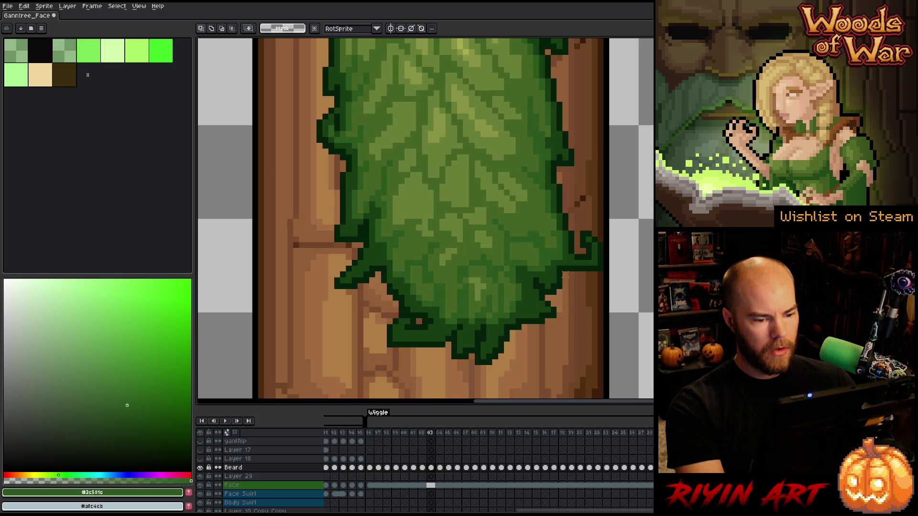
click(422, 467)
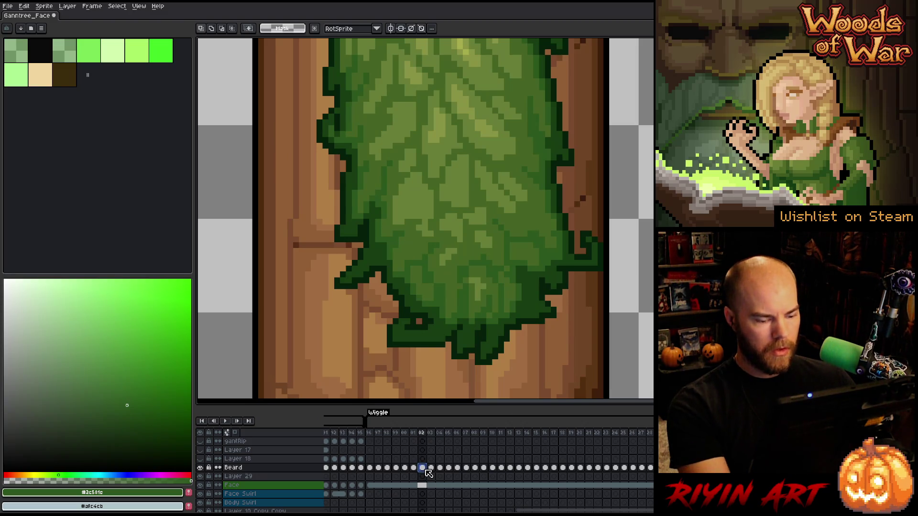
click(431, 468)
click(440, 468)
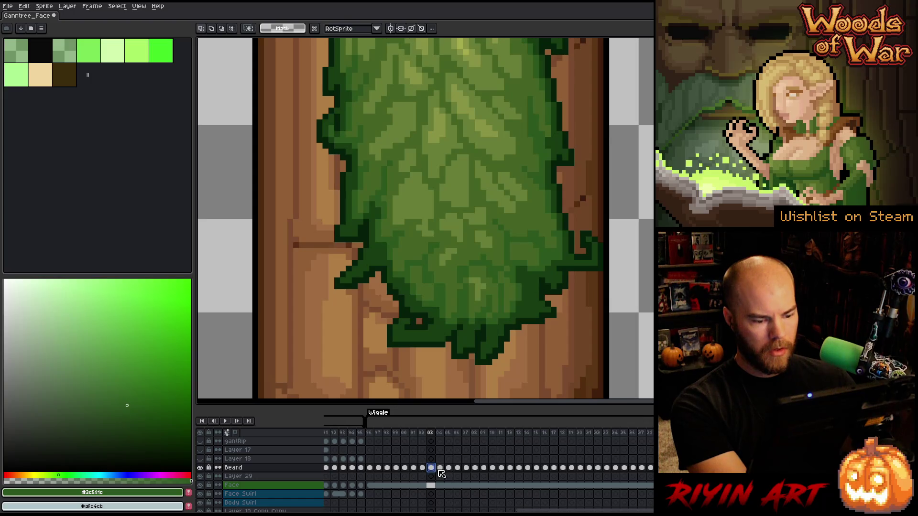
click(450, 468)
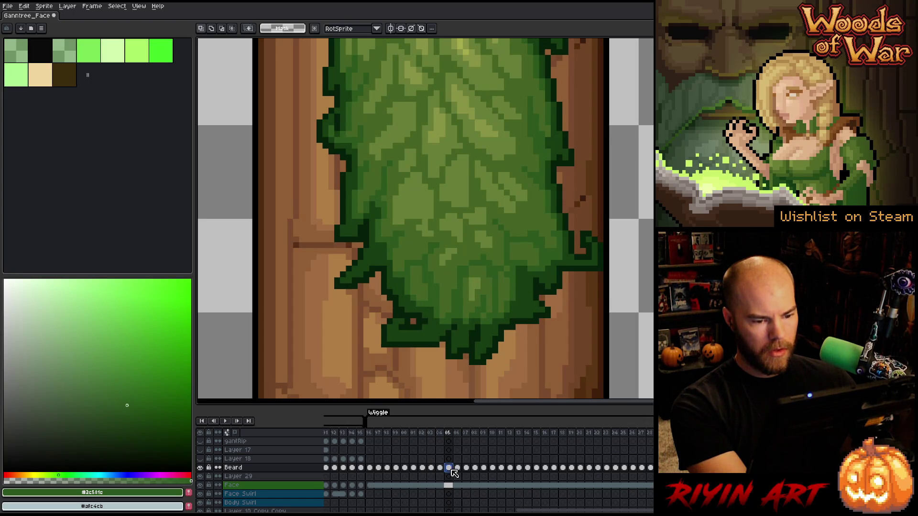
click(458, 468)
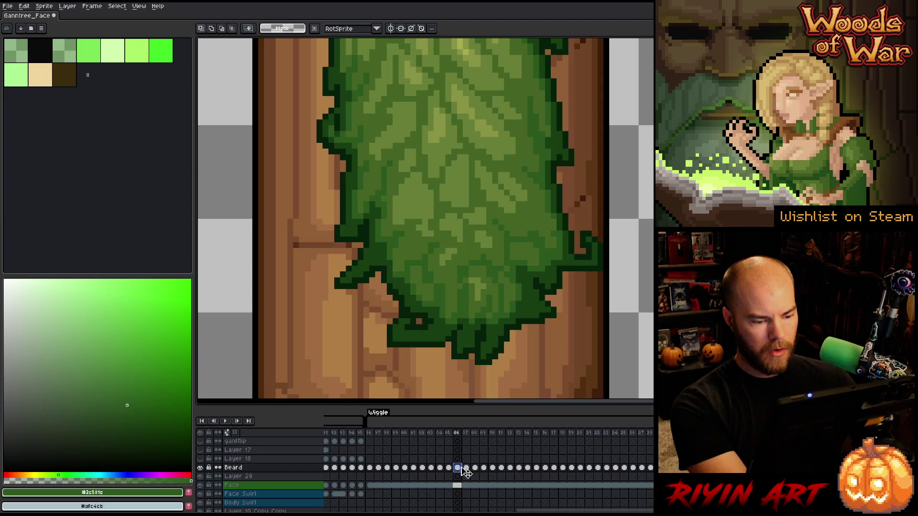
click(466, 468)
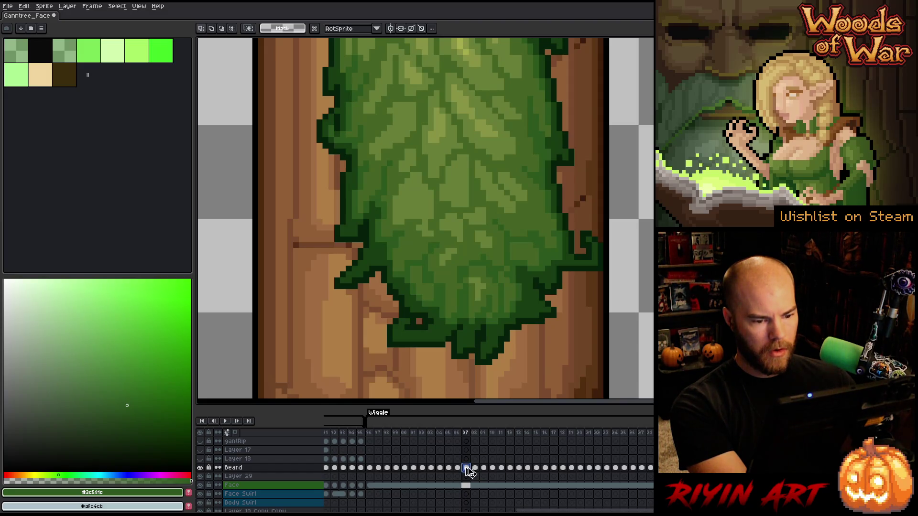
click(475, 468)
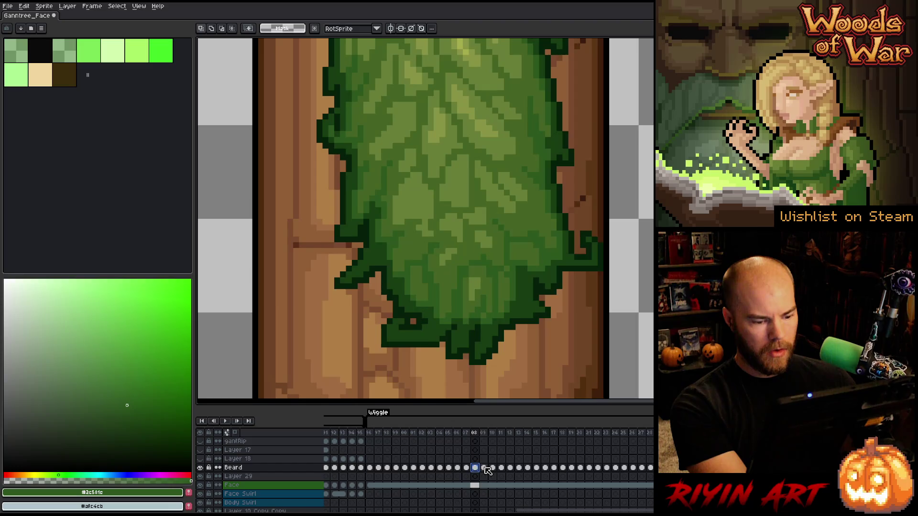
key(Return)
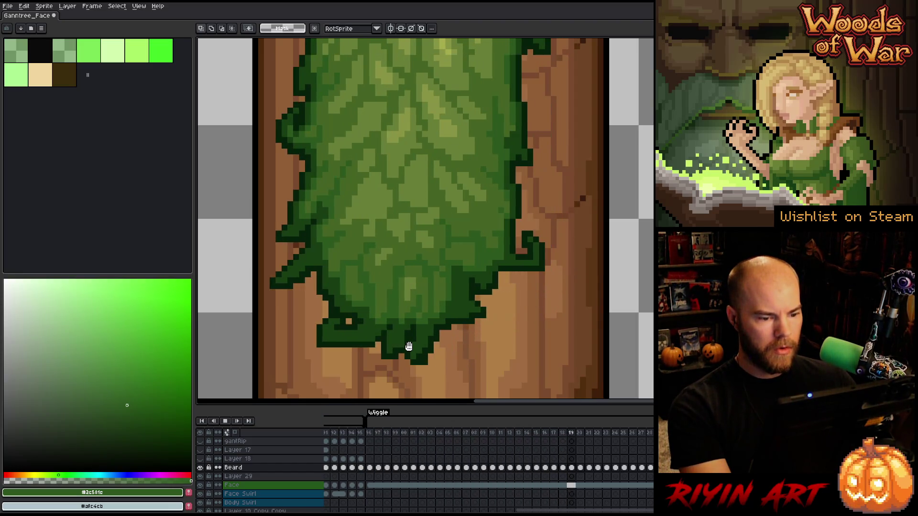
key(Return)
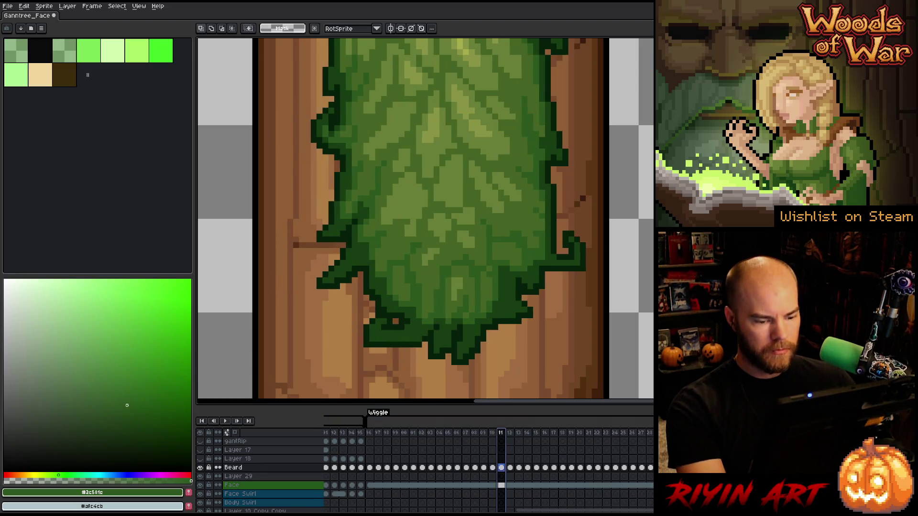
key(Right)
key(Right)
key(Right)
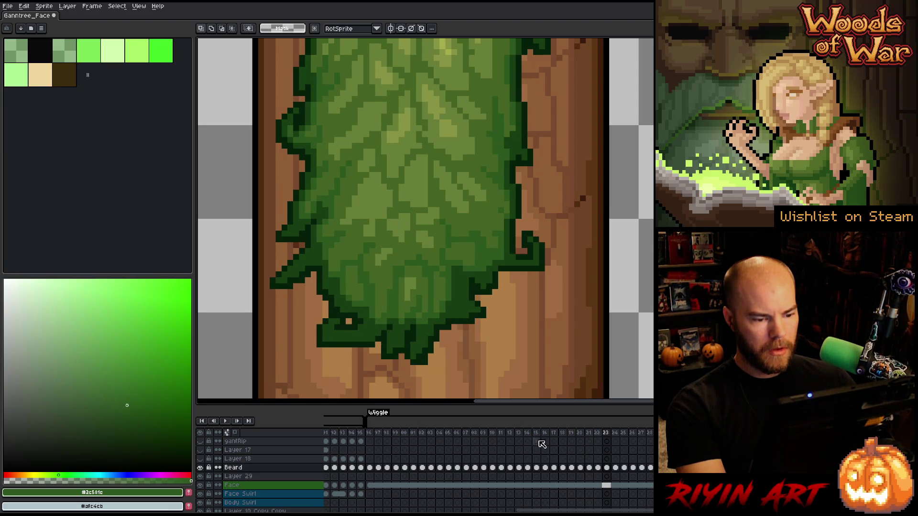
Adjust the beard's lower-left on frame 24 and review the poses on frames 25–28.
click(616, 469)
key(ctrl+z)
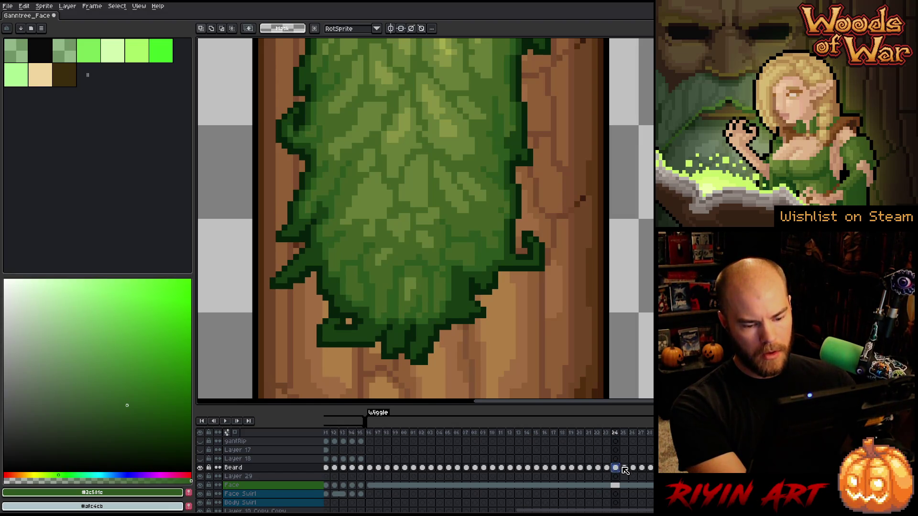
click(626, 467)
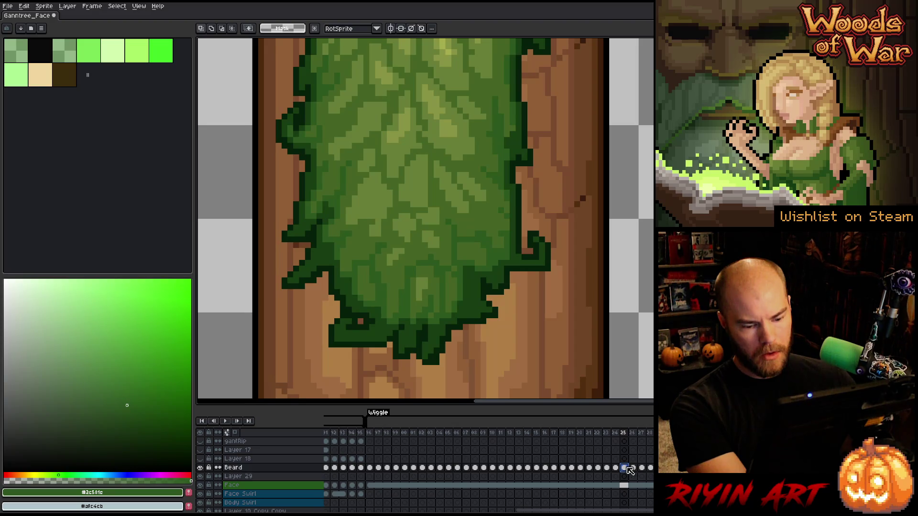
click(632, 468)
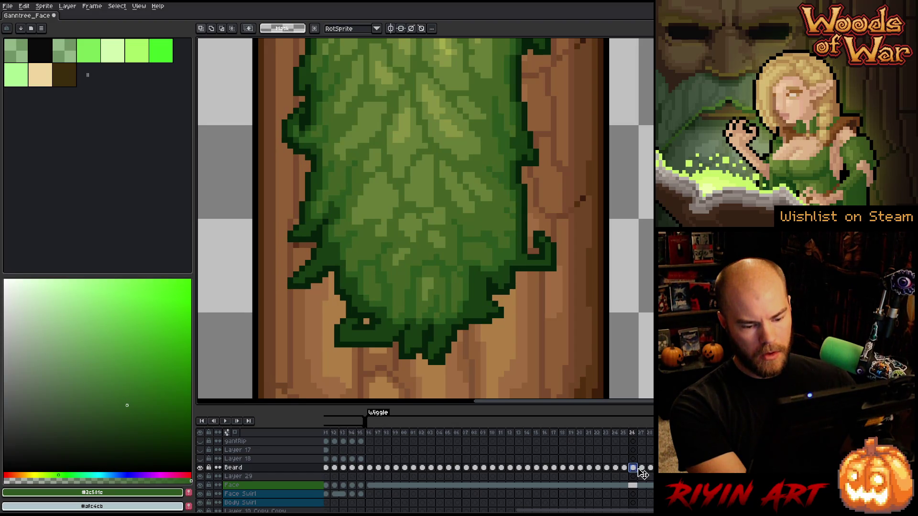
click(641, 467)
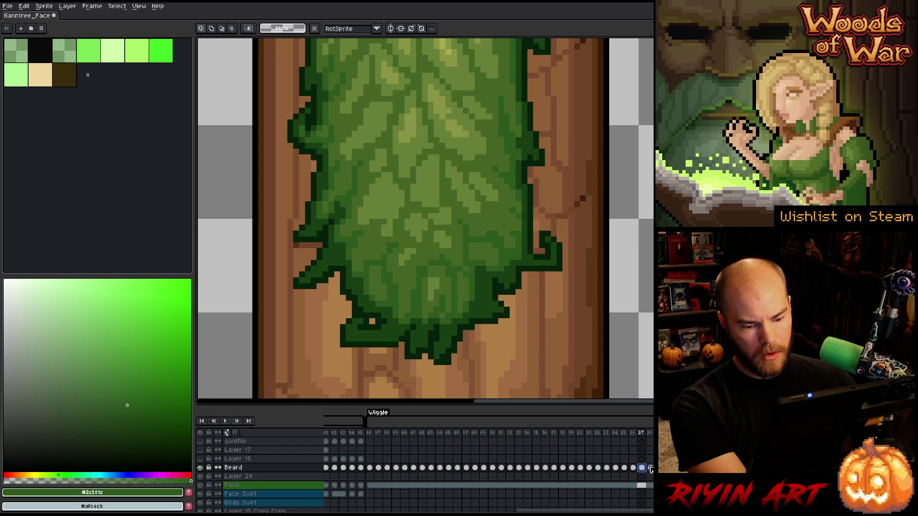
click(650, 468)
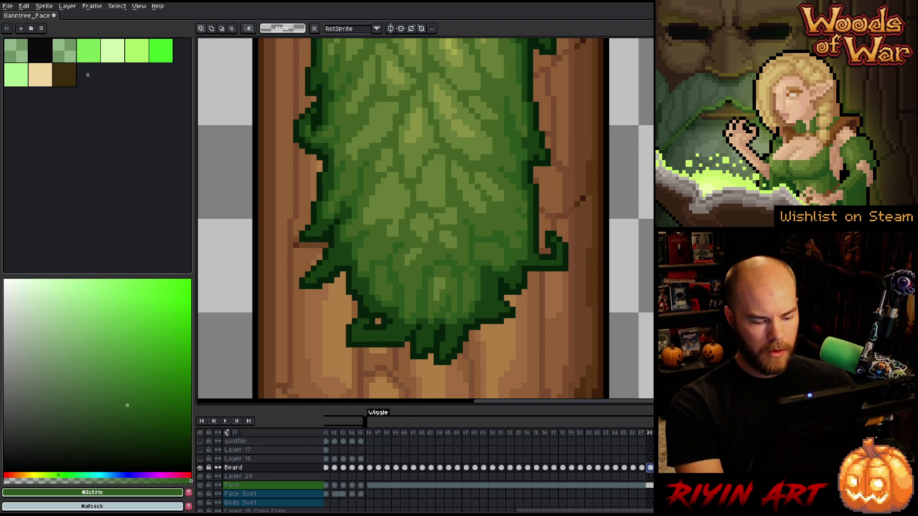
key(Return)
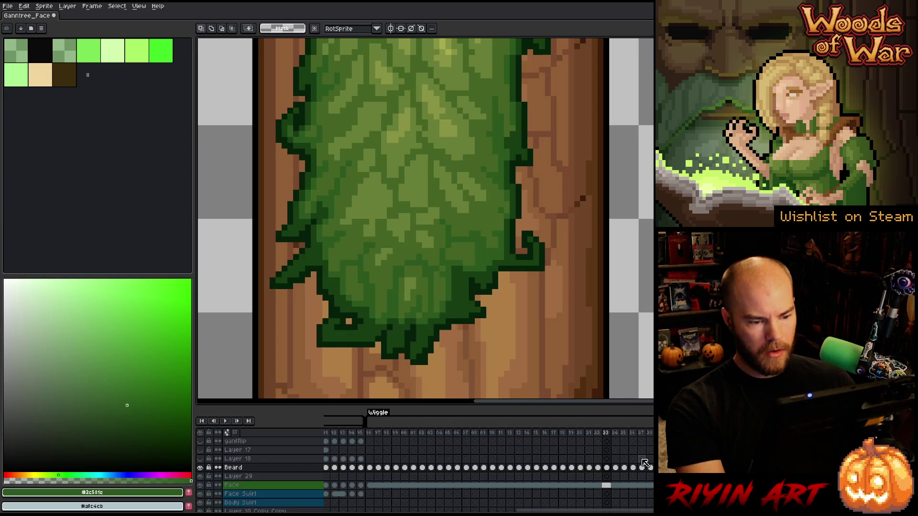
Select the beard cels on frames 25–28, return to frame 22, and play the wiggle.
drag(623, 468, 649, 468)
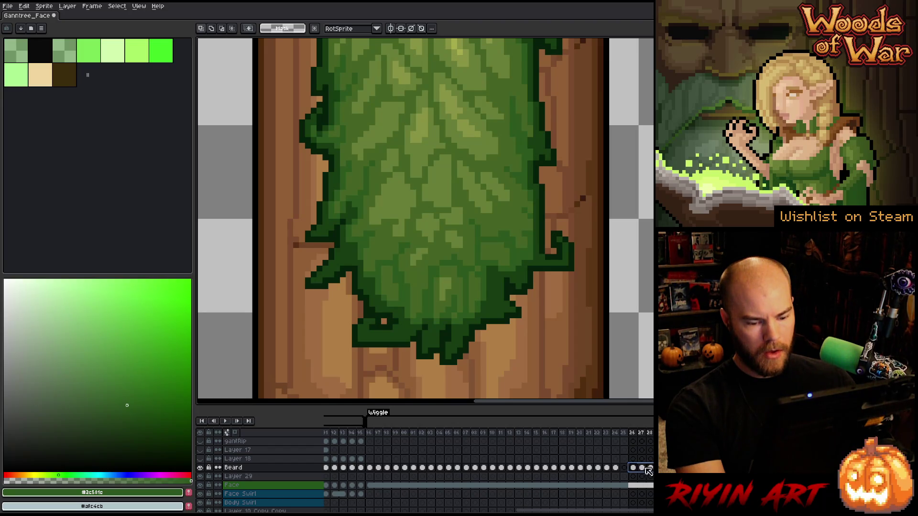
click(619, 470)
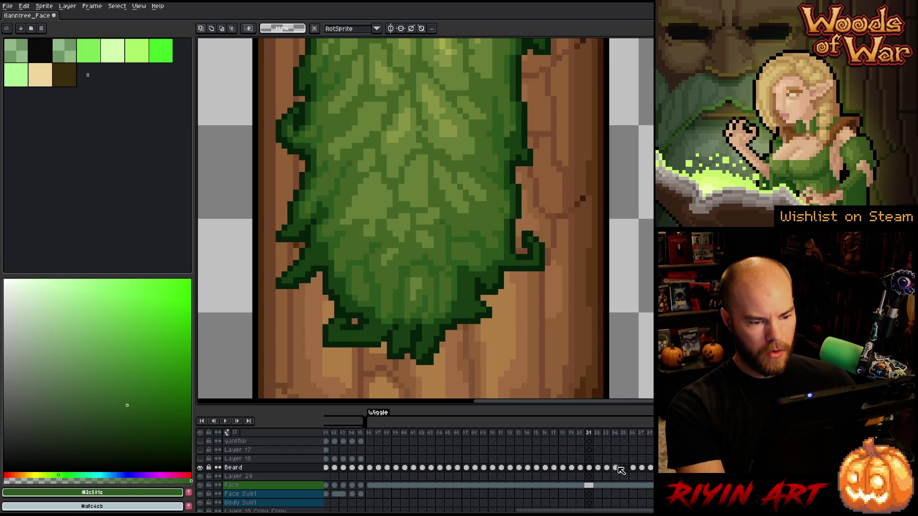
click(618, 469)
click(624, 473)
click(616, 477)
key(Left)
key(Left)
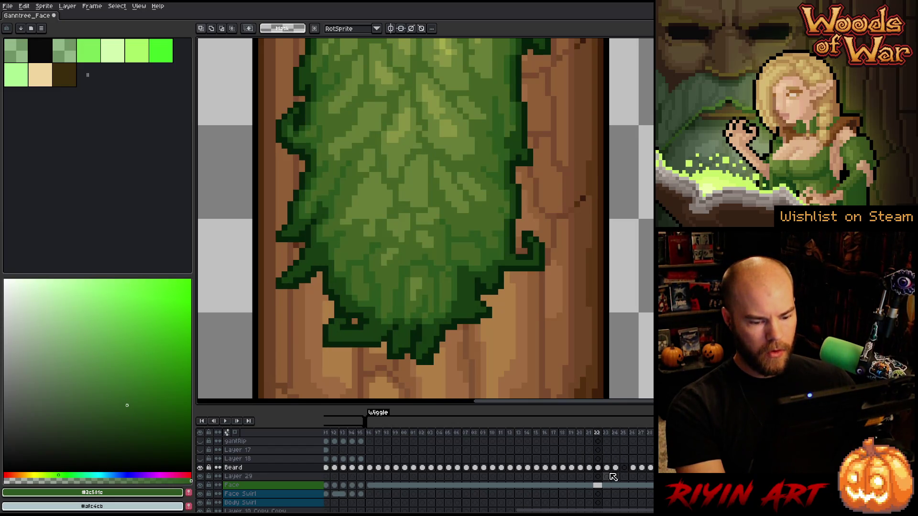
click(599, 472)
key(Return)
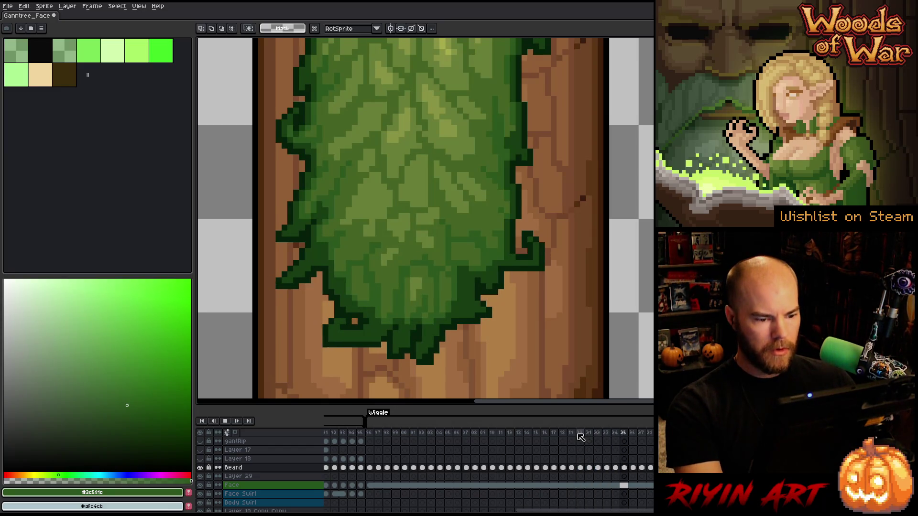
Zoom out to check the whole Ganttree_Face sprite, zoom back in, and save it.
scroll(441, 295, down, 5)
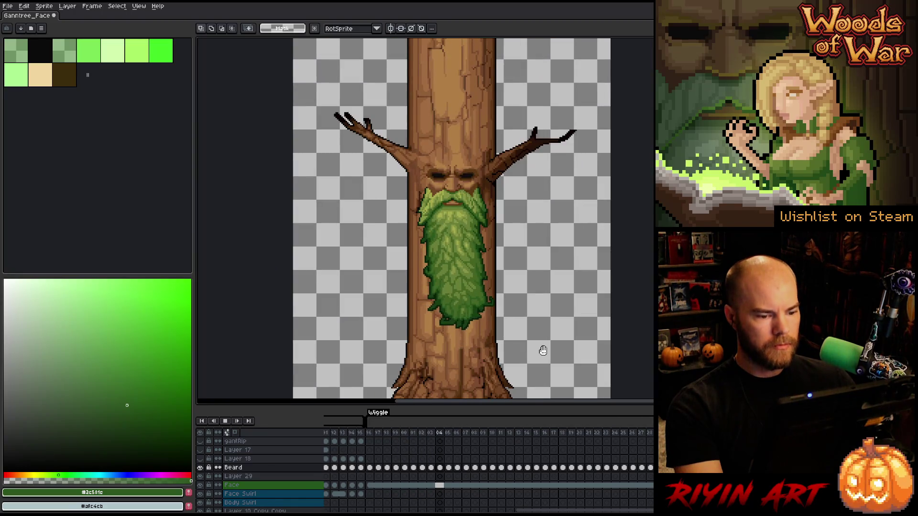
scroll(543, 350, up, 1)
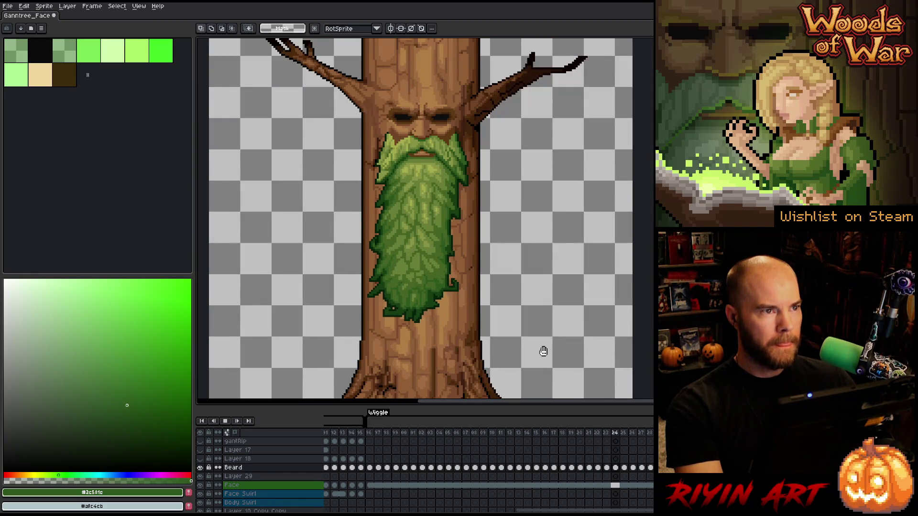
key(ctrl+s)
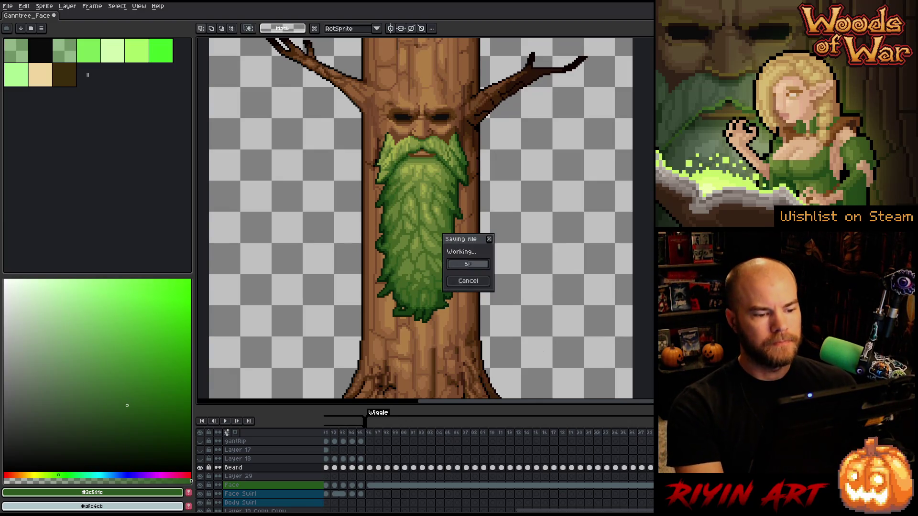
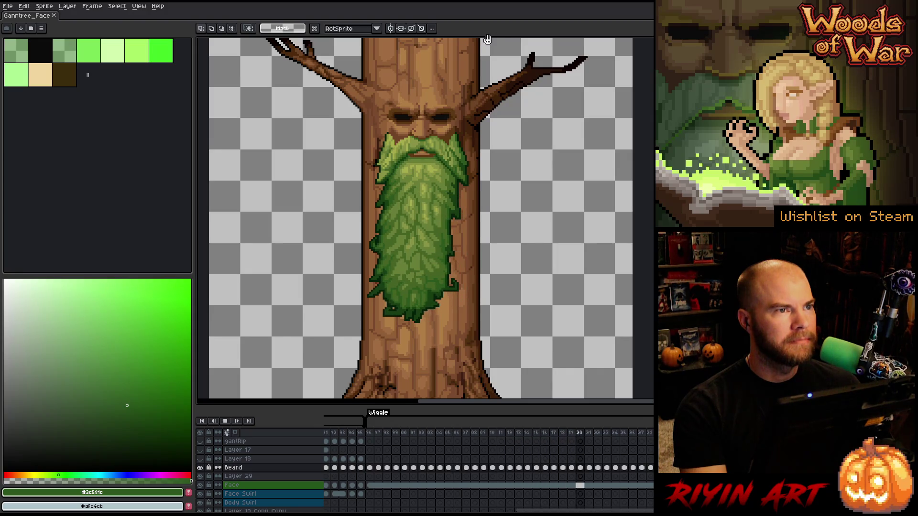
Zoom out and play the CastingInNature glow animation from frame 37 to review it.
key(Return)
scroll(414, 439, right, 5)
key(minus)
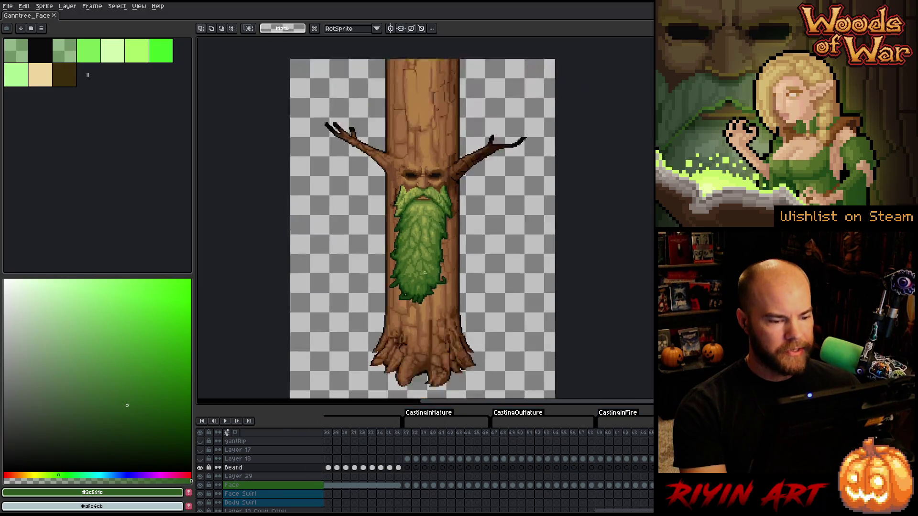
click(410, 436)
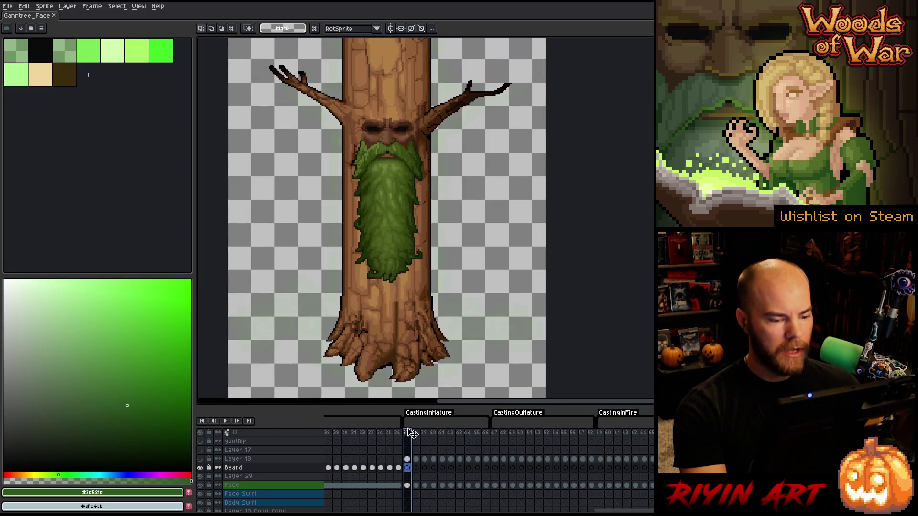
key(Return)
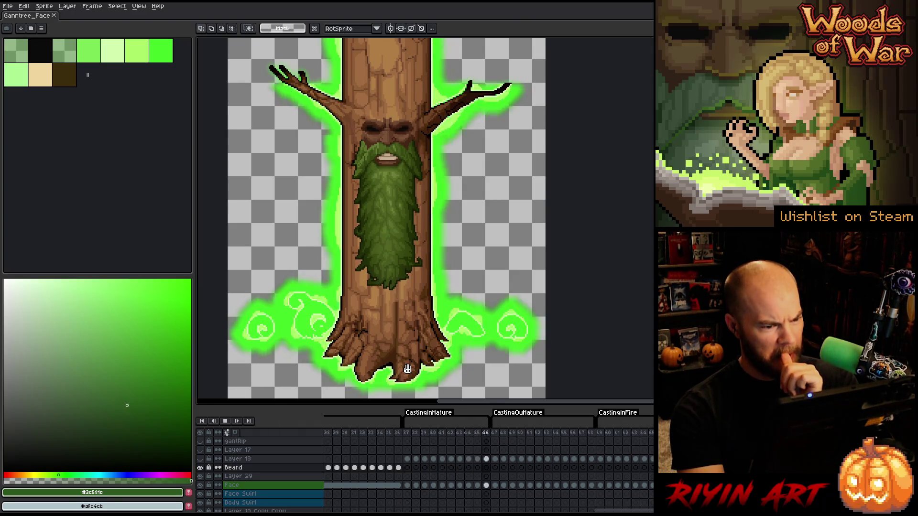
key(Return)
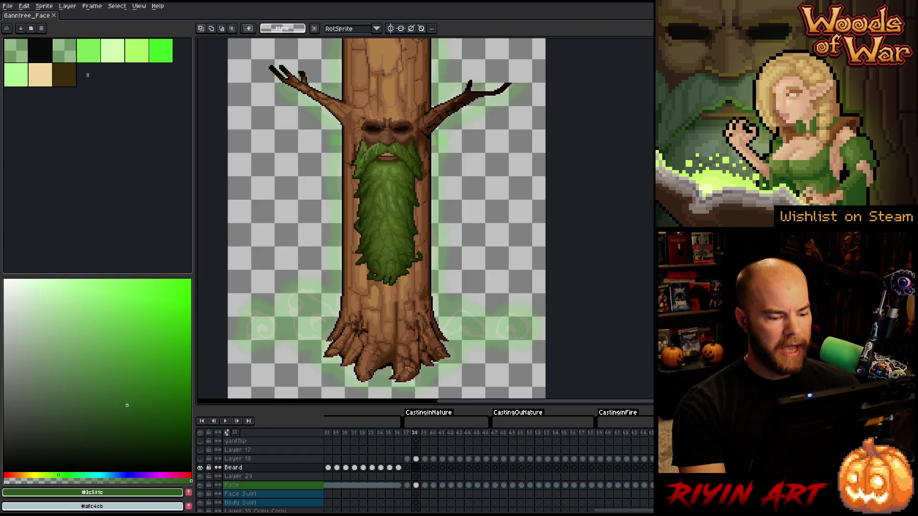
key(Return)
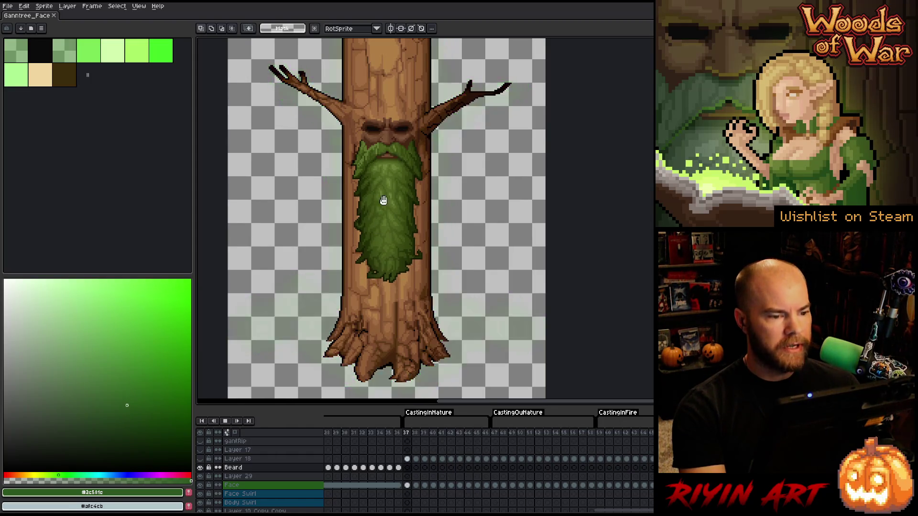
Delete the face and beard cels from the Face layer in the CastingInFrost frames.
scroll(436, 299, up, 1)
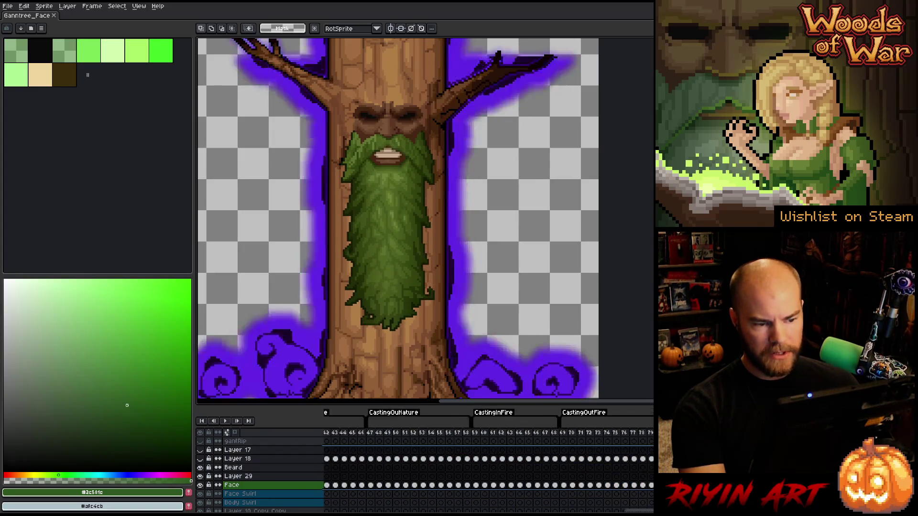
scroll(426, 473, down, 5)
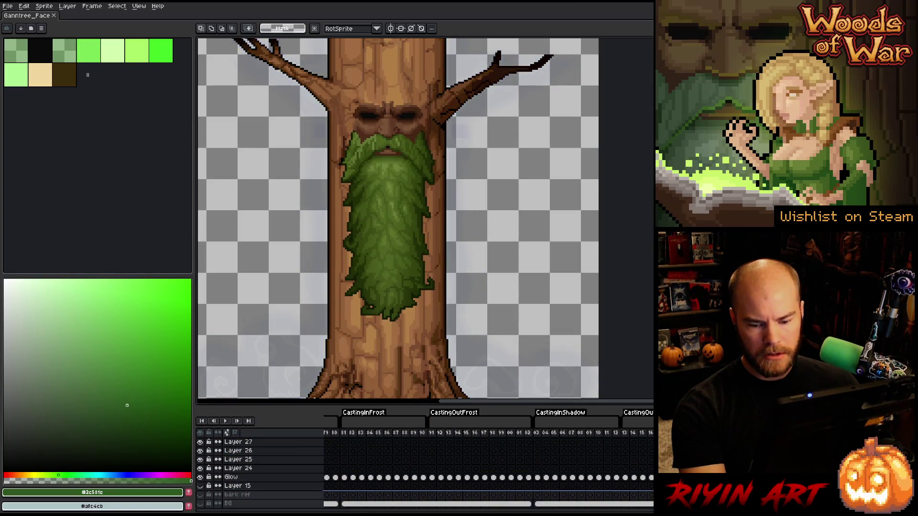
scroll(258, 473, up, 5)
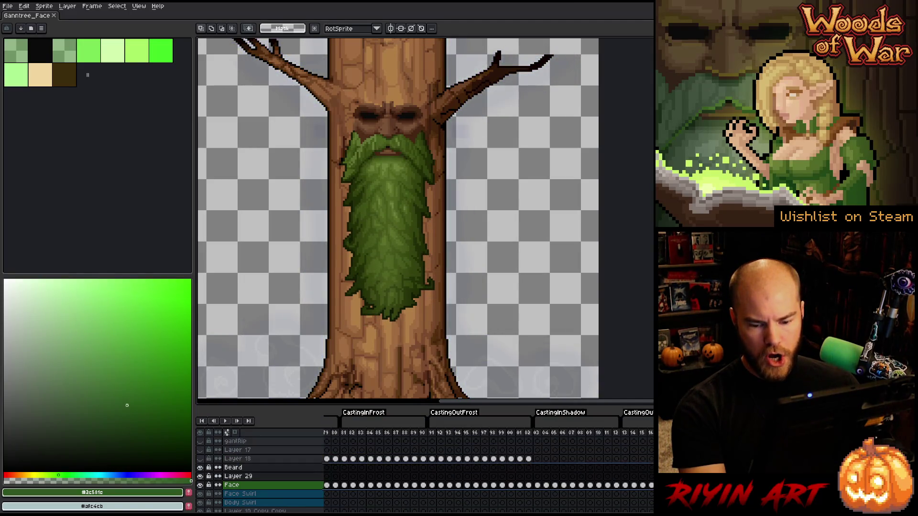
key(Delete)
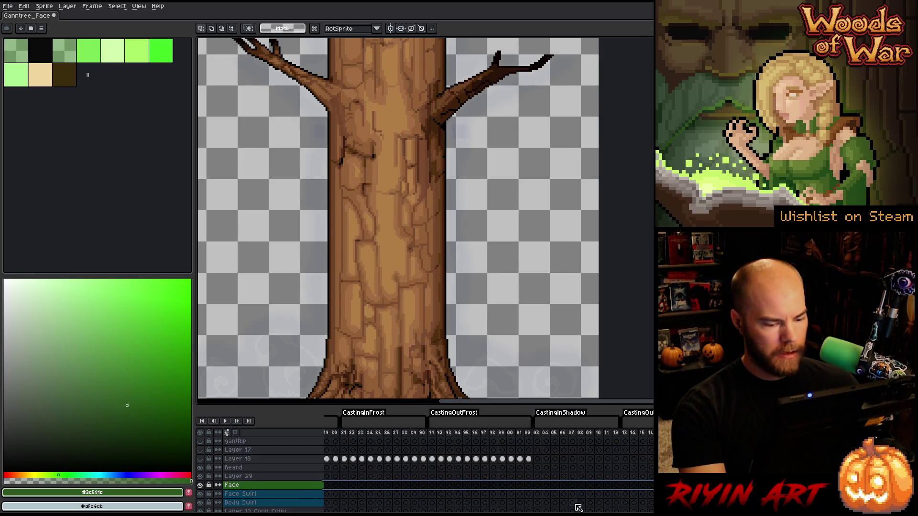
scroll(488, 459, left, 15)
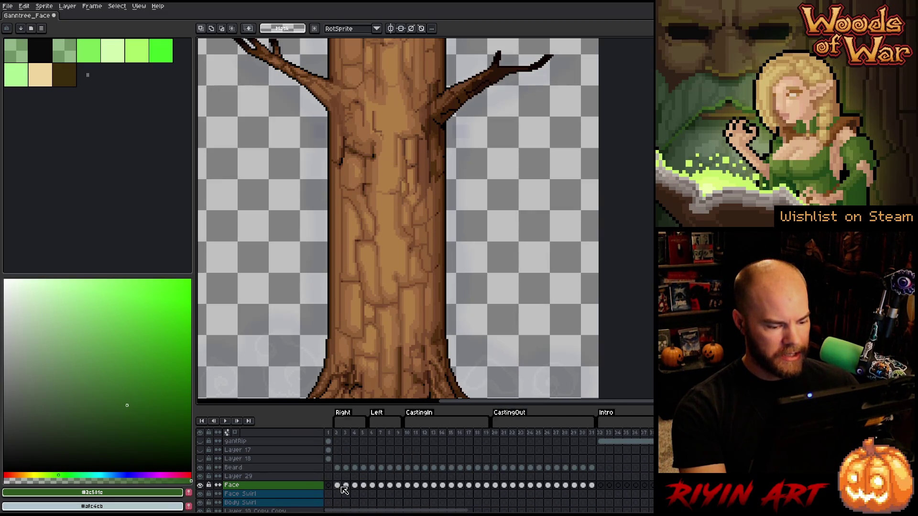
Merge Layer 29 down into the Face layer.
click(339, 487)
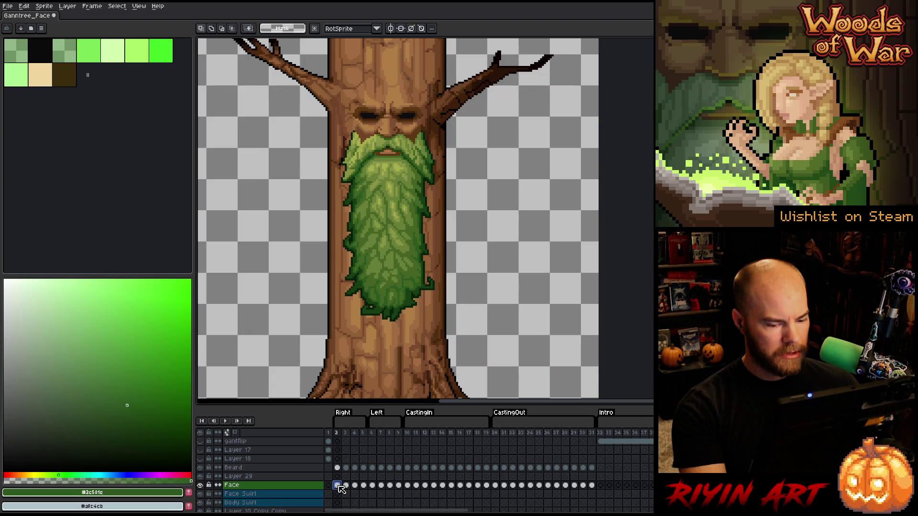
click(297, 479)
scroll(380, 506, right, 5)
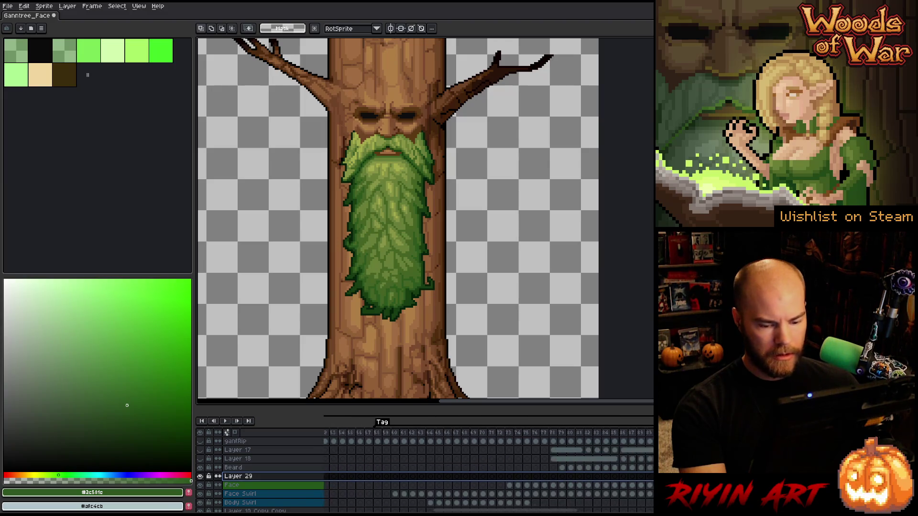
scroll(303, 510, left, 5)
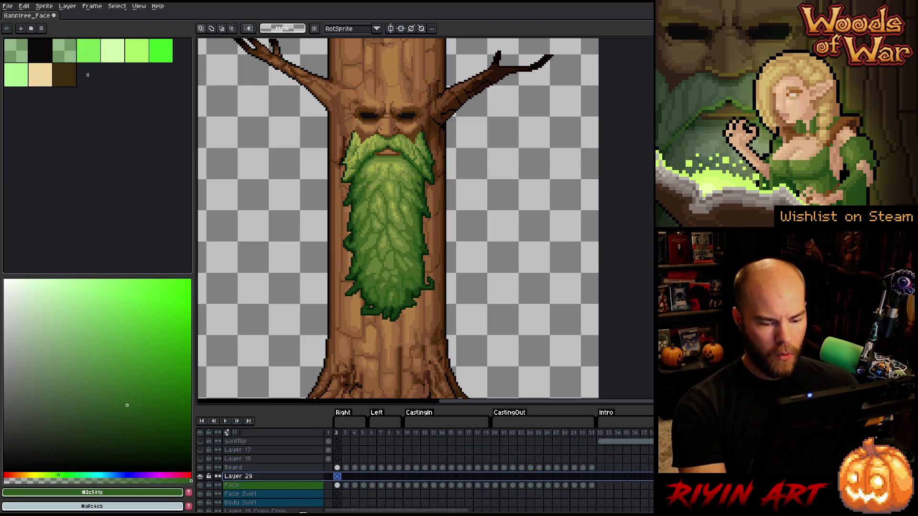
right_click(251, 480)
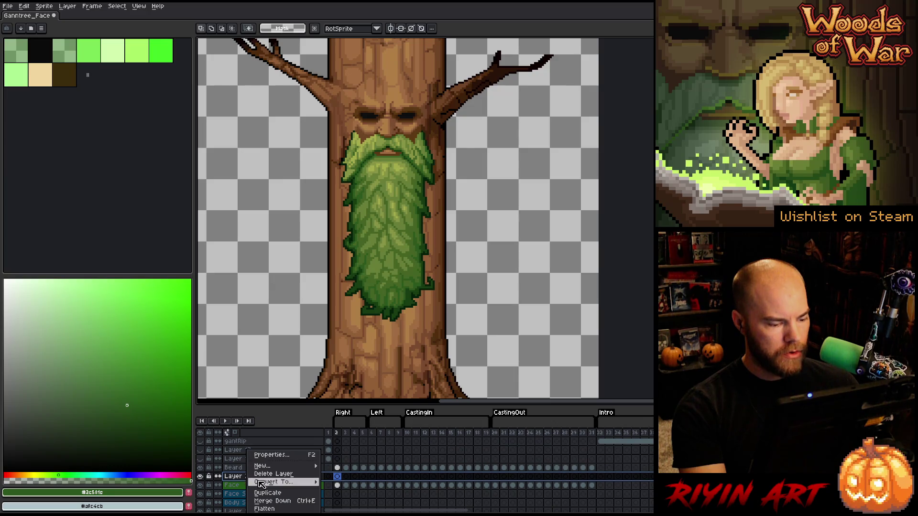
click(269, 500)
Copy the Beard and Face cels of frames 10–31 into frames 37, 59 and CastingInFrost.
drag(344, 469, 593, 477)
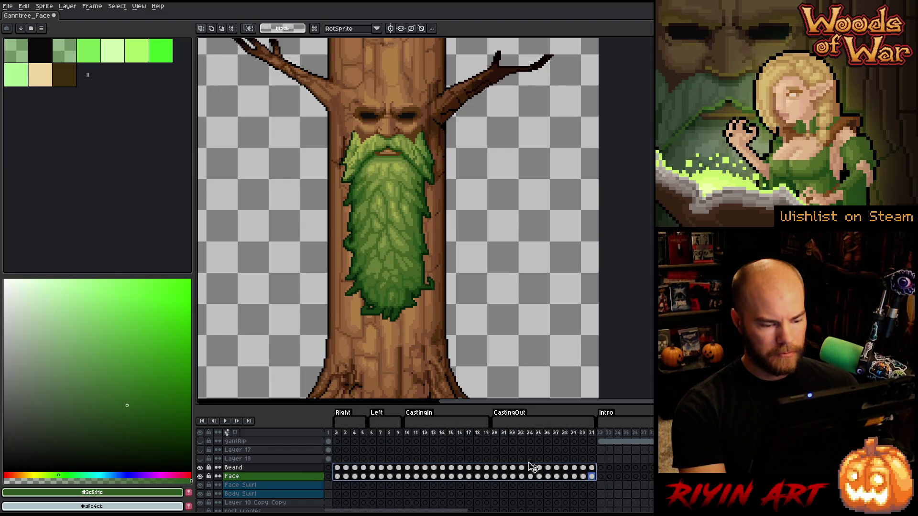
drag(407, 468, 593, 480)
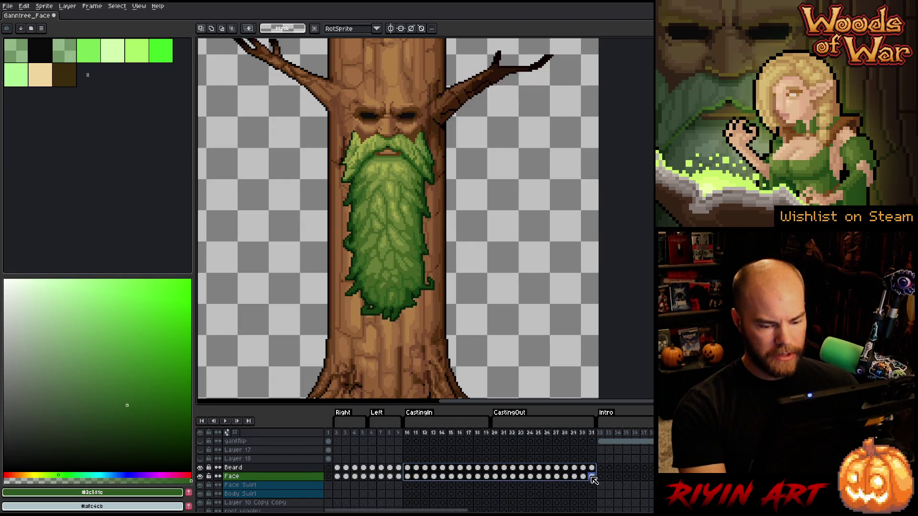
mouse_move(437, 510)
mouse_down()
mouse_move(619, 509)
mouse_move(468, 510)
mouse_up()
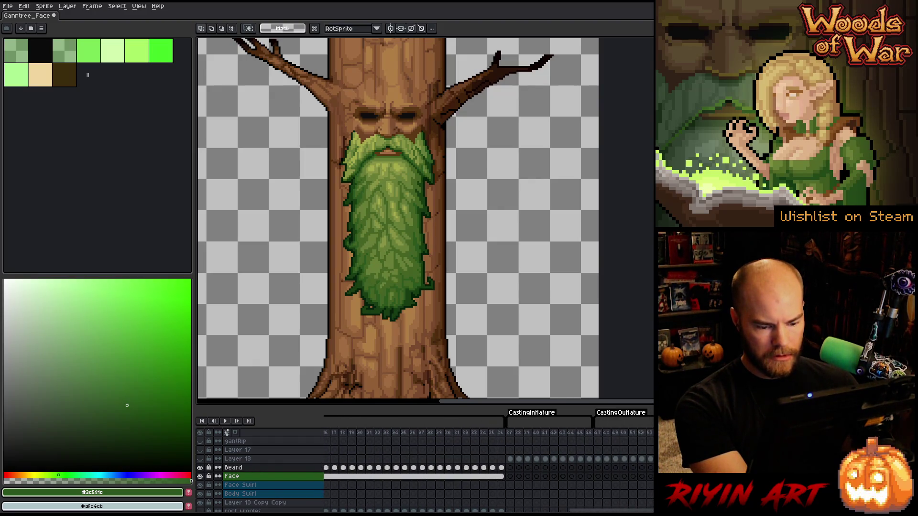
click(510, 468)
key(ctrl+v)
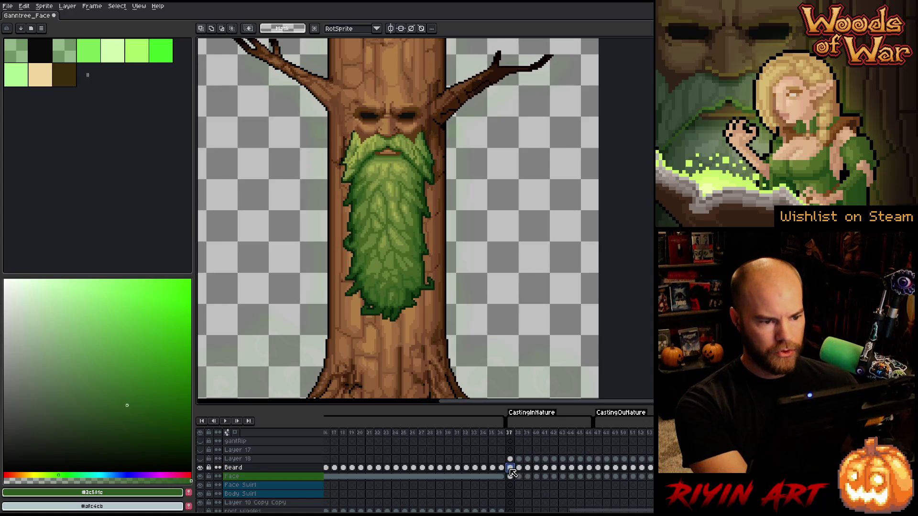
drag(558, 511, 623, 511)
click(531, 467)
key(ctrl+v)
key(ctrl+z)
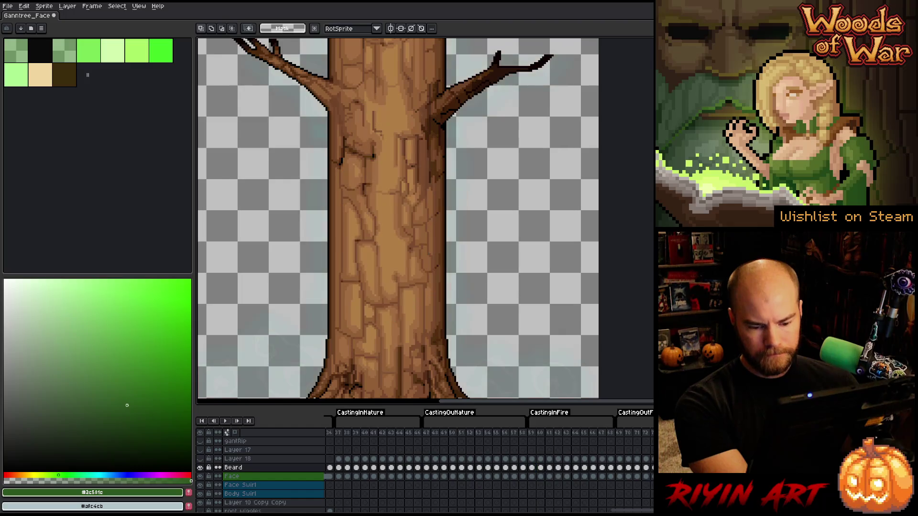
key(ctrl+v)
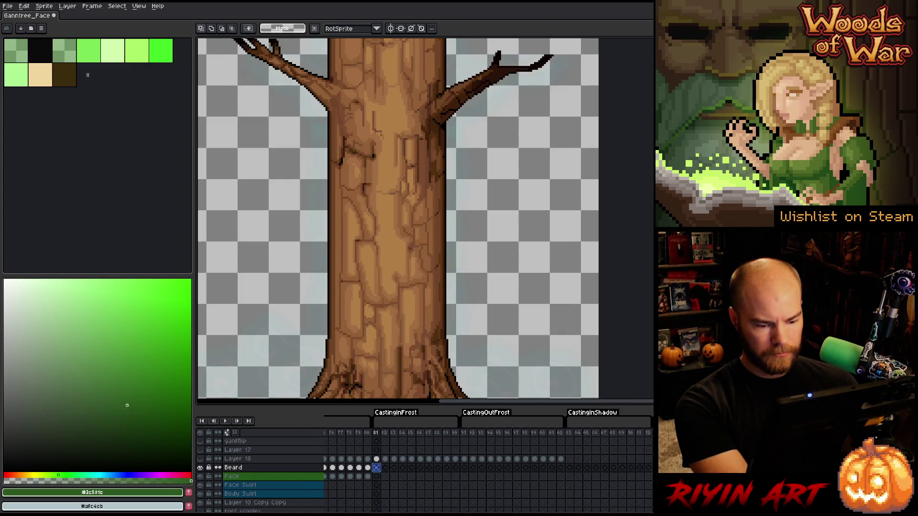
click(570, 468)
key(ctrl+v)
Play the animation to check the restored beard, then save the file.
key(Right)
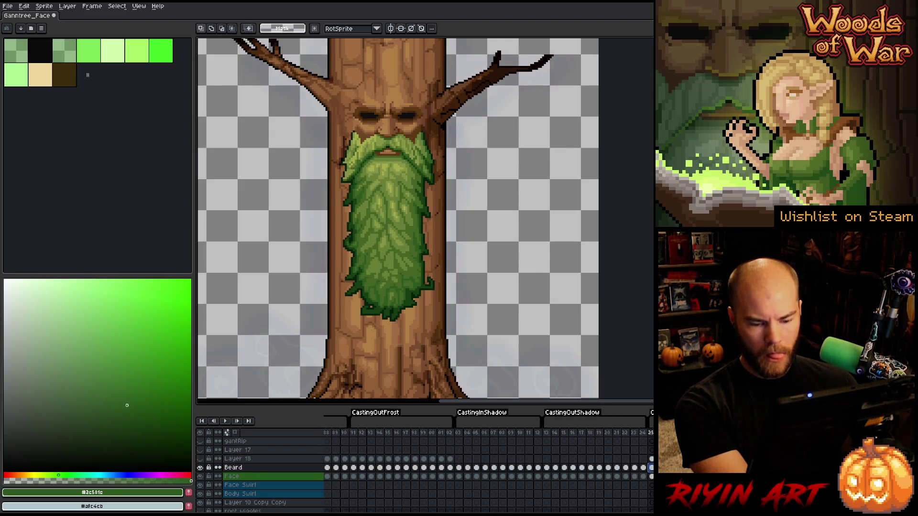
key(Return)
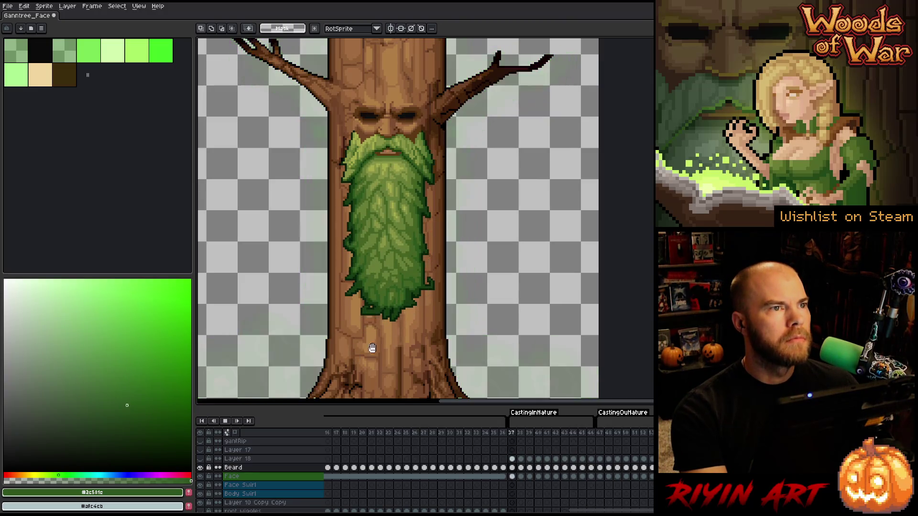
key(ctrl+s)
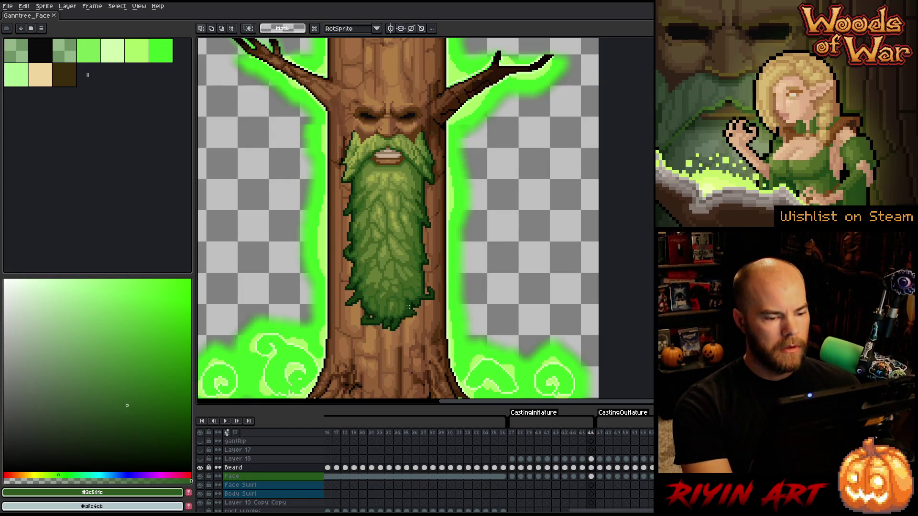
Select frames 62–80 and play the red and green glow animation.
scroll(412, 311, down, 4)
scroll(353, 260, up, 1)
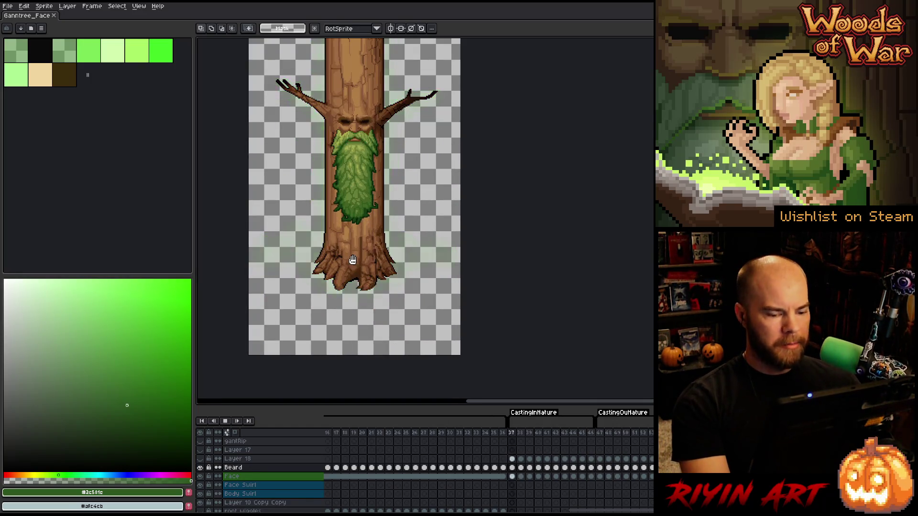
scroll(502, 425, right, 6)
drag(454, 432, 649, 440)
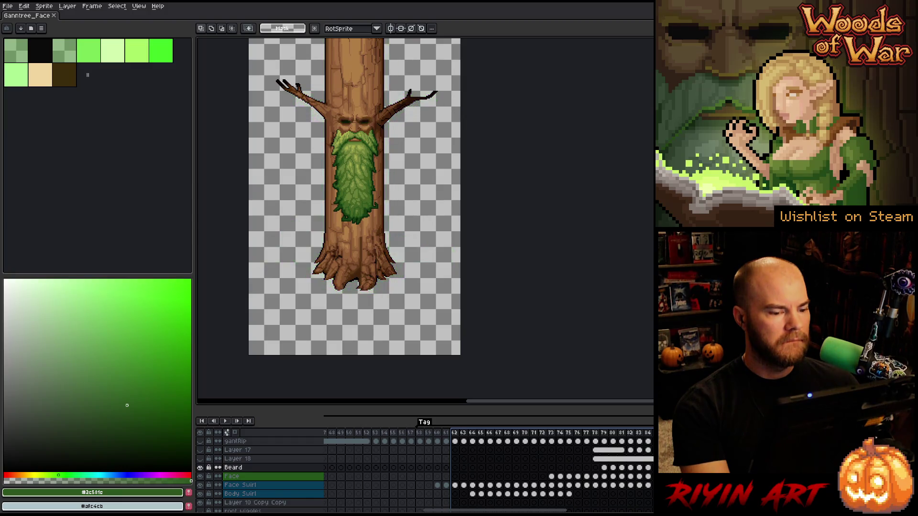
key(Return)
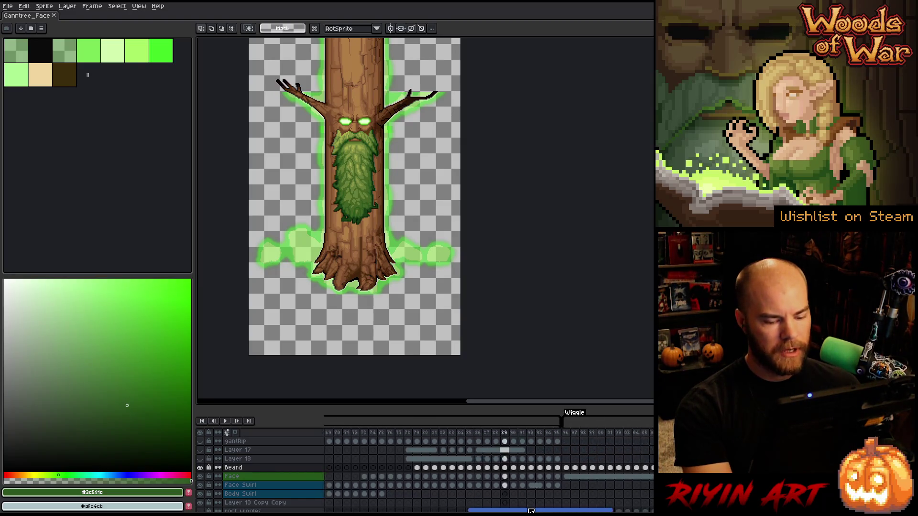
Play frames 37–55, stopping on the green glow, then step back to frame 36.
scroll(574, 511, right, 15)
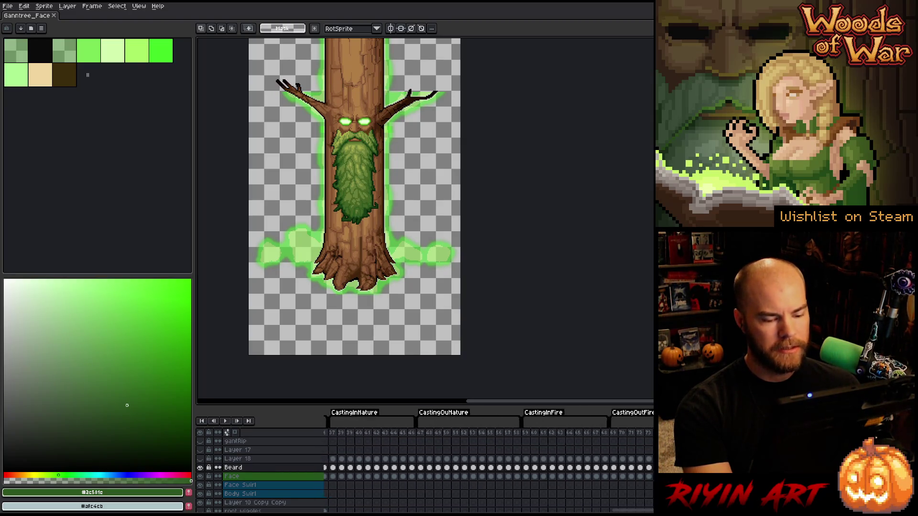
scroll(488, 459, right, 2)
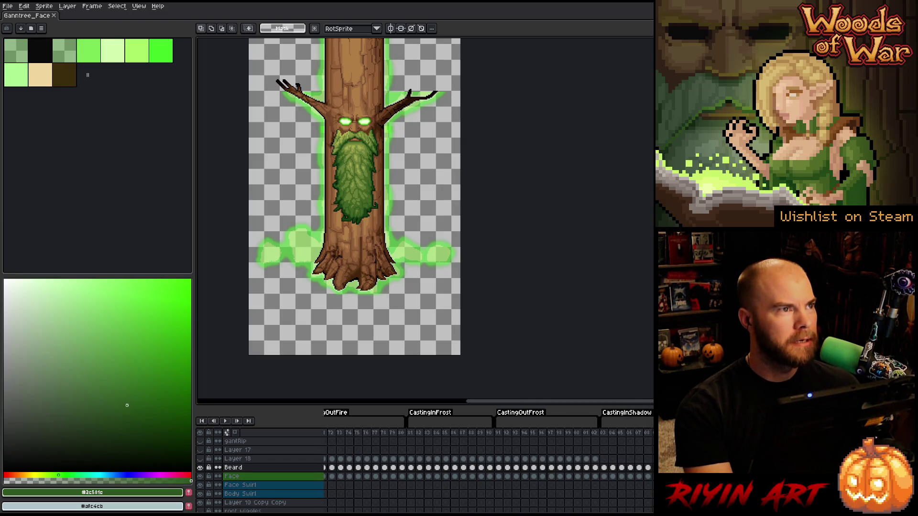
scroll(487, 459, left, 10)
click(491, 435)
drag(491, 467, 649, 468)
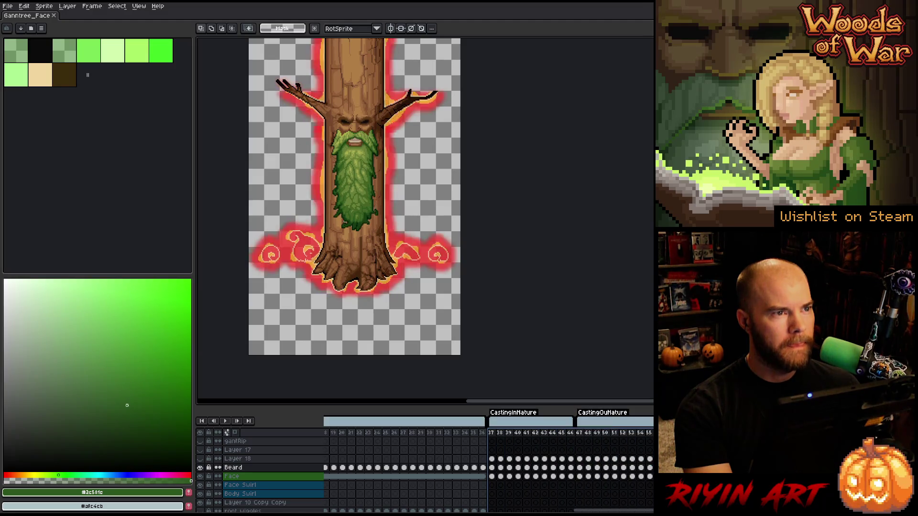
shift+click(583, 437)
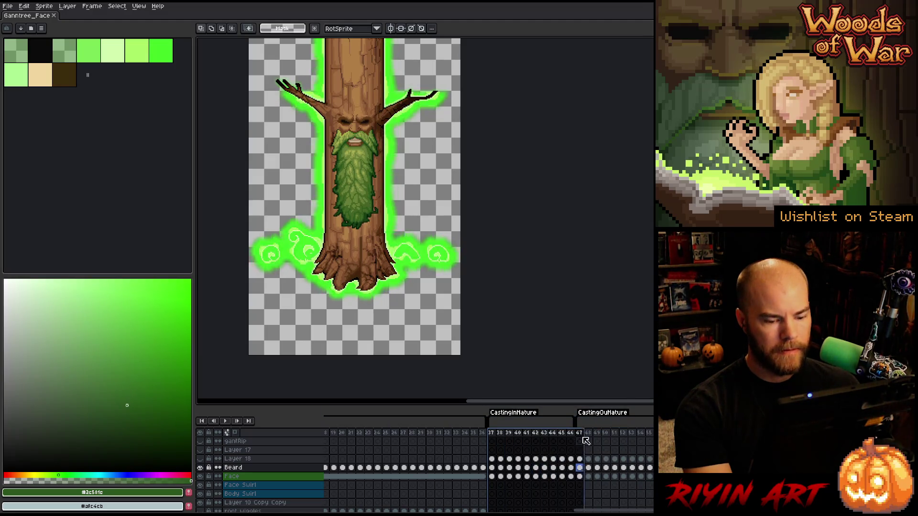
mouse_move(483, 442)
mouse_down()
mouse_move(652, 433)
mouse_move(506, 434)
mouse_move(584, 426)
mouse_up()
Loop the casting frames 37–47 near the trunk base, then clear the frame selection.
scroll(333, 215, up, 1)
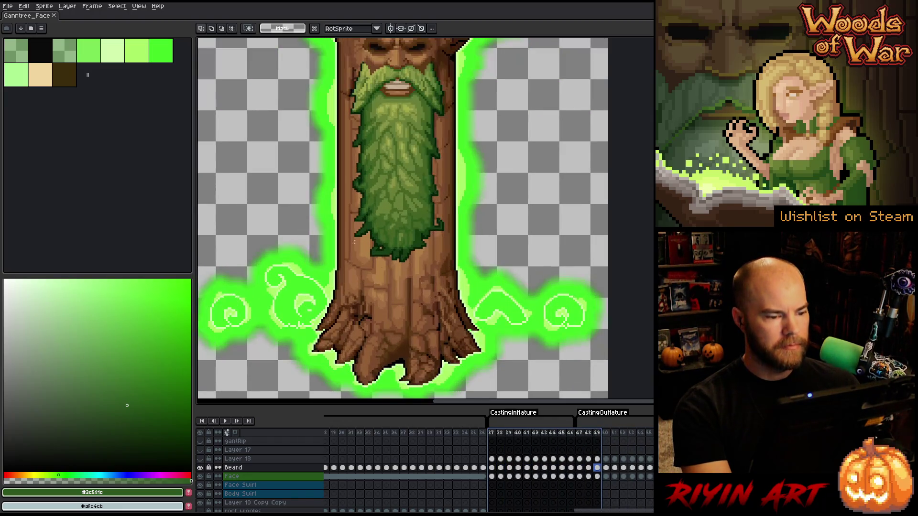
mouse_move(303, 303)
mouse_down()
mouse_move(334, 274)
mouse_move(324, 269)
mouse_up()
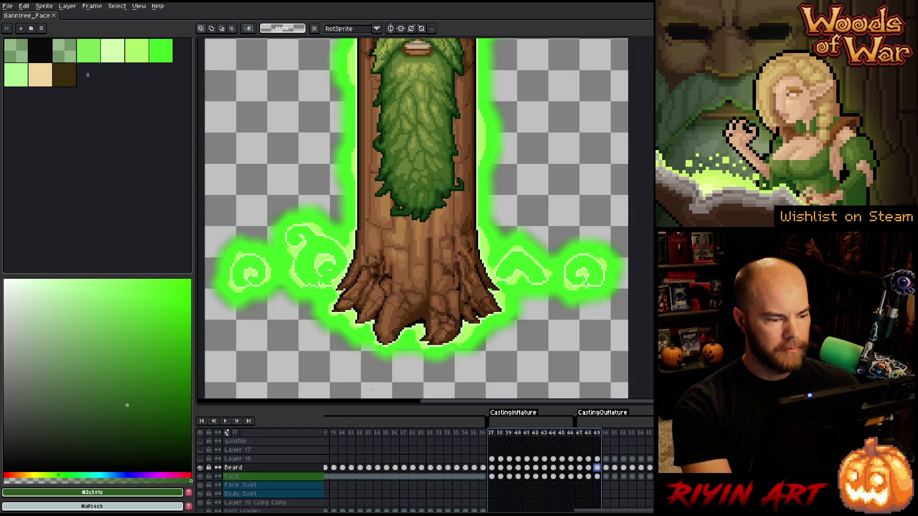
scroll(429, 343, down, 1)
scroll(429, 343, up, 1)
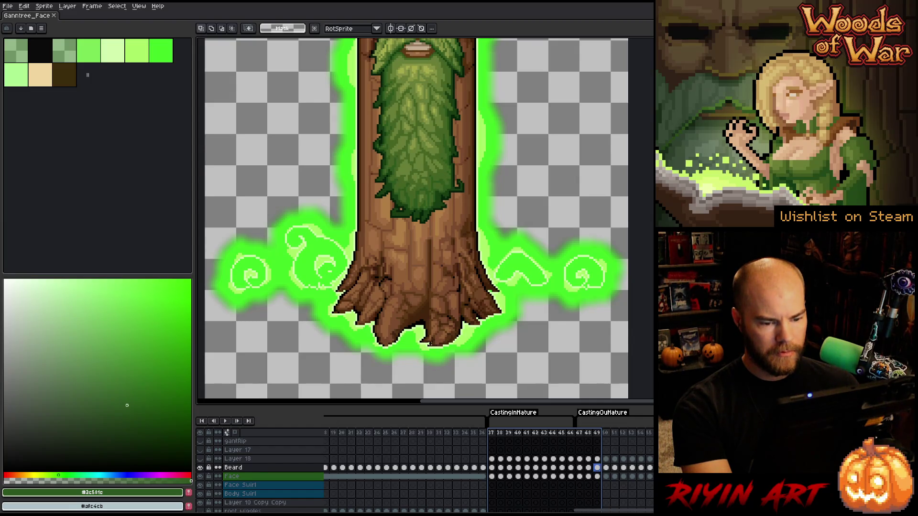
scroll(429, 343, down, 1)
drag(491, 436, 651, 434)
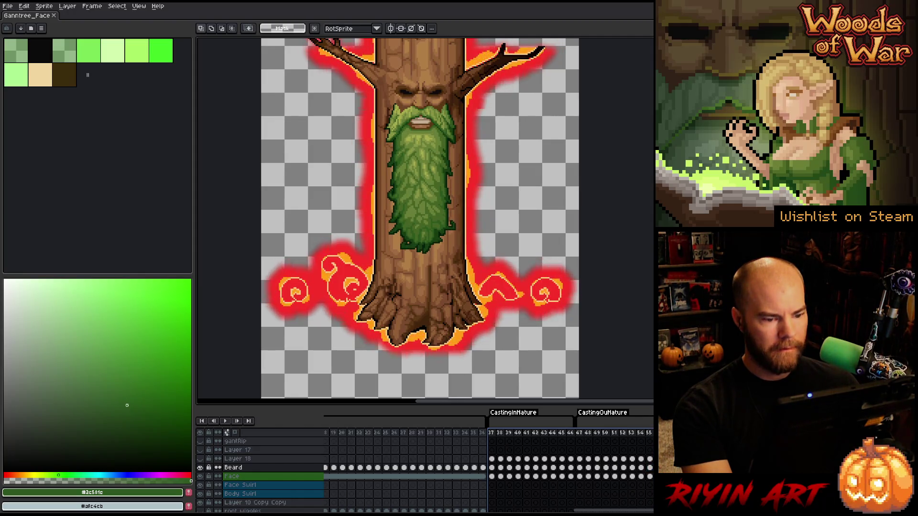
mouse_move(650, 452)
mouse_down()
mouse_move(492, 454)
mouse_move(649, 459)
mouse_up()
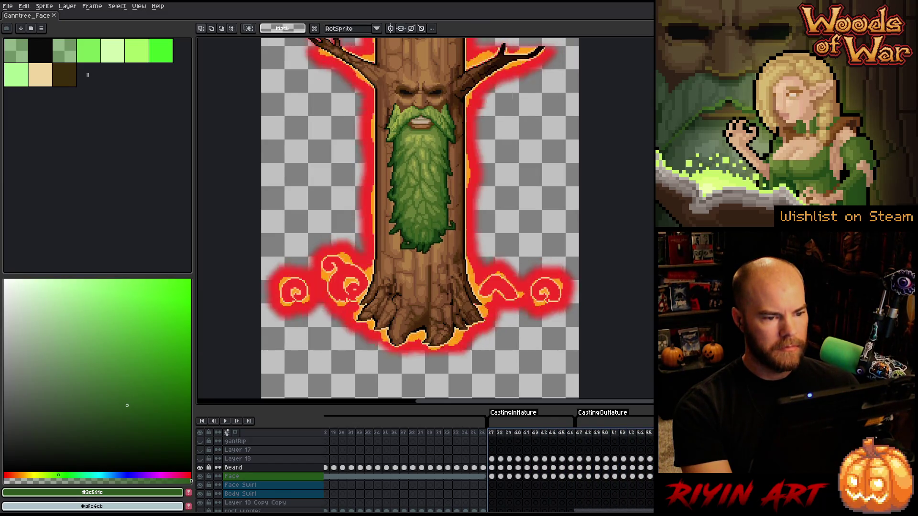
mouse_move(649, 459)
mouse_down()
mouse_move(490, 459)
mouse_move(650, 461)
mouse_up()
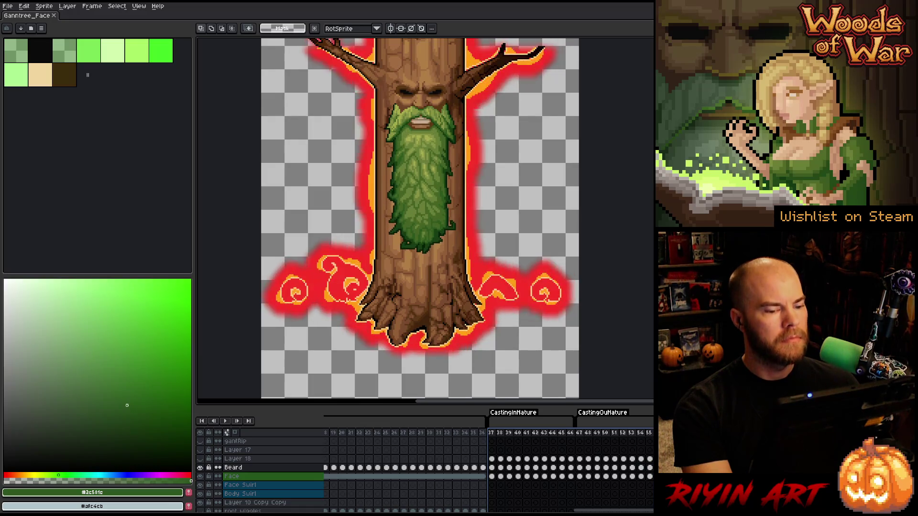
mouse_move(649, 461)
mouse_down()
mouse_move(497, 463)
mouse_move(644, 469)
mouse_up()
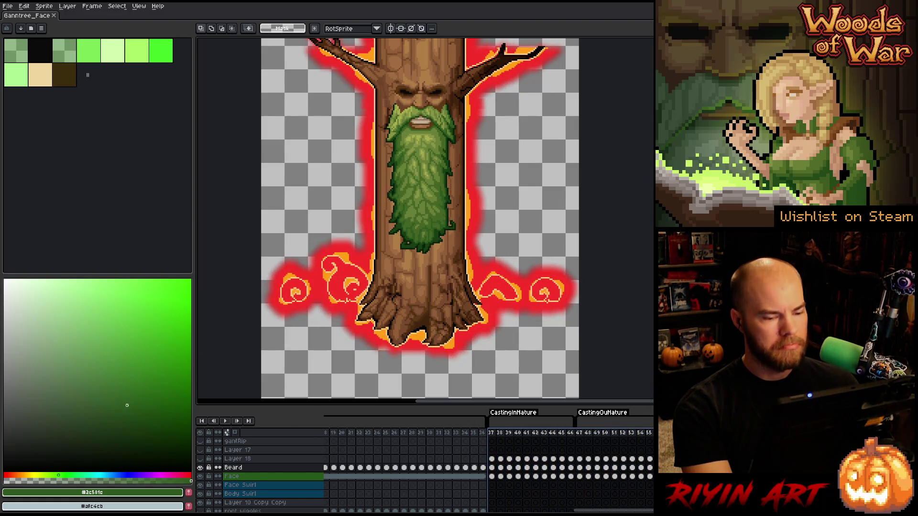
click(493, 469)
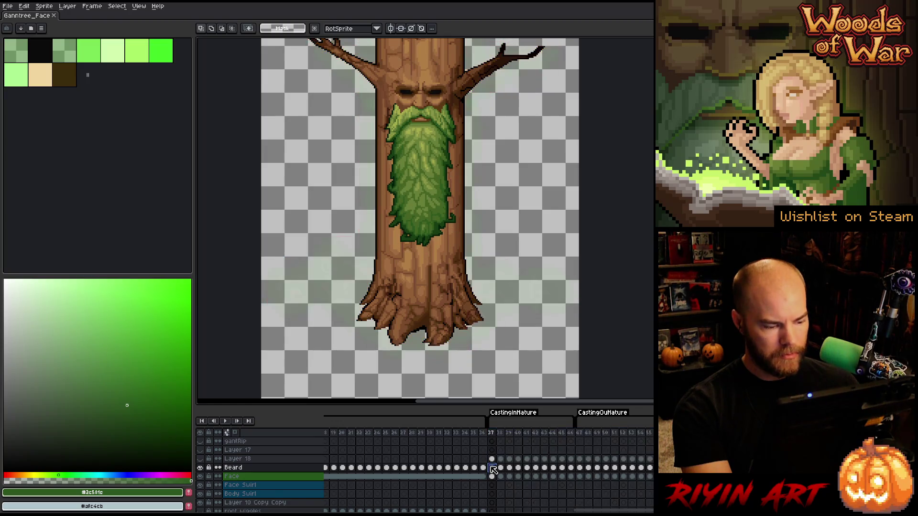
Make the Glow layer active at frame 37 and jump to a CastingOutNature green-glow frame.
scroll(496, 477, down, 2)
scroll(498, 480, up, 2)
click(492, 467)
scroll(495, 466, down, 5)
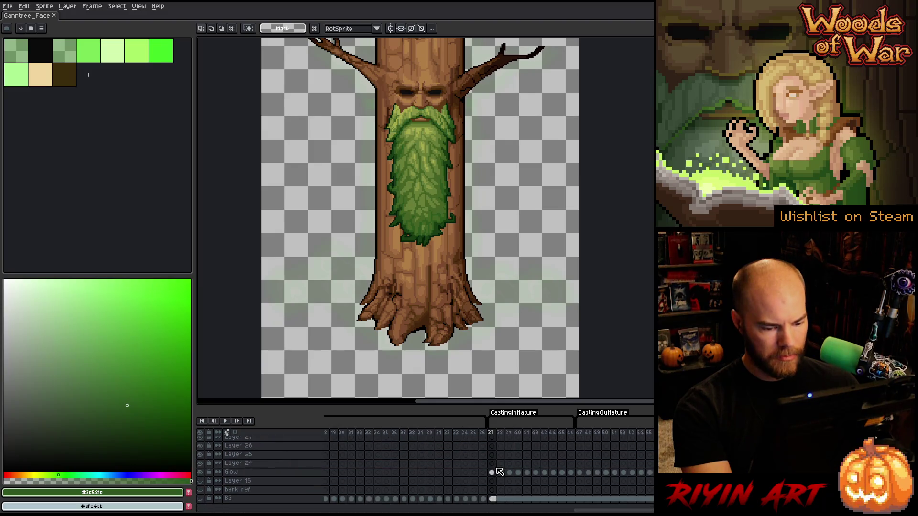
click(492, 472)
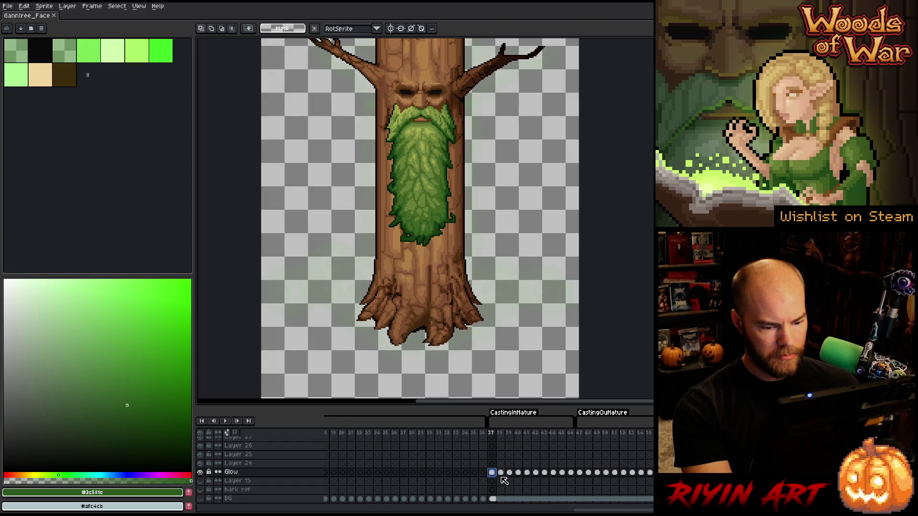
mouse_move(500, 438)
mouse_down()
mouse_move(650, 439)
mouse_move(533, 442)
mouse_up()
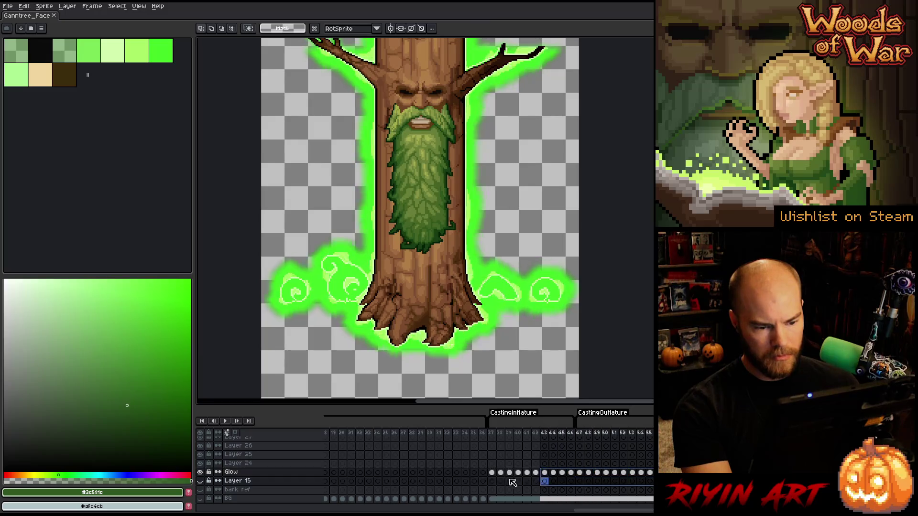
click(483, 473)
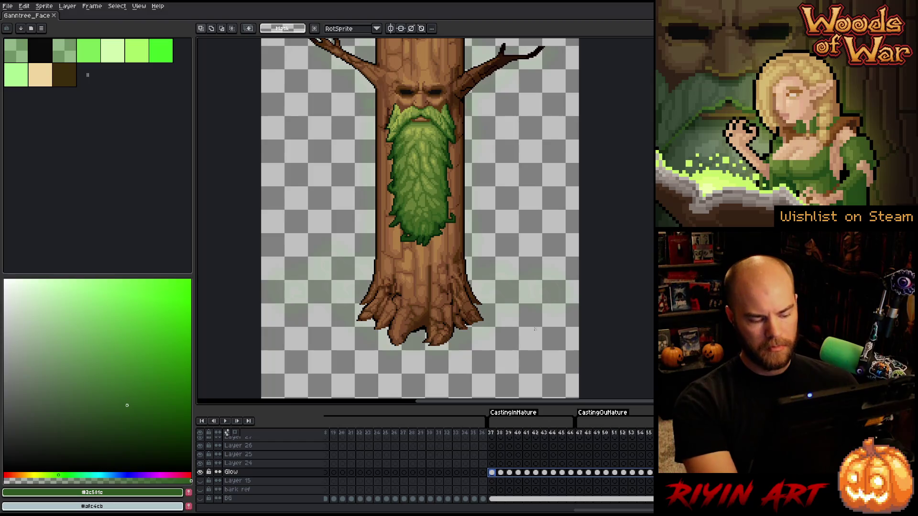
scroll(525, 335, up, 3)
scroll(387, 331, down, 3)
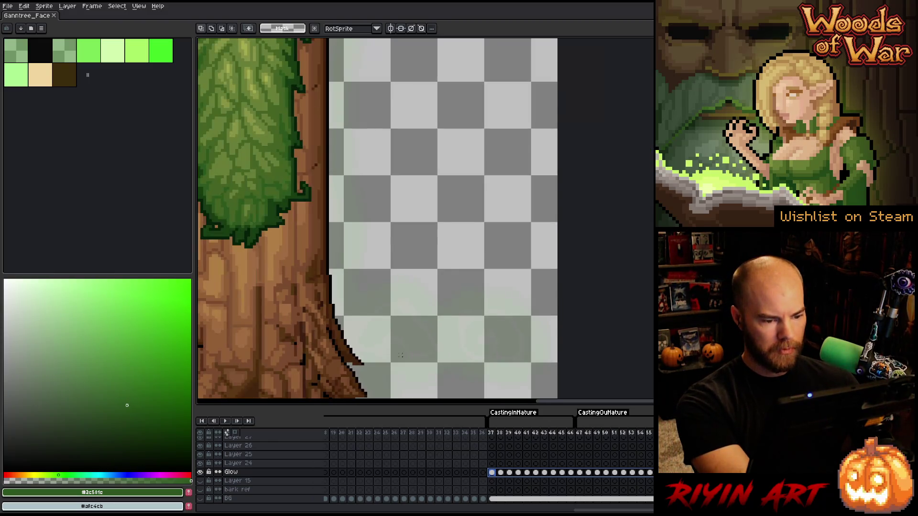
click(567, 433)
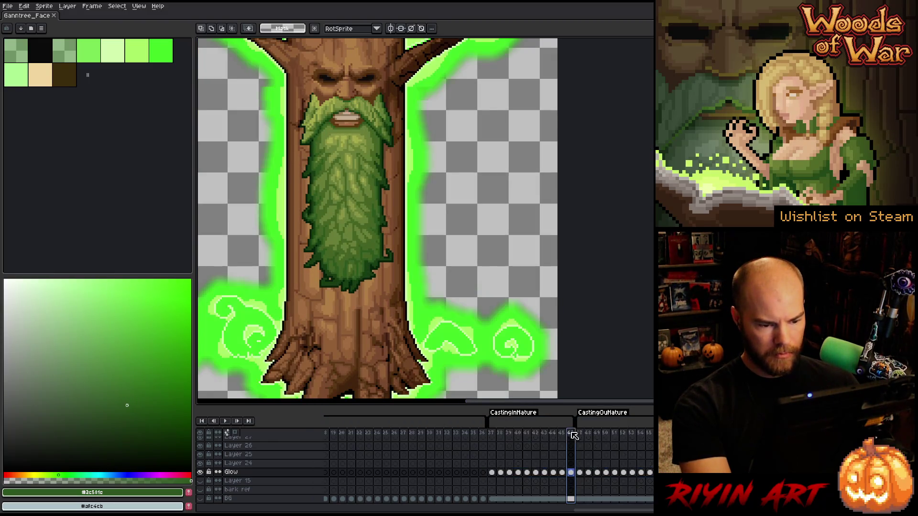
scroll(508, 263, up, 1)
With the Pencil, select the green glow beside the trunk and zoom in on its edge.
key(b)
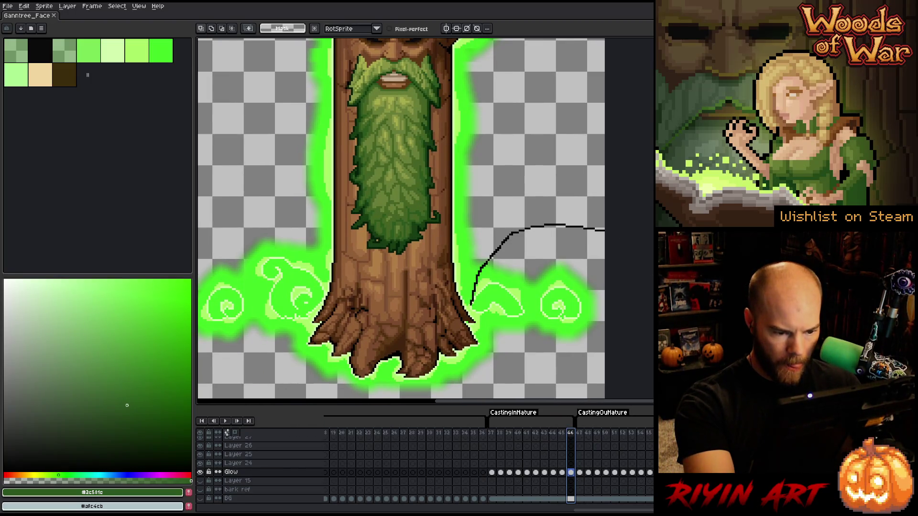
drag(494, 335, 603, 375)
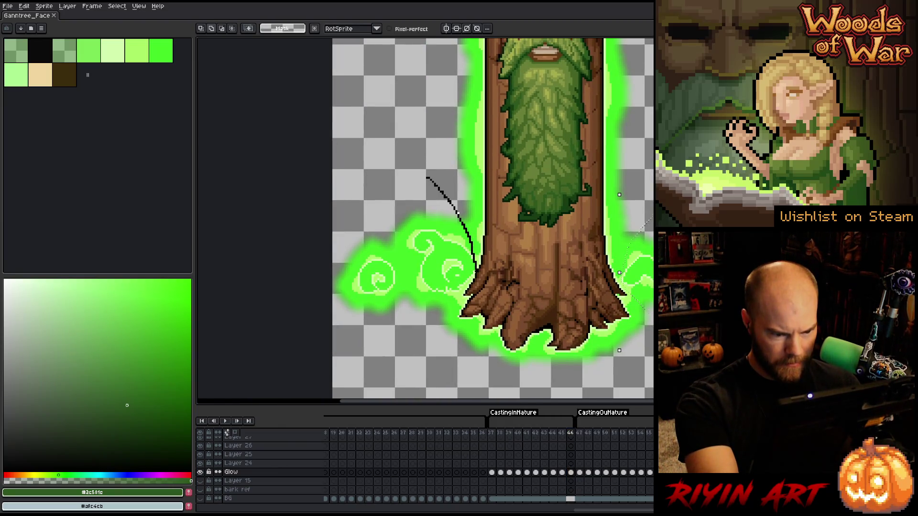
drag(427, 178, 427, 178)
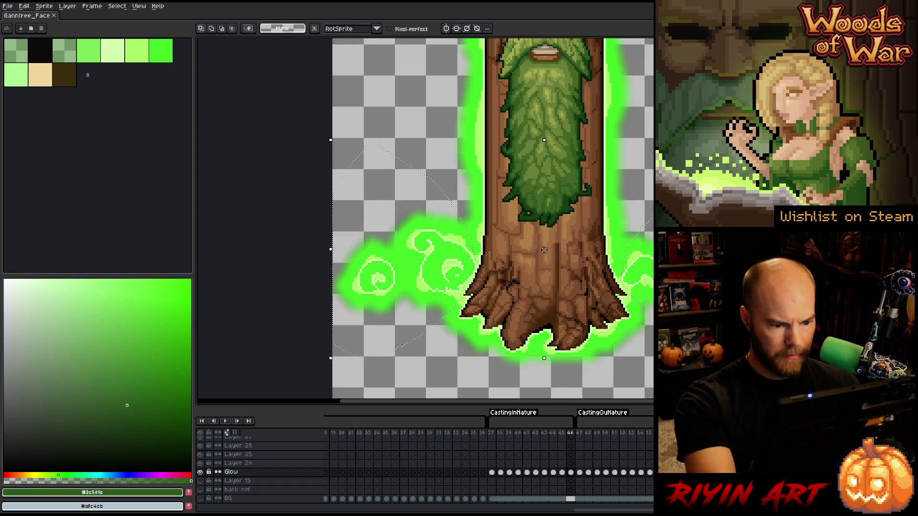
scroll(476, 193, up, 3)
drag(608, 302, 633, 198)
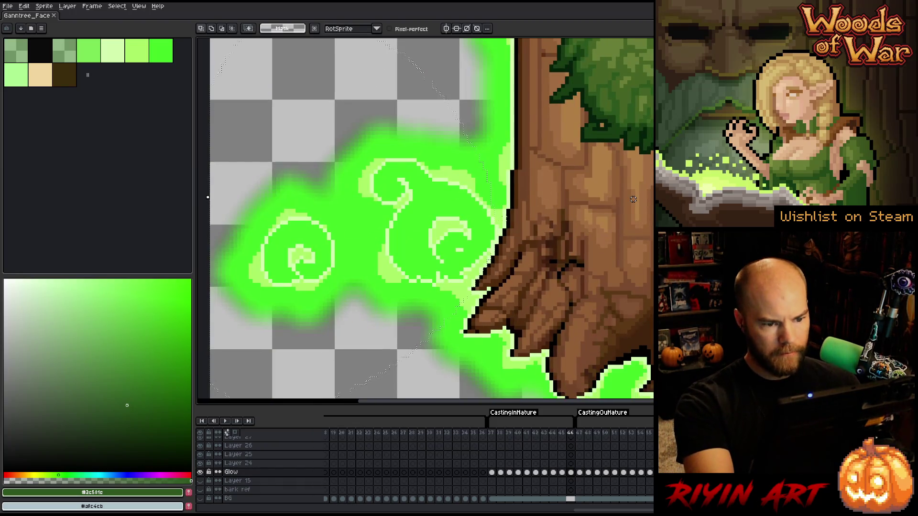
scroll(510, 159, up, 2)
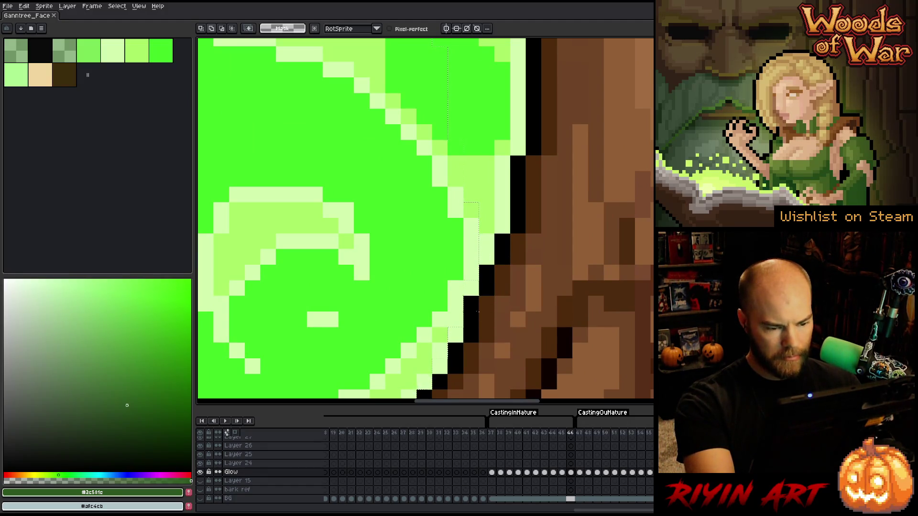
drag(497, 311, 531, 243)
Undo stray glow edits along the trunk edge and recentre on the trunk base.
key(ctrl+z)
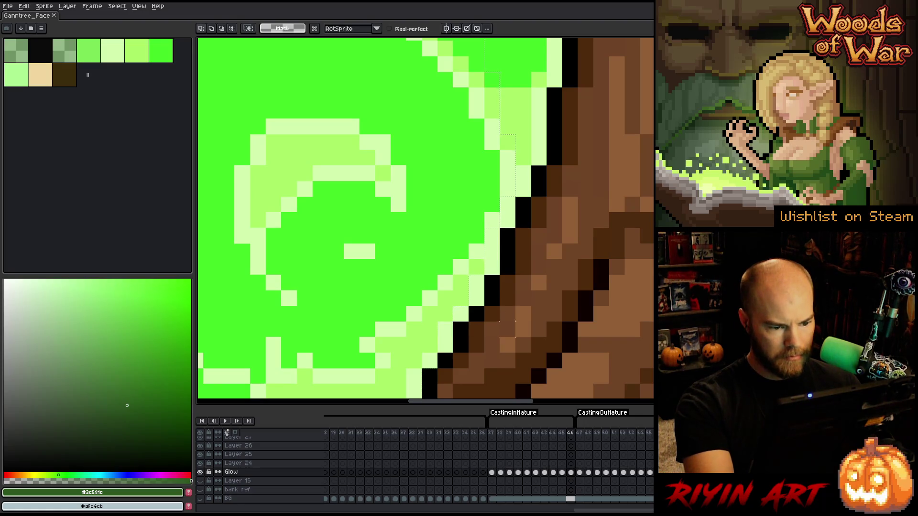
drag(334, 286, 438, 147)
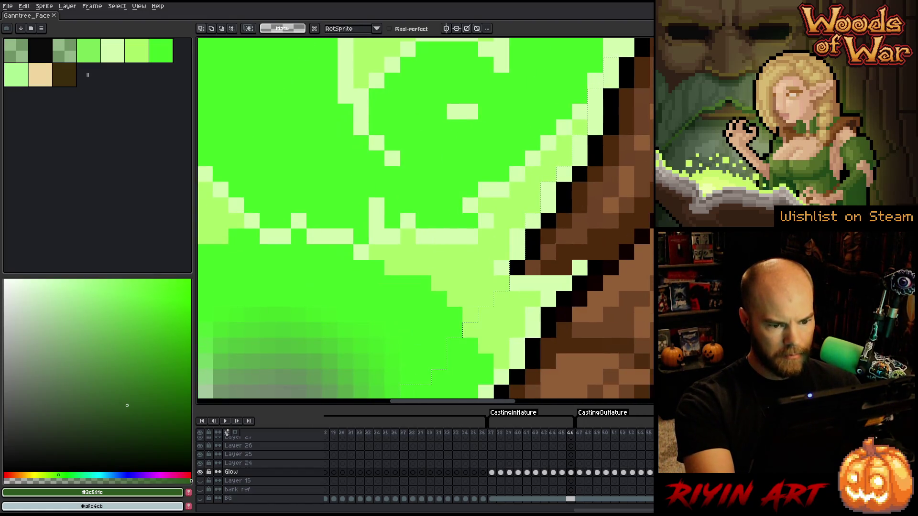
key(ctrl+z)
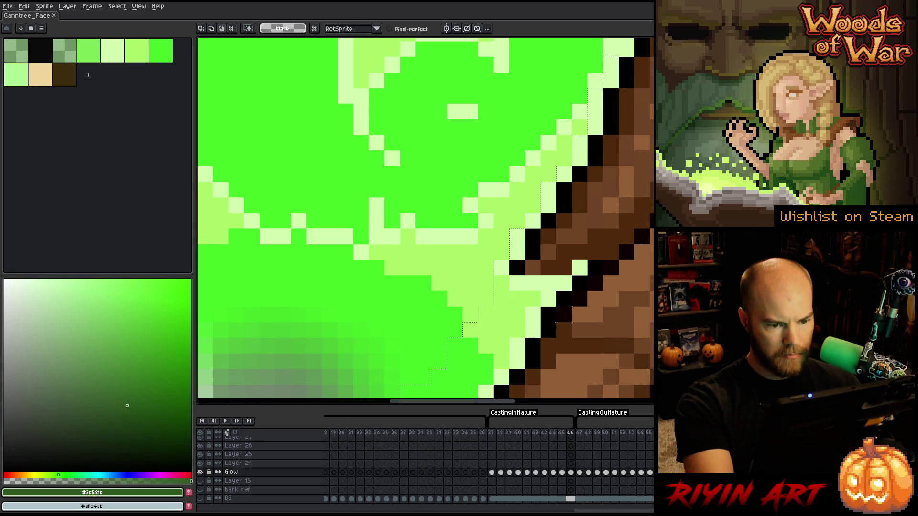
scroll(311, 341, down, 3)
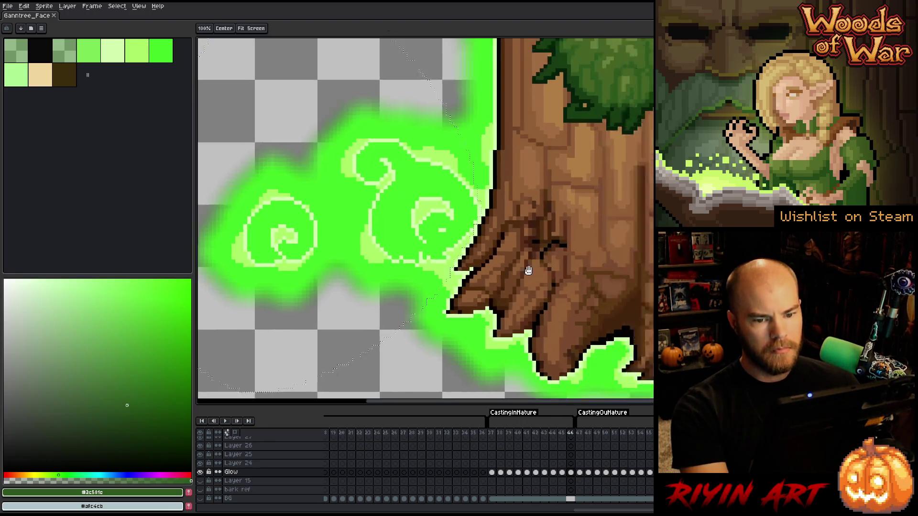
scroll(310, 340, up, 3)
scroll(297, 342, up, 1)
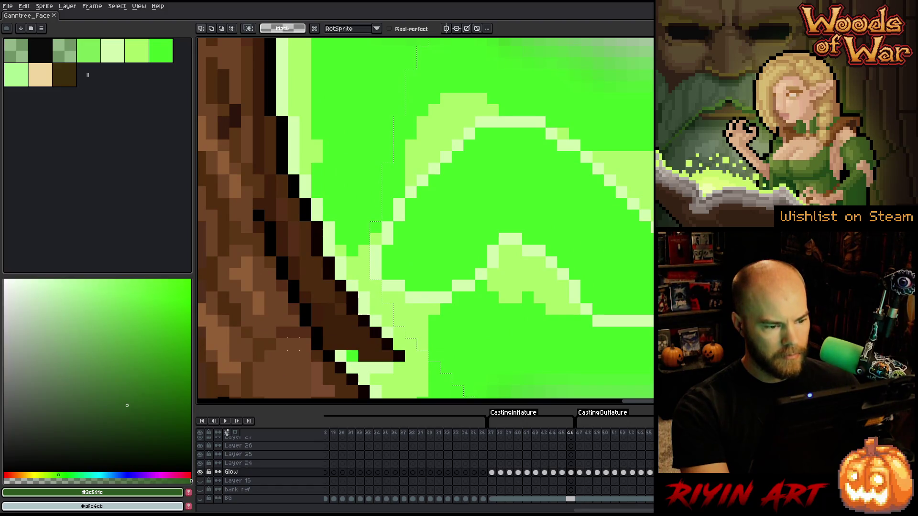
scroll(315, 282, down, 3)
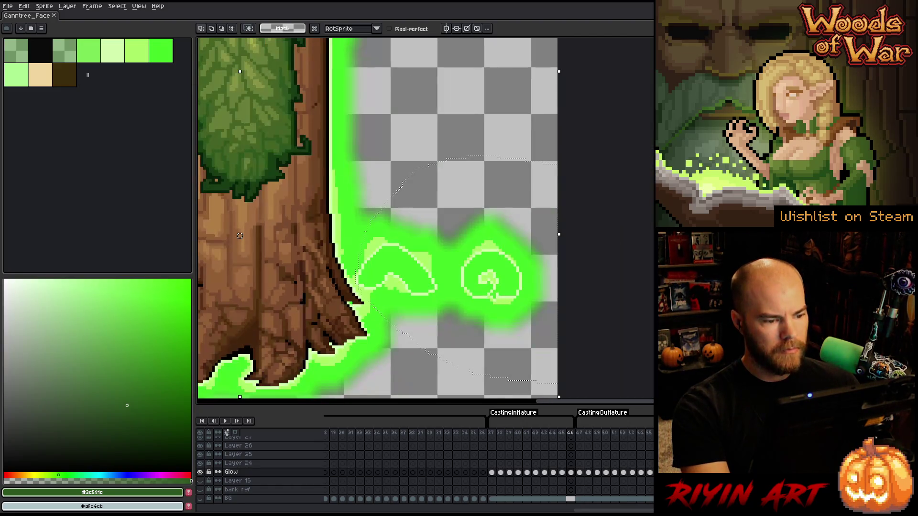
mouse_move(307, 280)
mouse_down()
mouse_move(515, 260)
mouse_move(487, 259)
mouse_up()
scroll(467, 265, up, 2)
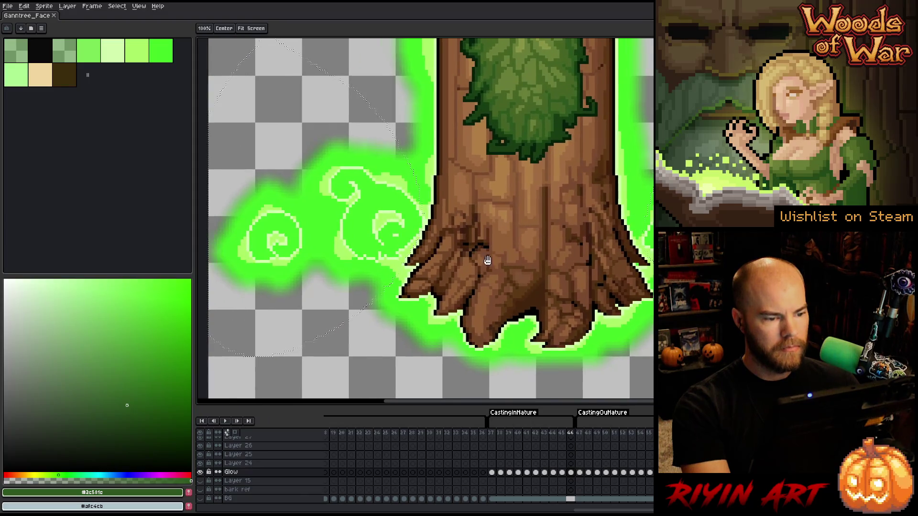